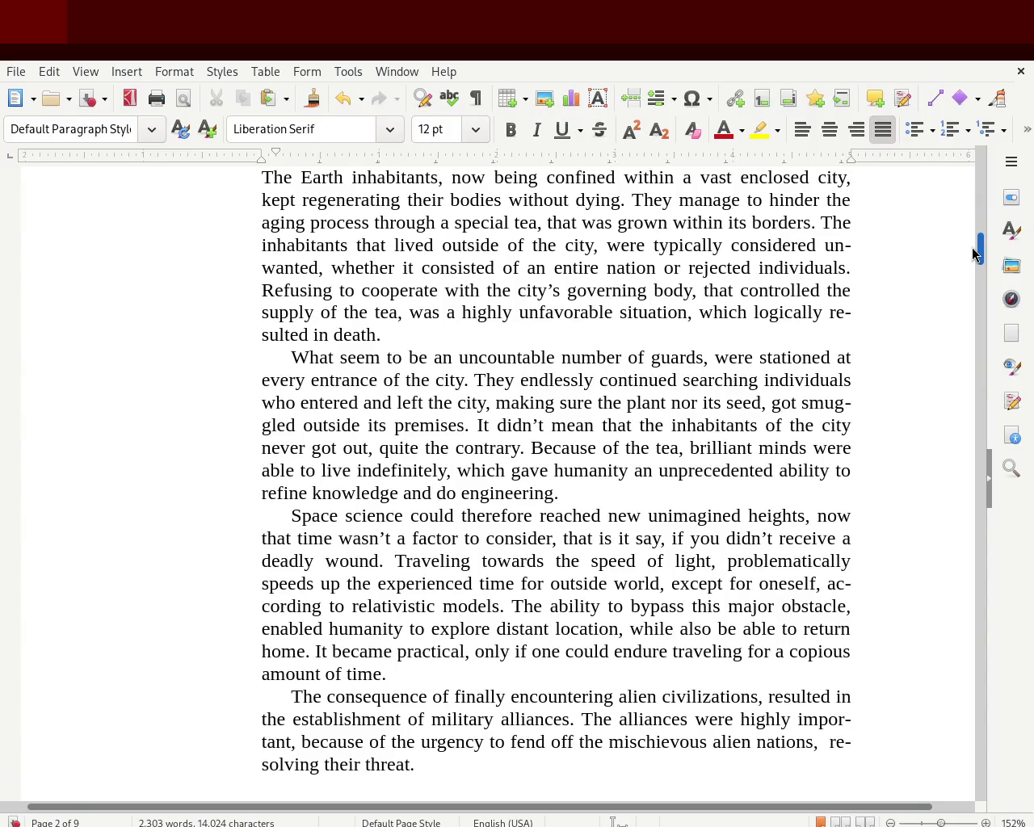
Step: Scroll down through pages 2–4 to the 'Chapter 2. Inside the module' heading on page 5
{"action": "left_click_drag", "start_coordinate": [974, 250], "coordinate": [973, 254]}
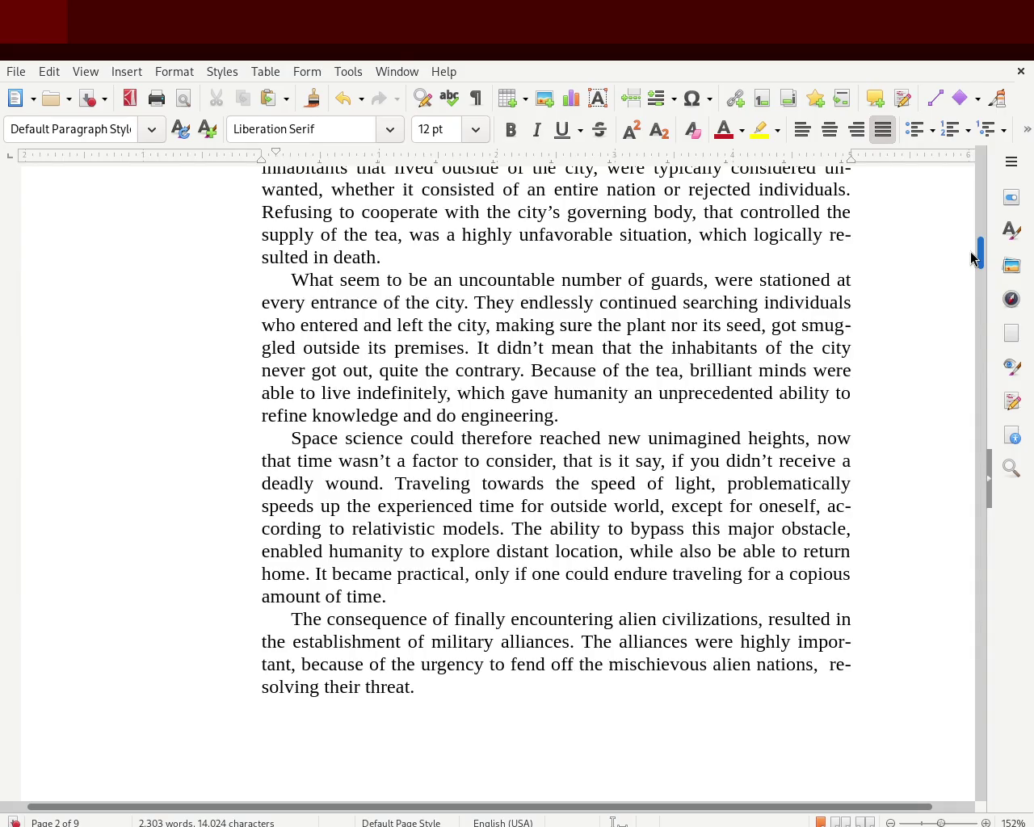
{"action": "scroll", "coordinate": [974, 257], "scroll_direction": "down", "scroll_amount": 1}
{"action": "scroll", "coordinate": [973, 257], "scroll_direction": "down", "scroll_amount": 1}
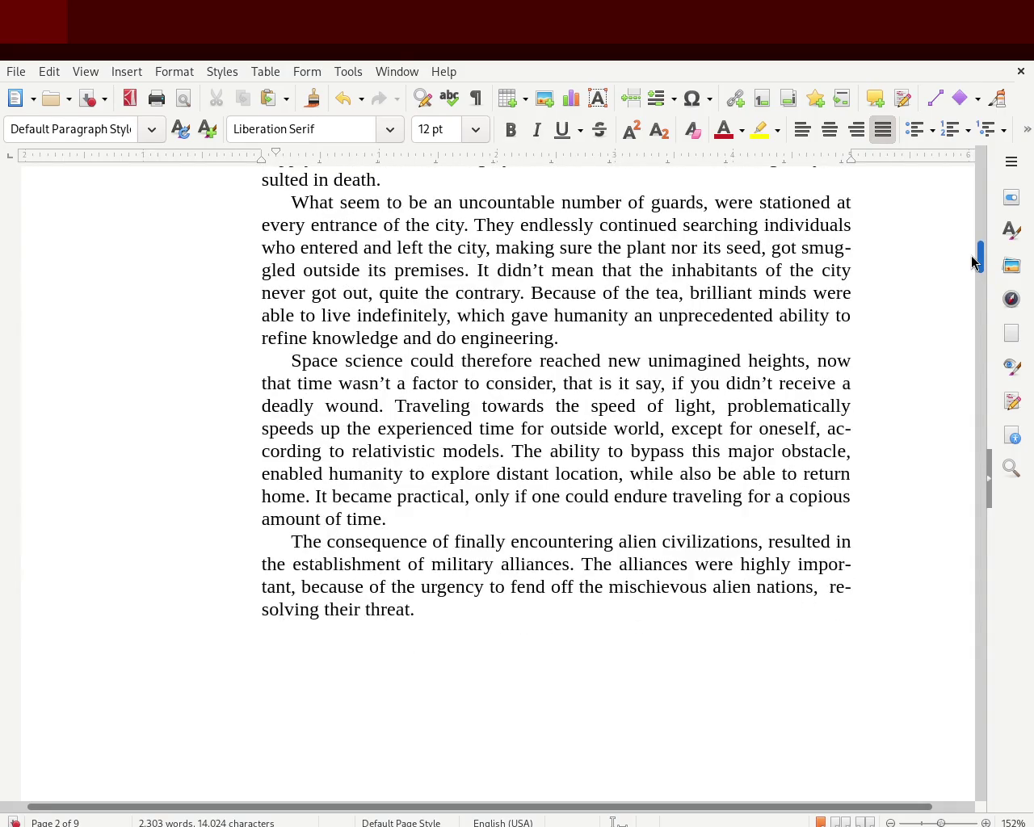
{"action": "left_click_drag", "start_coordinate": [971, 256], "coordinate": [970, 400]}
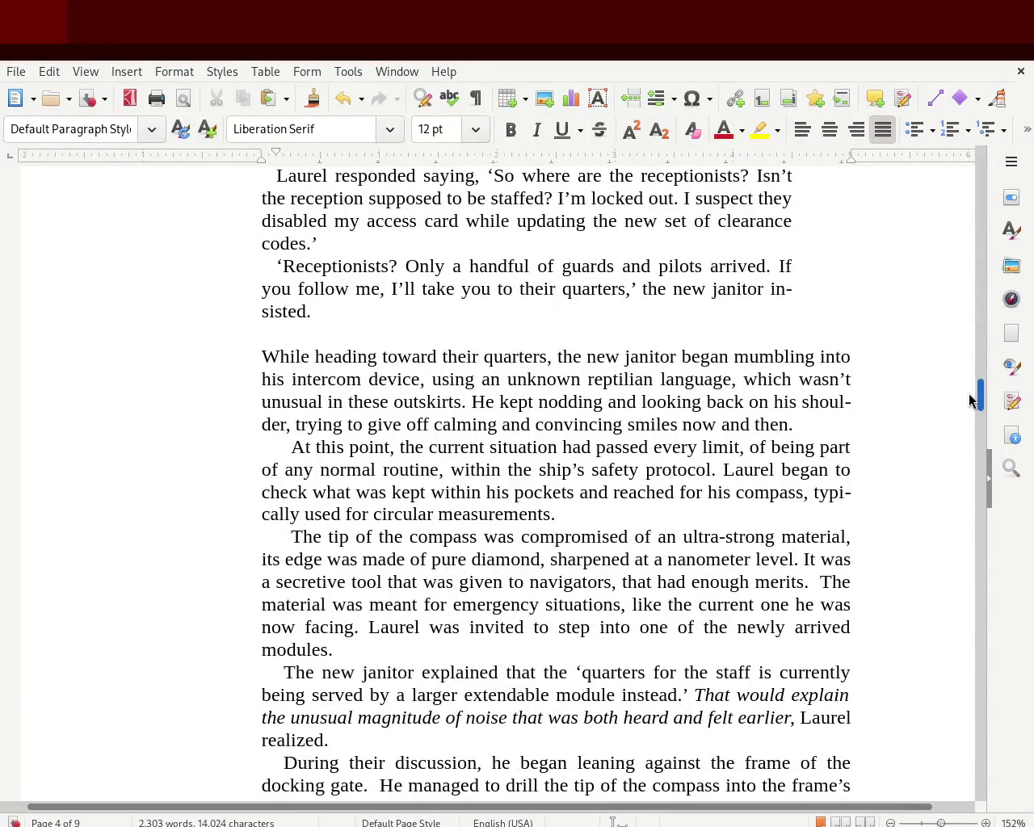
{"action": "mouse_move", "coordinate": [969, 400]}
{"action": "left_mouse_down"}
{"action": "mouse_move", "coordinate": [967, 416]}
{"action": "mouse_move", "coordinate": [972, 180]}
{"action": "mouse_move", "coordinate": [979, 476]}
{"action": "mouse_move", "coordinate": [983, 455]}
{"action": "mouse_move", "coordinate": [981, 465]}
{"action": "left_mouse_up"}
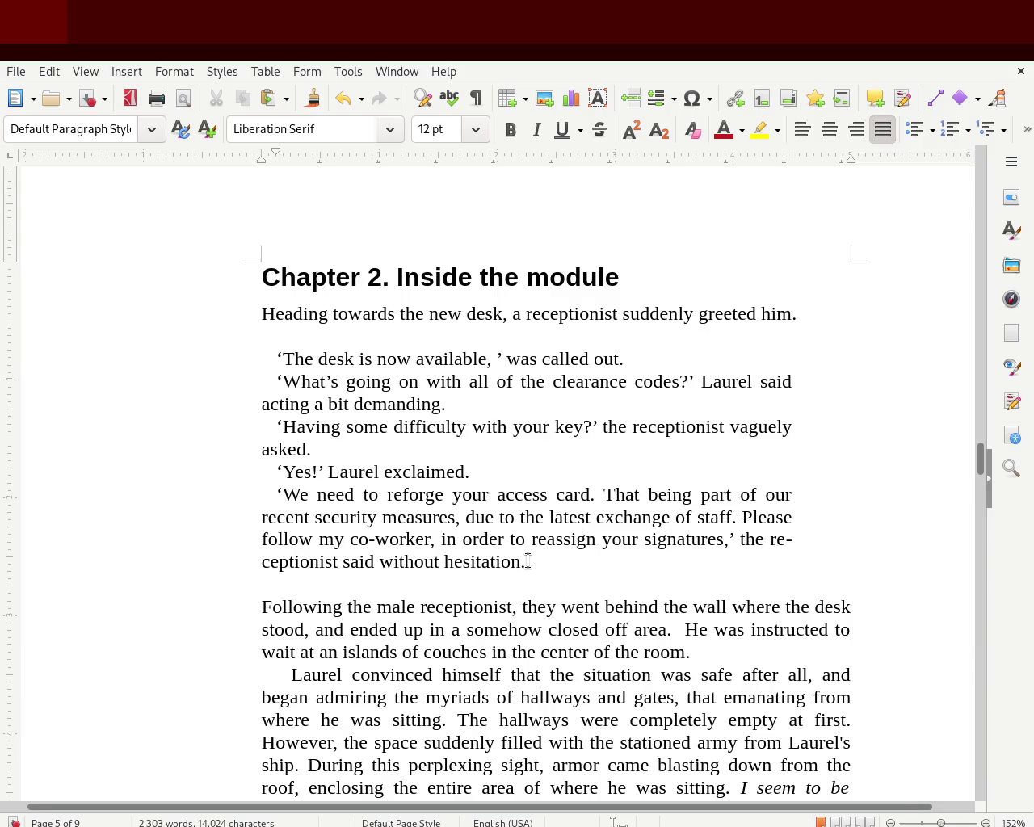
Step: Check the Chapter 2 receptionist dialogue, then scroll back up to the guard's exchange with Laurel on page 3
{"action": "left_click_drag", "start_coordinate": [527, 562], "coordinate": [189, 360]}
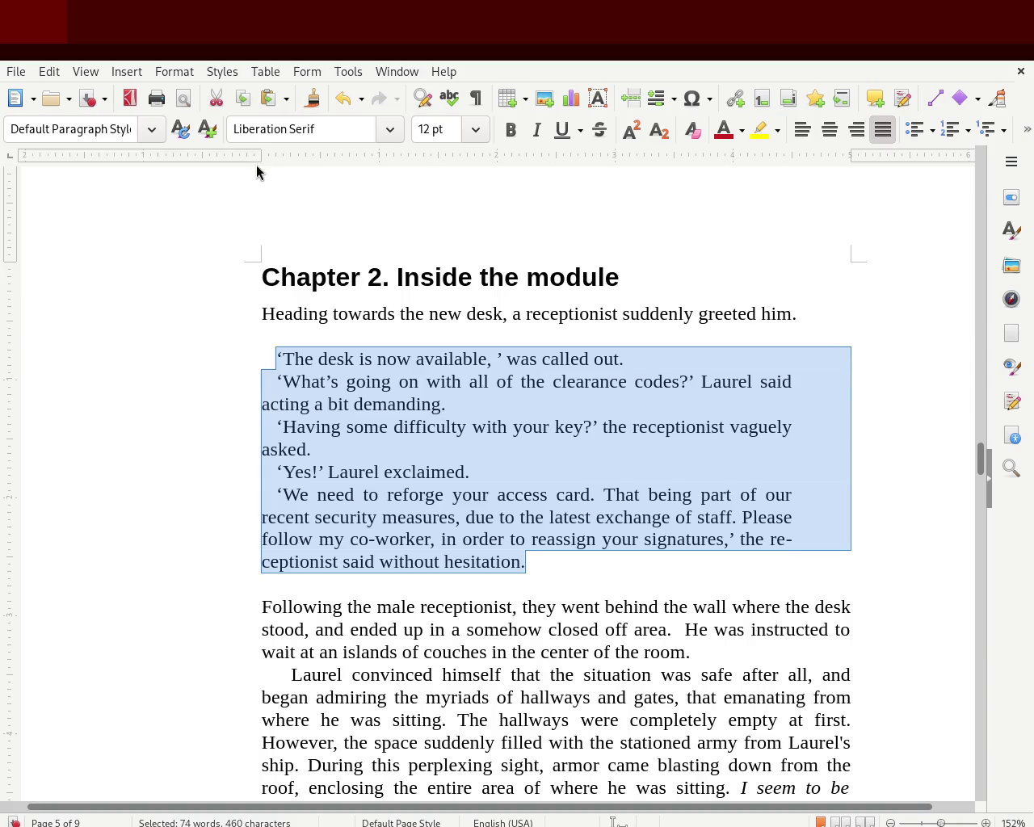
{"action": "left_click", "coordinate": [393, 465]}
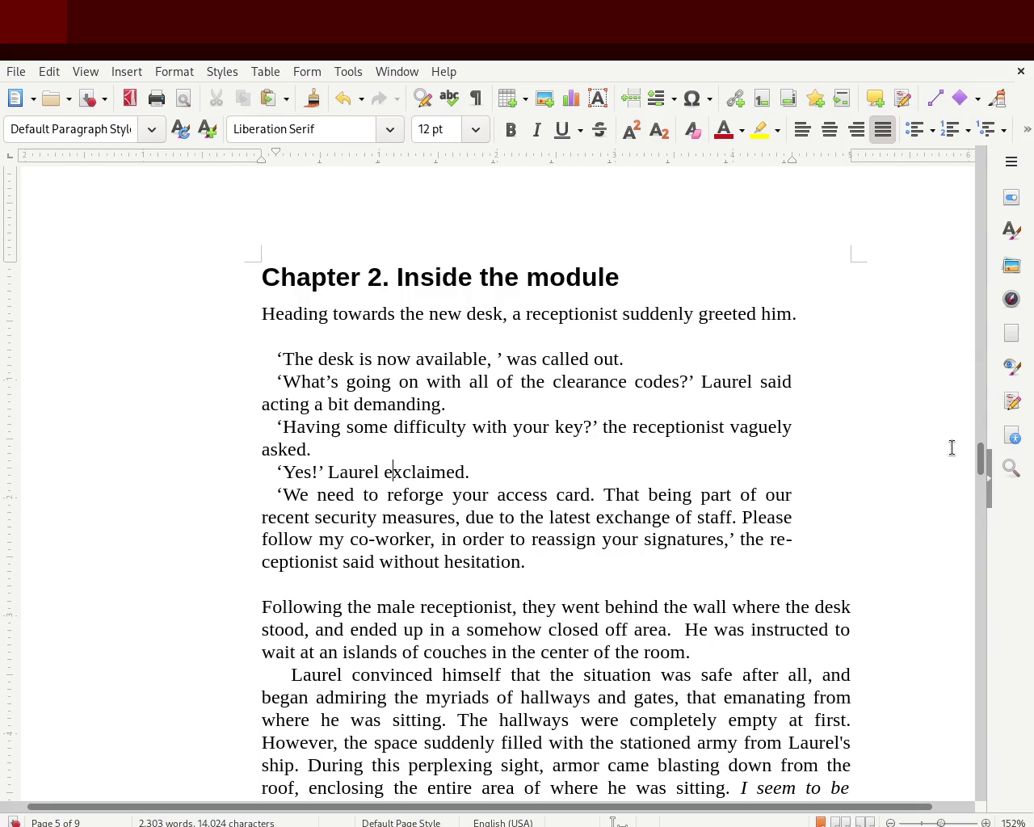
{"action": "left_click_drag", "start_coordinate": [981, 462], "coordinate": [980, 386]}
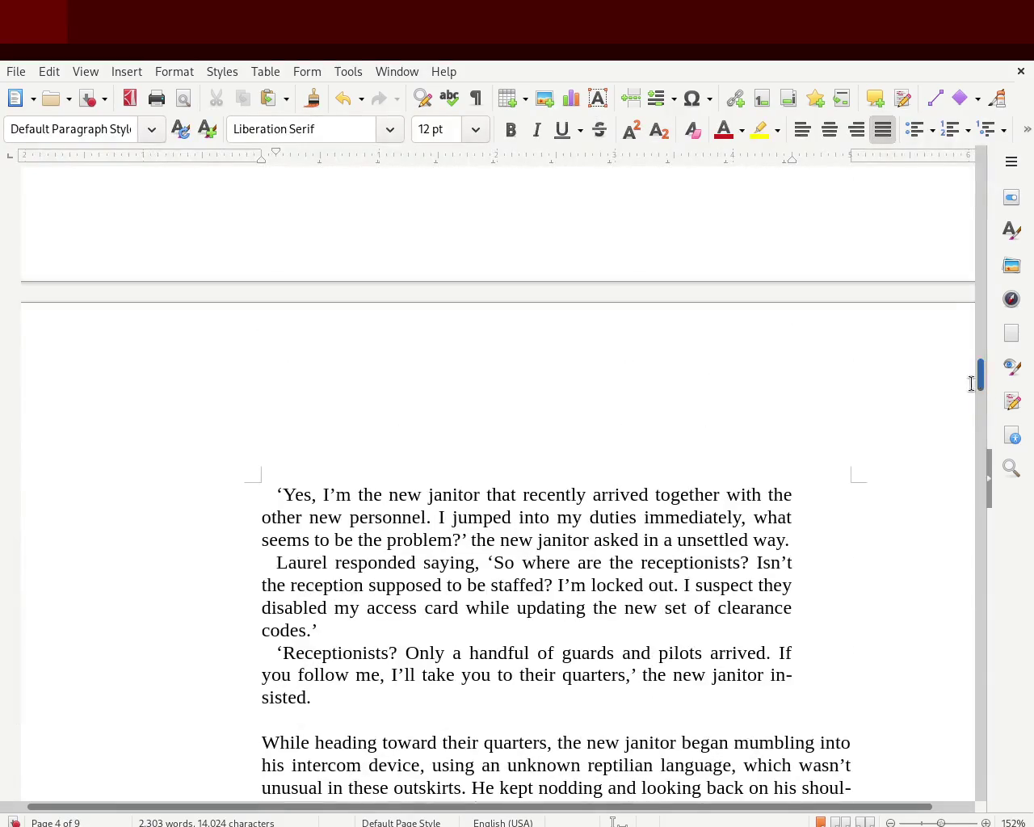
{"action": "left_click", "coordinate": [323, 697]}
{"action": "mouse_move", "coordinate": [980, 375]}
{"action": "left_mouse_down"}
{"action": "mouse_move", "coordinate": [974, 229]}
{"action": "mouse_move", "coordinate": [969, 340]}
{"action": "left_mouse_up"}
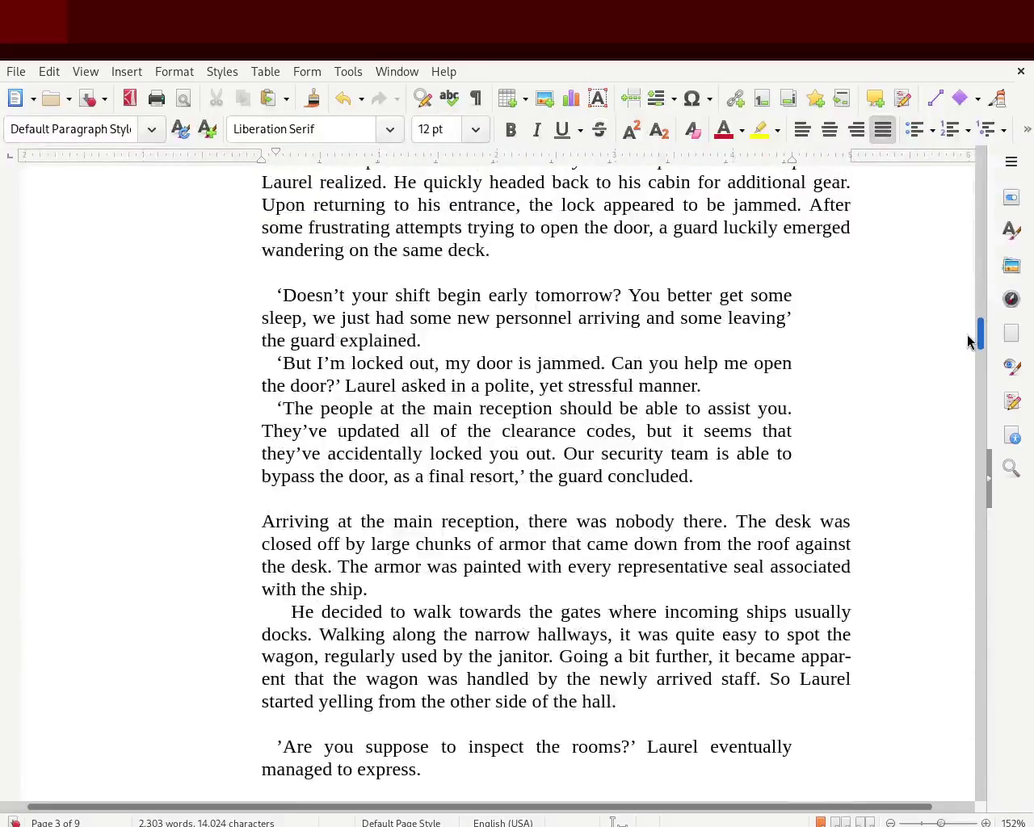
Step: Give the guard's three dialogue paragraphs a hanging indent
{"action": "left_click_drag", "start_coordinate": [969, 340], "coordinate": [969, 331]}
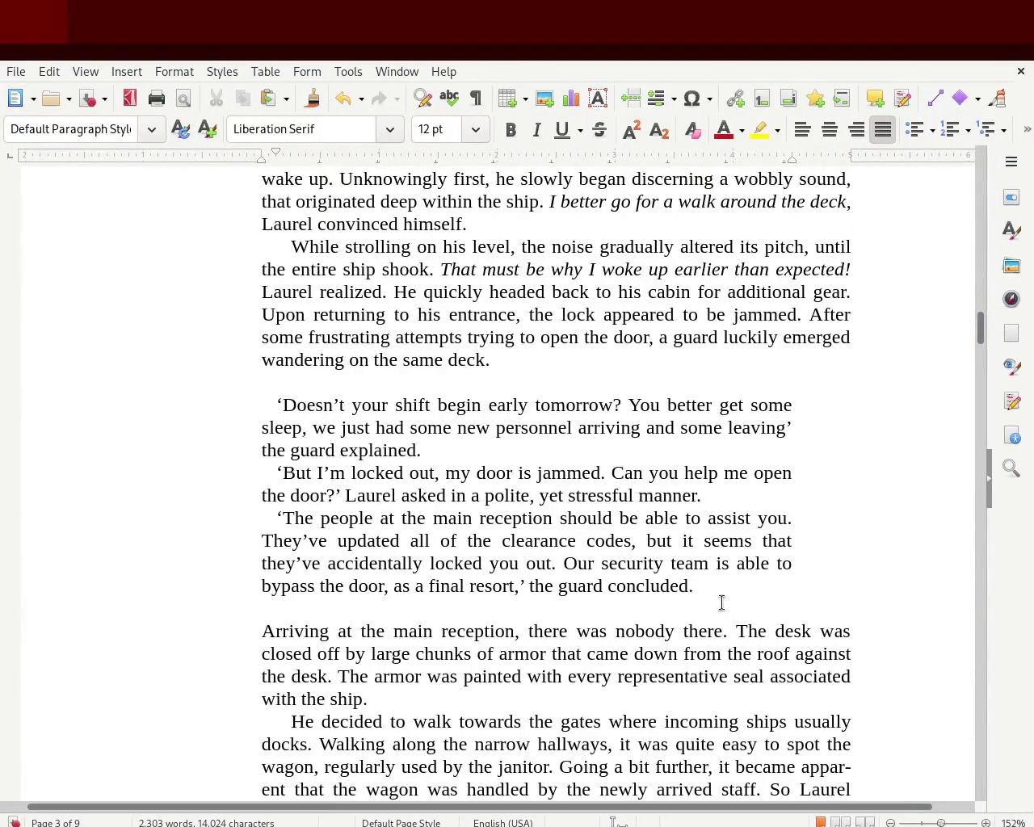
{"action": "left_click_drag", "start_coordinate": [694, 586], "coordinate": [225, 394]}
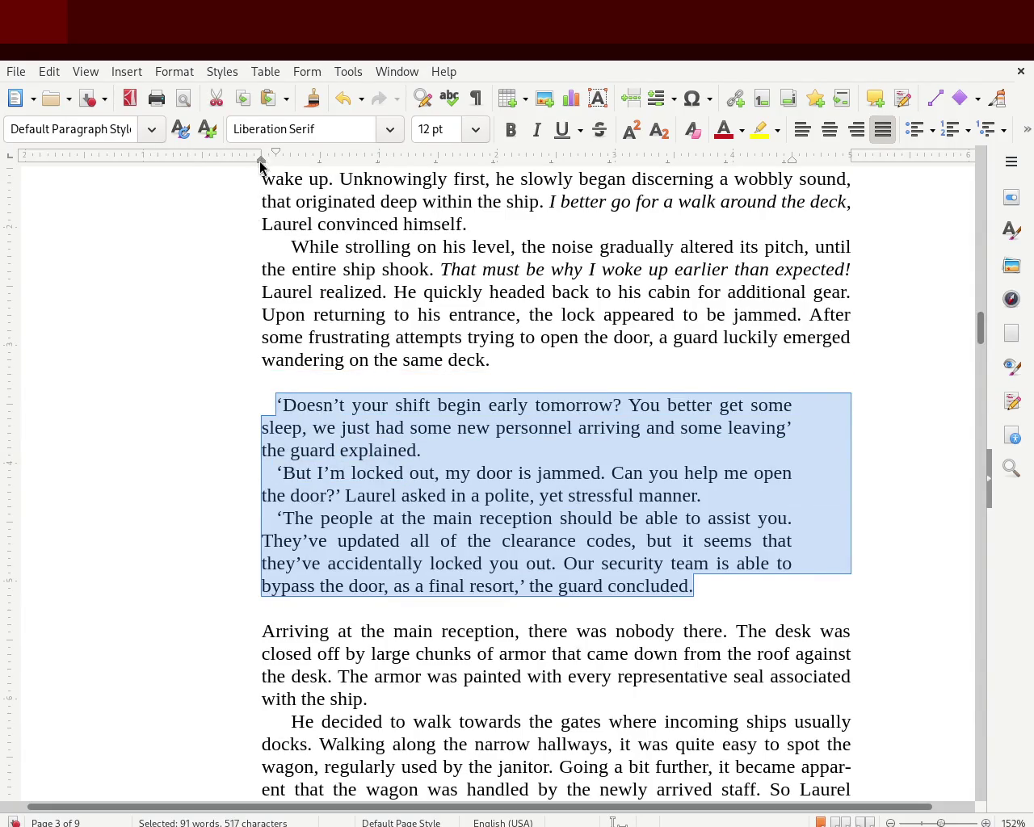
{"action": "left_click_drag", "start_coordinate": [273, 160], "coordinate": [270, 158]}
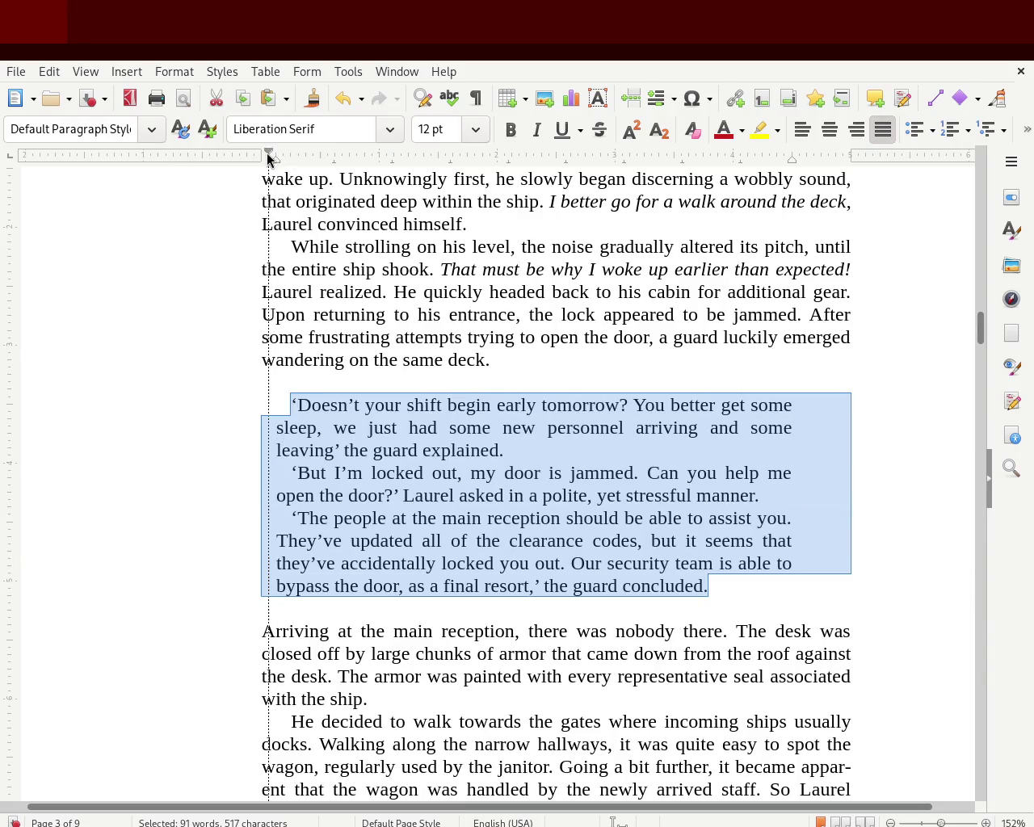
{"action": "left_click", "coordinate": [193, 359]}
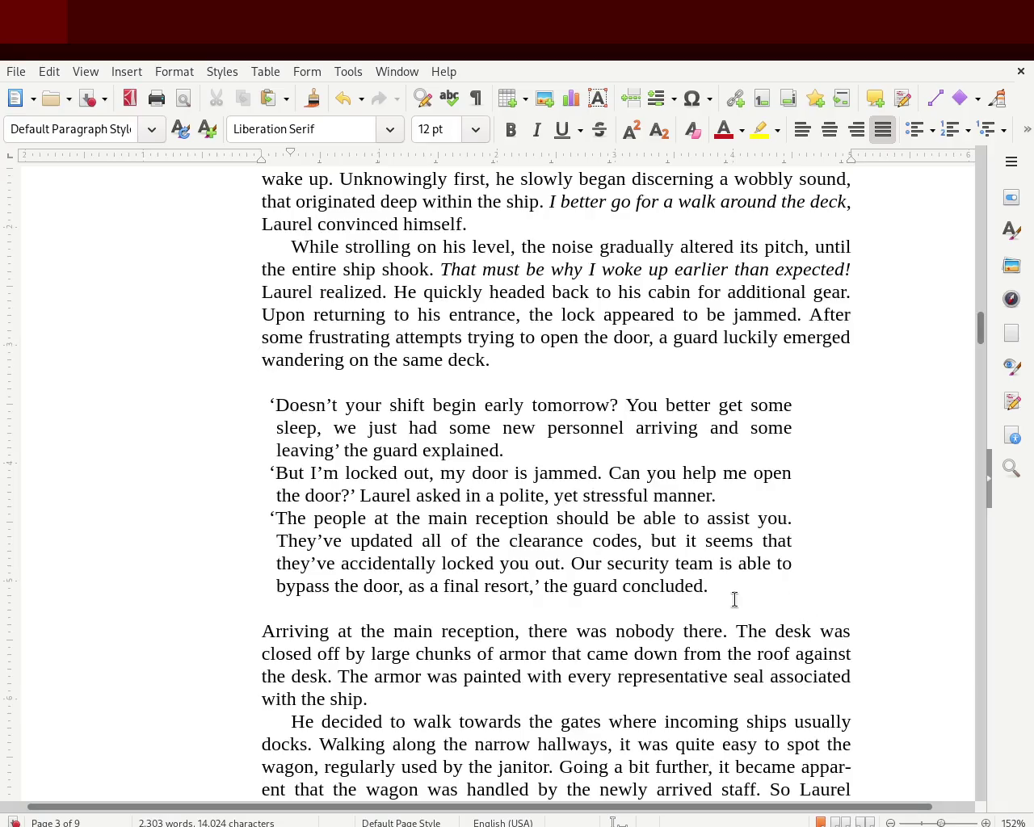
Step: Extend the dialogue paragraphs' right indent out to the full right margin
{"action": "left_click_drag", "start_coordinate": [709, 586], "coordinate": [232, 407]}
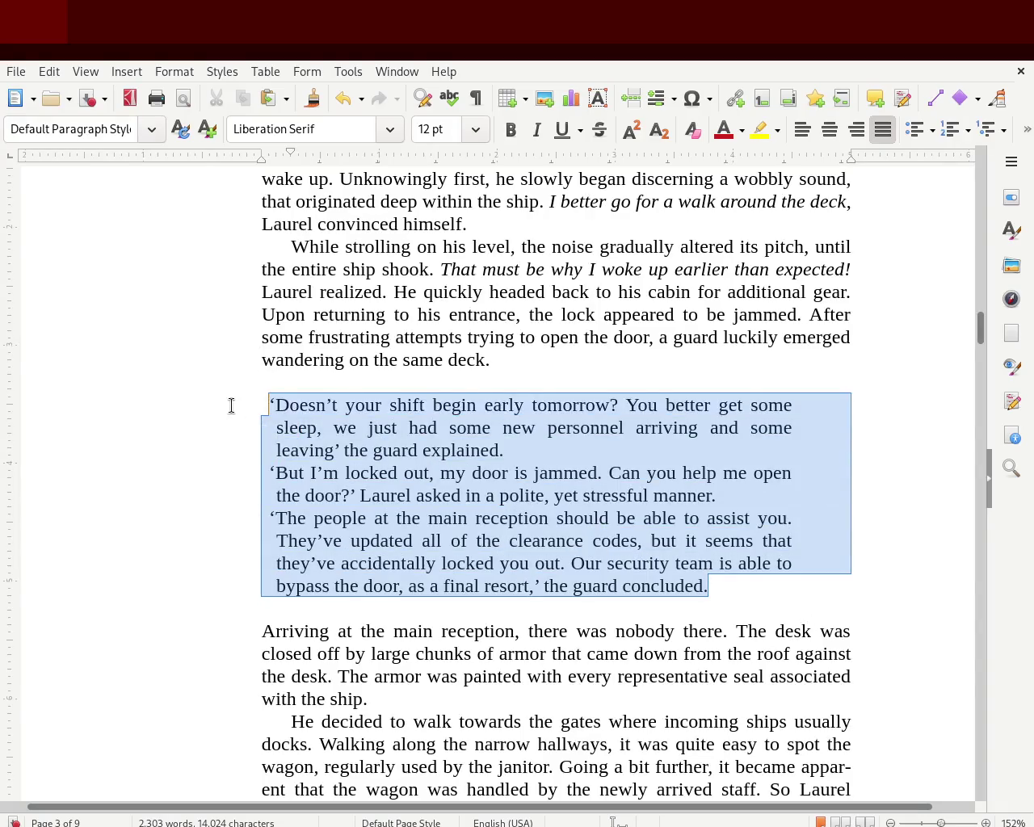
{"action": "left_click_drag", "start_coordinate": [791, 161], "coordinate": [851, 161]}
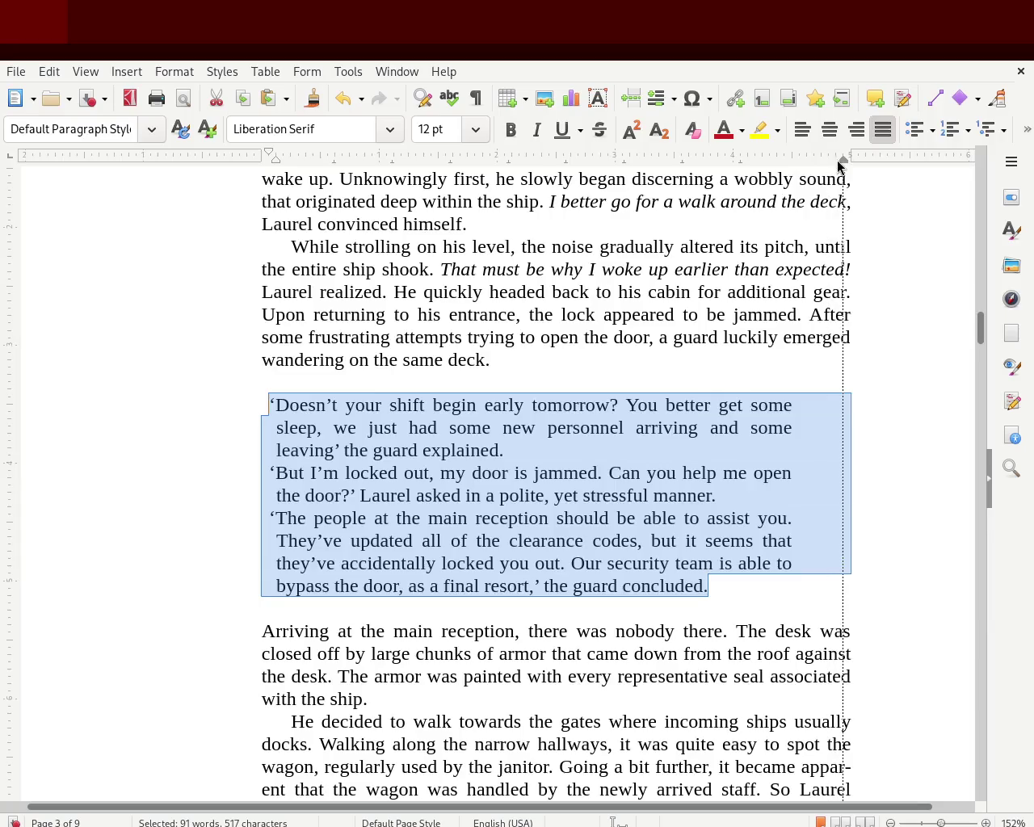
{"action": "left_click", "coordinate": [764, 383]}
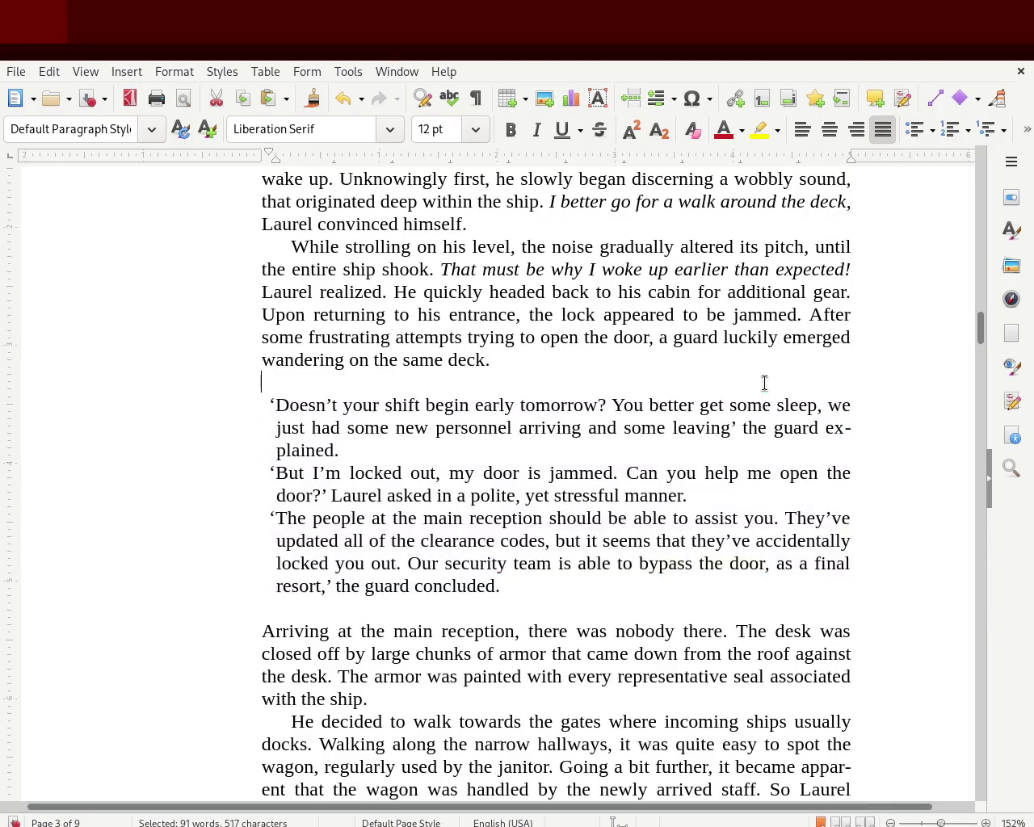
Step: Set the dialogue block's left indent flush with the body text margin
{"action": "left_click_drag", "start_coordinate": [509, 587], "coordinate": [178, 406]}
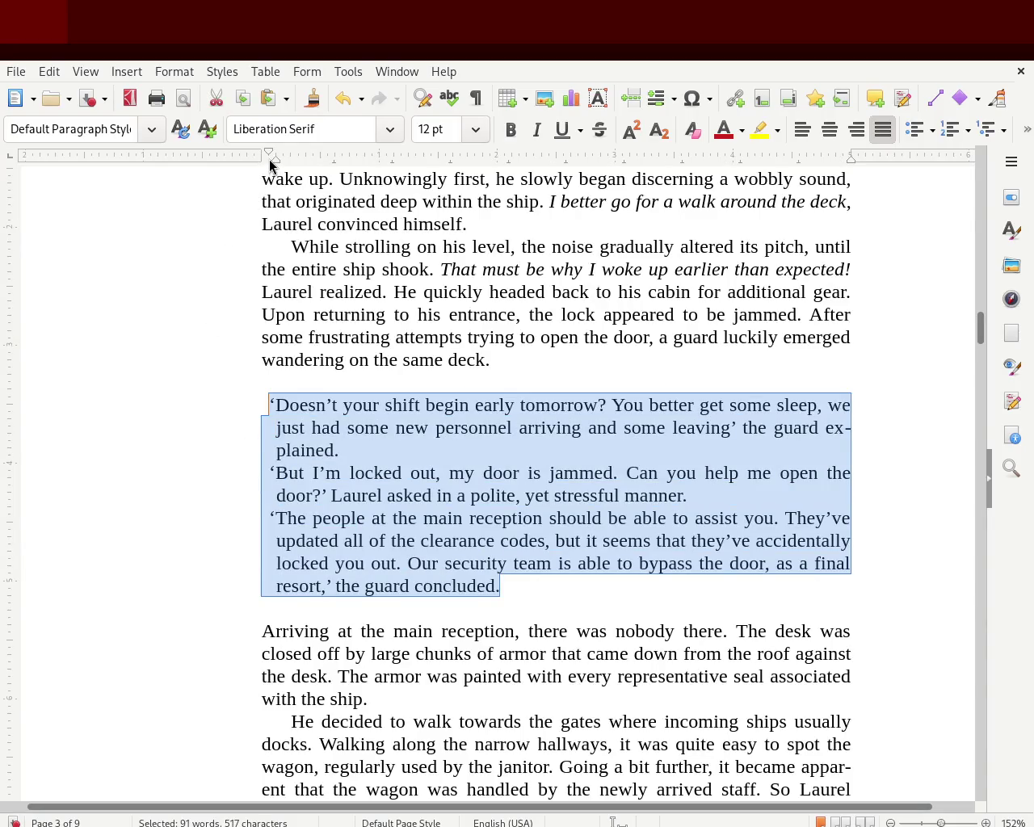
{"action": "left_click_drag", "start_coordinate": [267, 156], "coordinate": [261, 156]}
{"action": "left_click", "coordinate": [118, 386]}
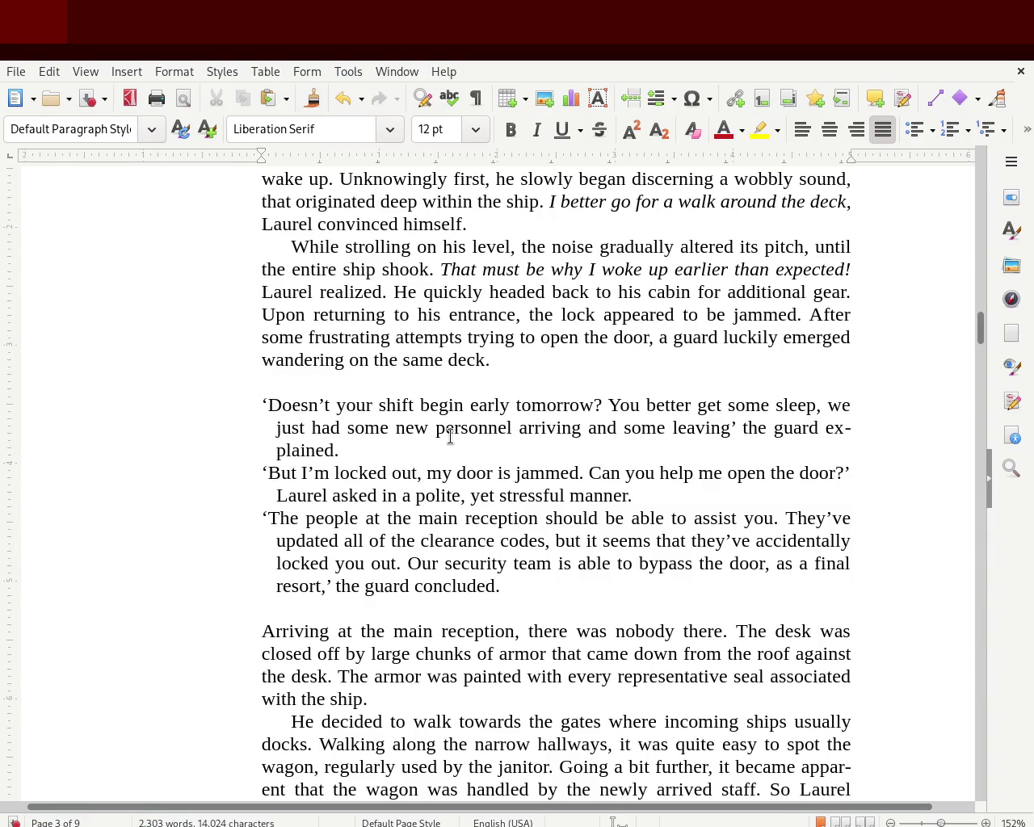
Step: Delete the blank lines directly above and below the guard's dialogue
{"action": "key", "text": "Delete"}
{"action": "key", "text": "Down"}
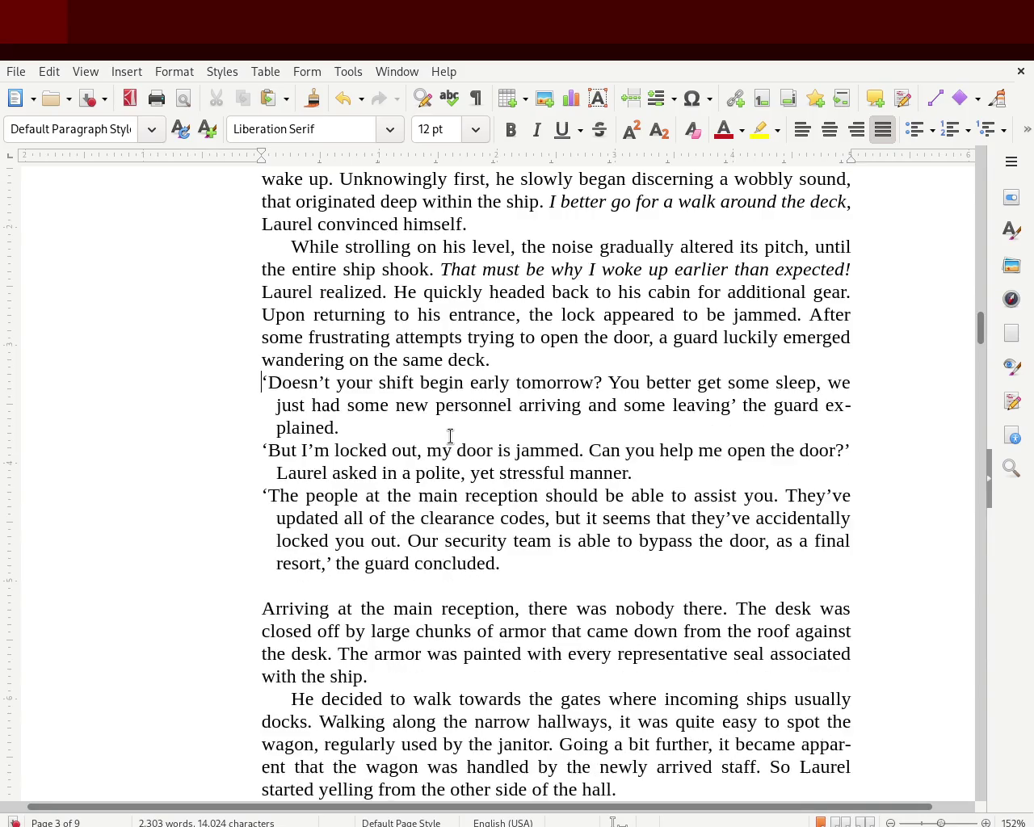
{"action": "key", "text": "Down"}
{"action": "key", "text": "Down"}
{"action": "key", "text": "Down"}
{"action": "key", "text": "Down"}
{"action": "key", "text": "Down"}
{"action": "key", "text": "Down"}
{"action": "key", "text": "Down"}
{"action": "key", "text": "BackSpace"}
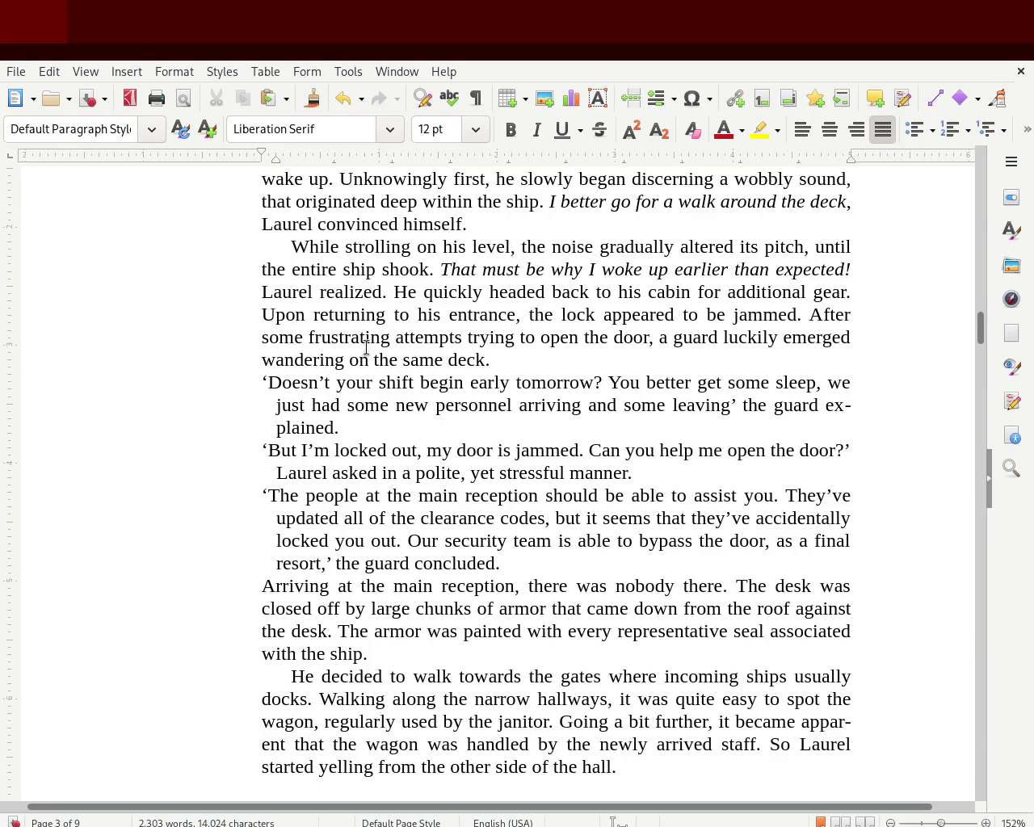
Step: Try a first-line indent on the 'Arriving' paragraph, undo it, and restore the blank line before it
{"action": "left_click", "coordinate": [233, 589]}
{"action": "left_click_drag", "start_coordinate": [265, 157], "coordinate": [288, 165]}
{"action": "left_click", "coordinate": [106, 423]}
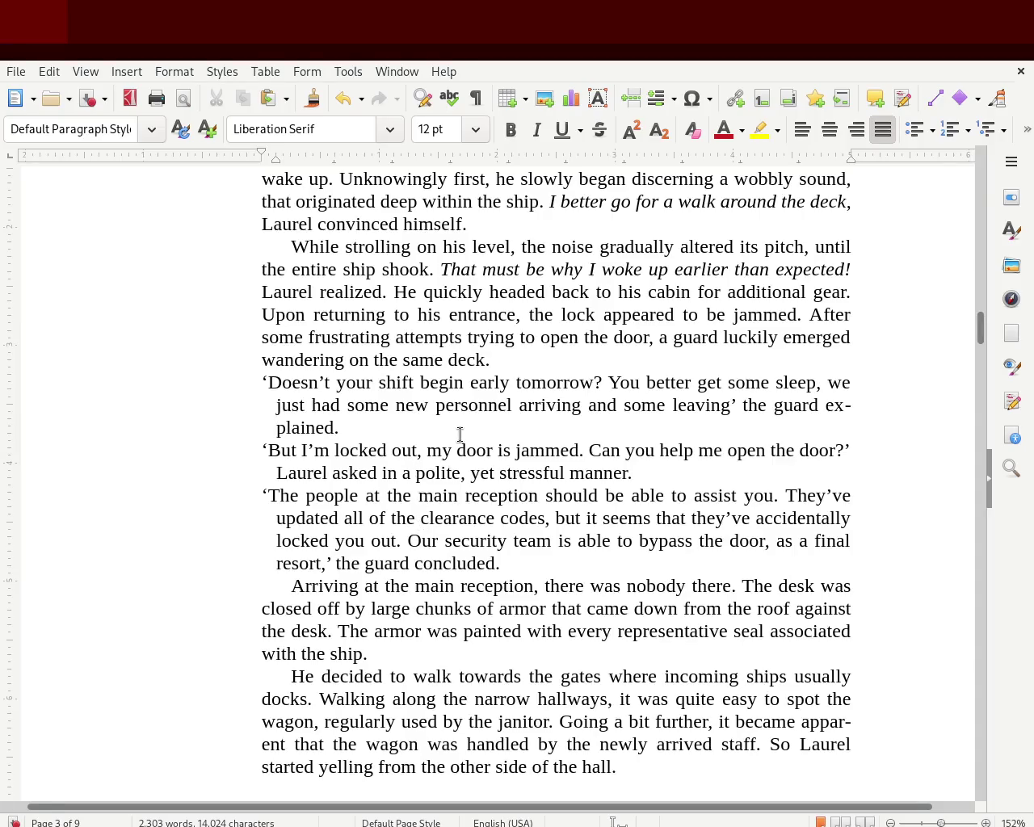
{"action": "key", "text": "ctrl+z"}
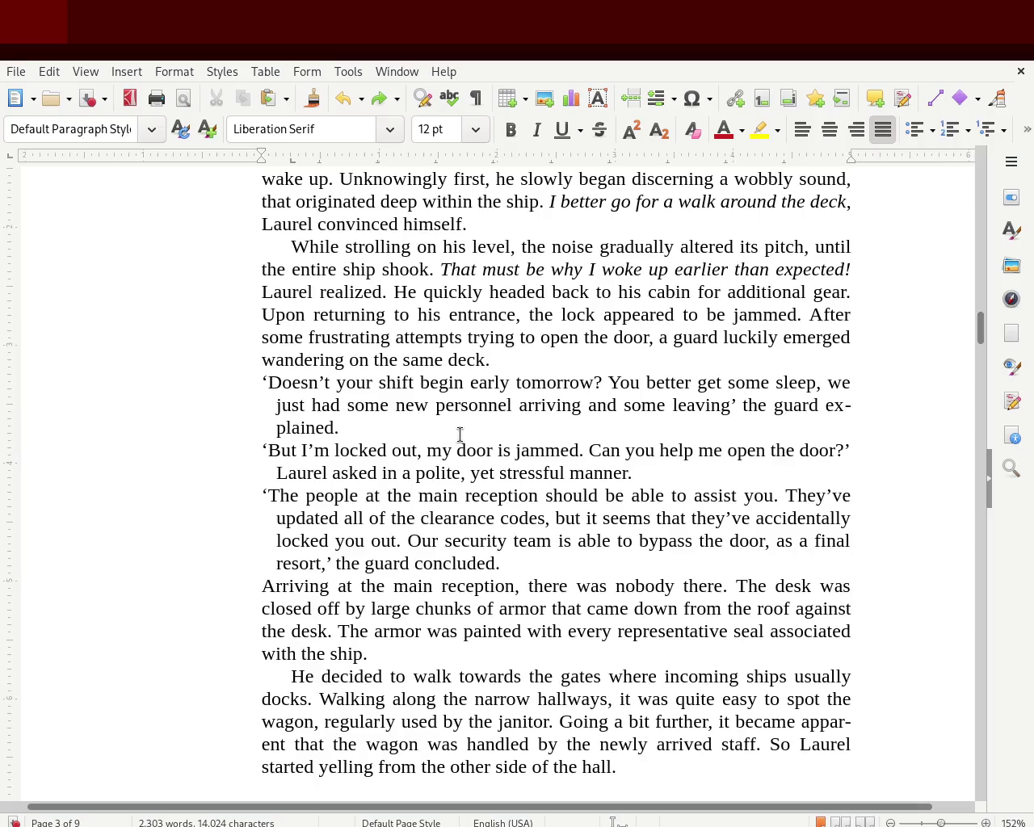
{"action": "key", "text": "Return"}
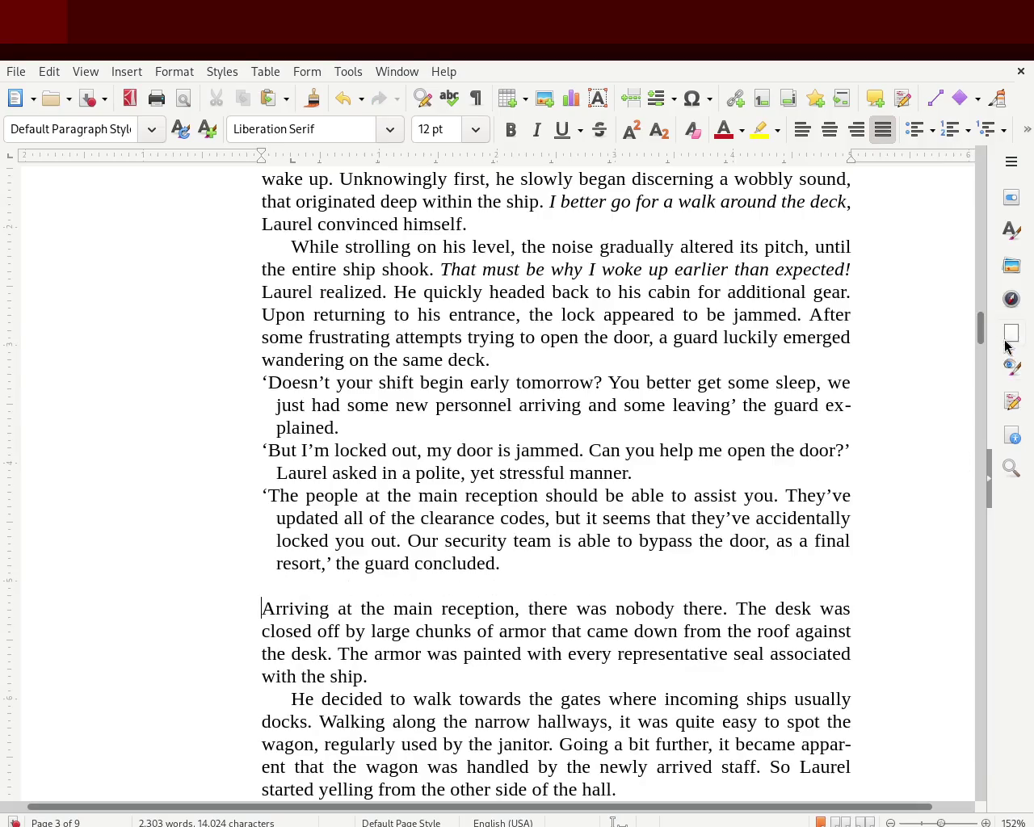
{"action": "left_click_drag", "start_coordinate": [986, 342], "coordinate": [980, 332]}
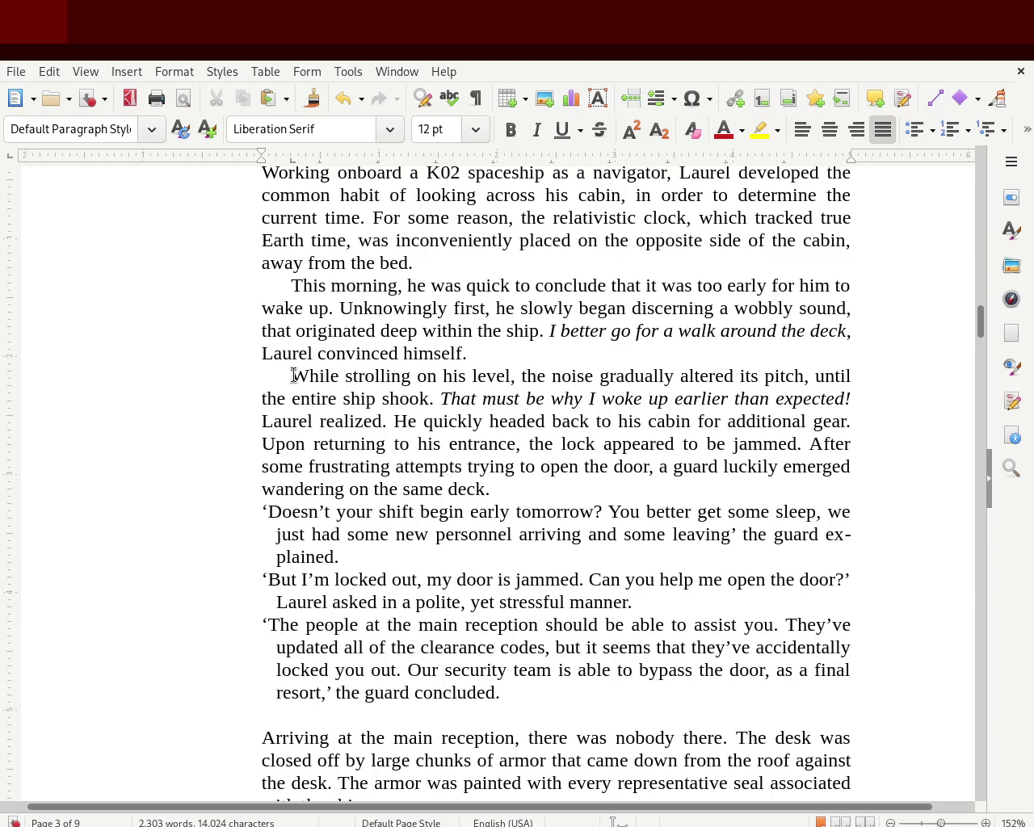
Step: Indent the 'While strolling' paragraph to line up with the dialogue's wrapped lines, then zoom to page width
{"action": "mouse_move", "coordinate": [528, 489]}
{"action": "left_mouse_down"}
{"action": "mouse_move", "coordinate": [188, 392]}
{"action": "mouse_move", "coordinate": [190, 361]}
{"action": "left_mouse_up"}
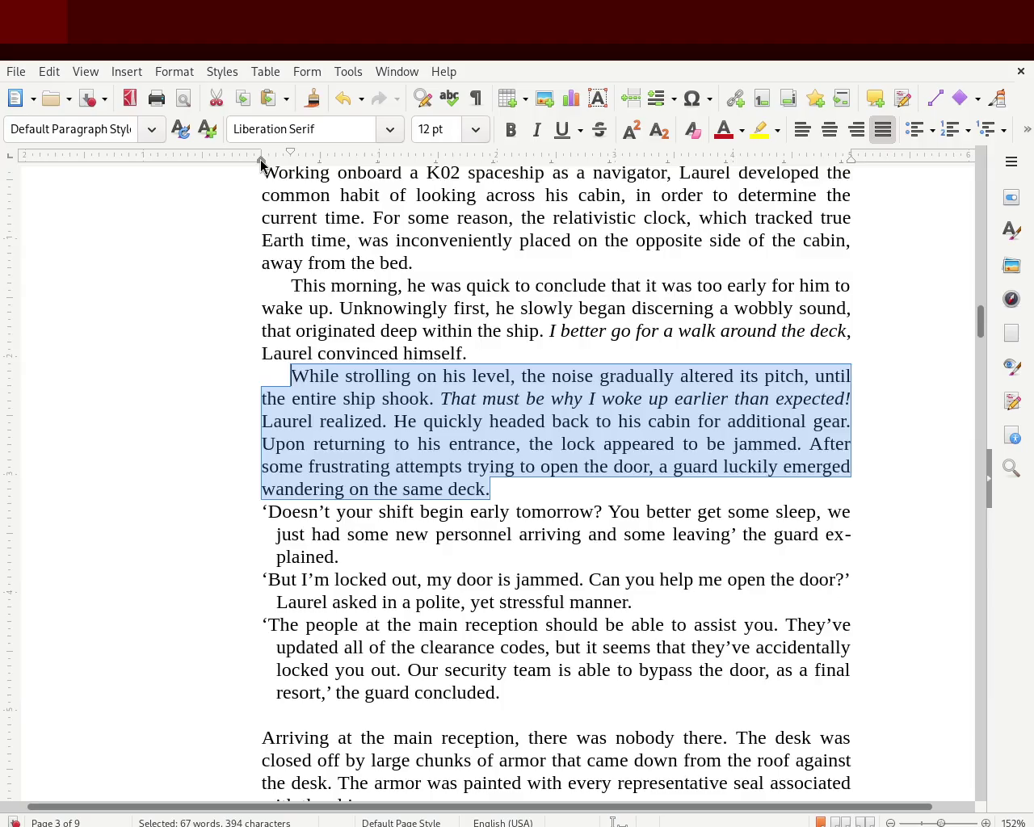
{"action": "left_click_drag", "start_coordinate": [261, 164], "coordinate": [272, 165]}
{"action": "left_click_drag", "start_coordinate": [273, 166], "coordinate": [276, 166]}
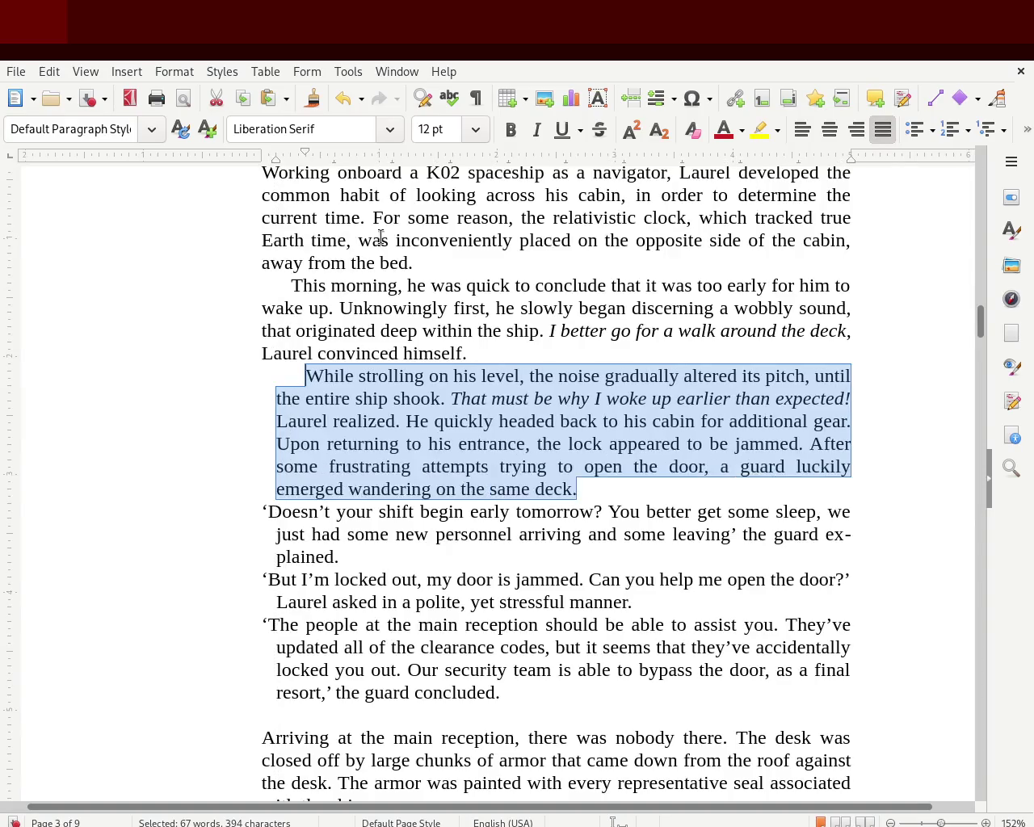
{"action": "left_click", "coordinate": [937, 823]}
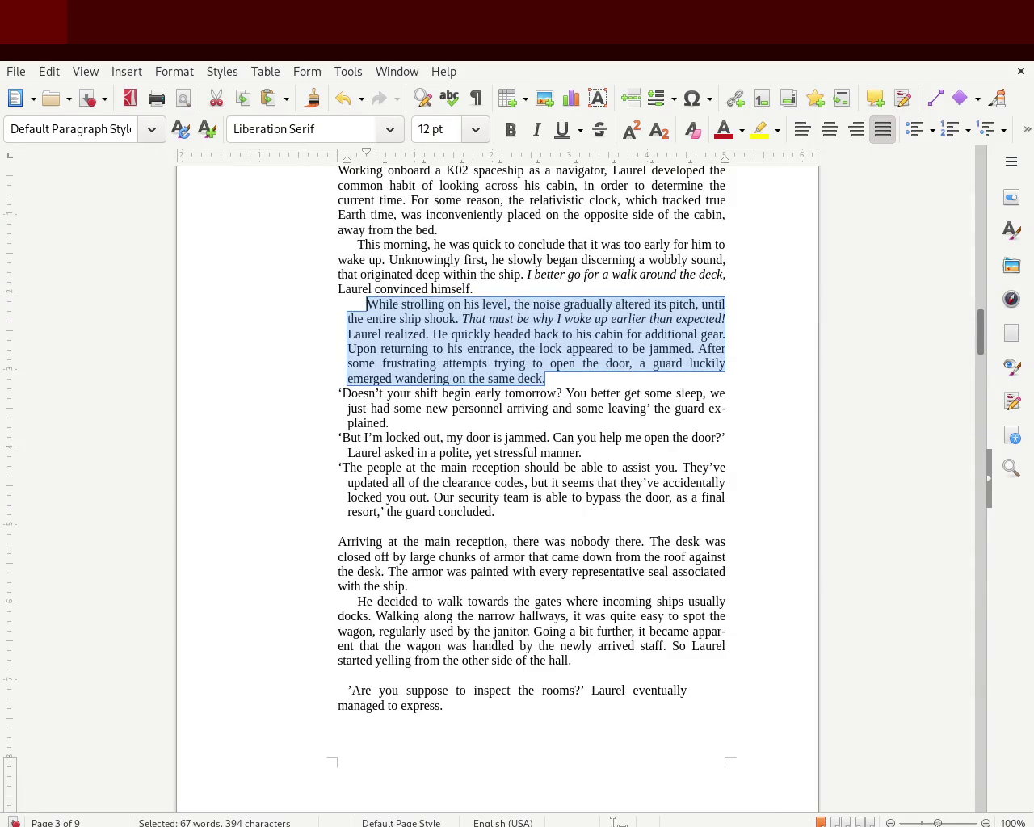
Step: Reset the 'This morning' paragraph's first-line indent and indent its first line with a tab
{"action": "left_click", "coordinate": [541, 319]}
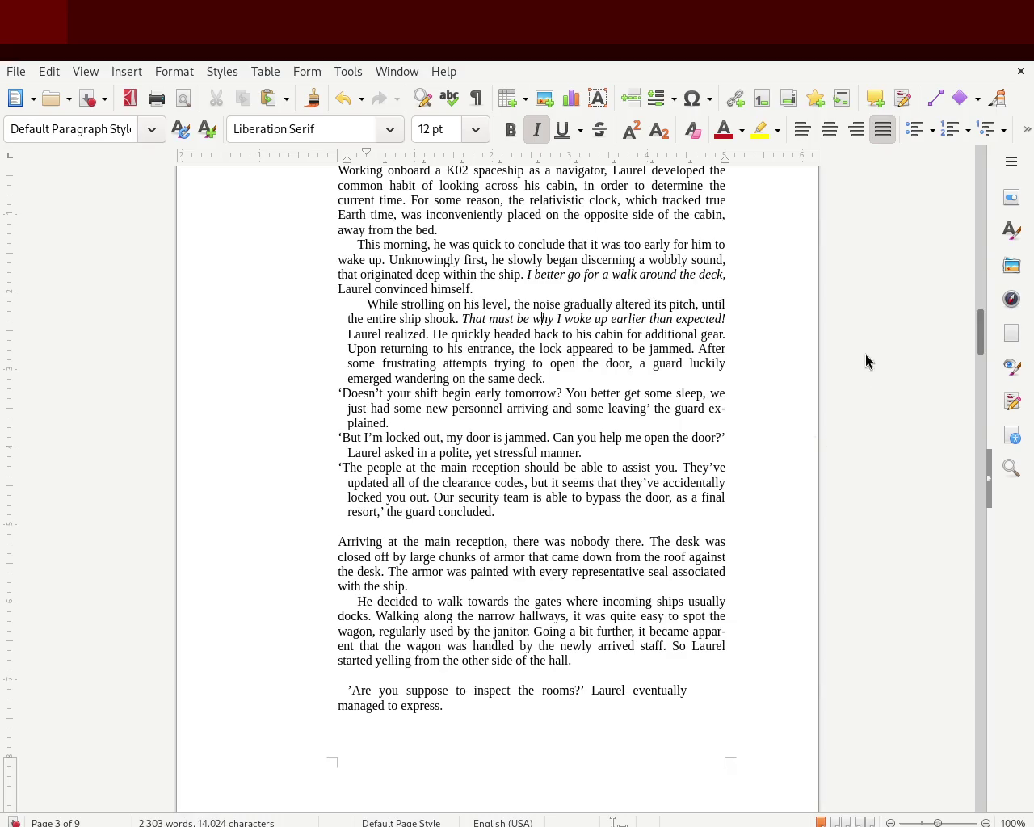
{"action": "left_click_drag", "start_coordinate": [981, 350], "coordinate": [984, 340]}
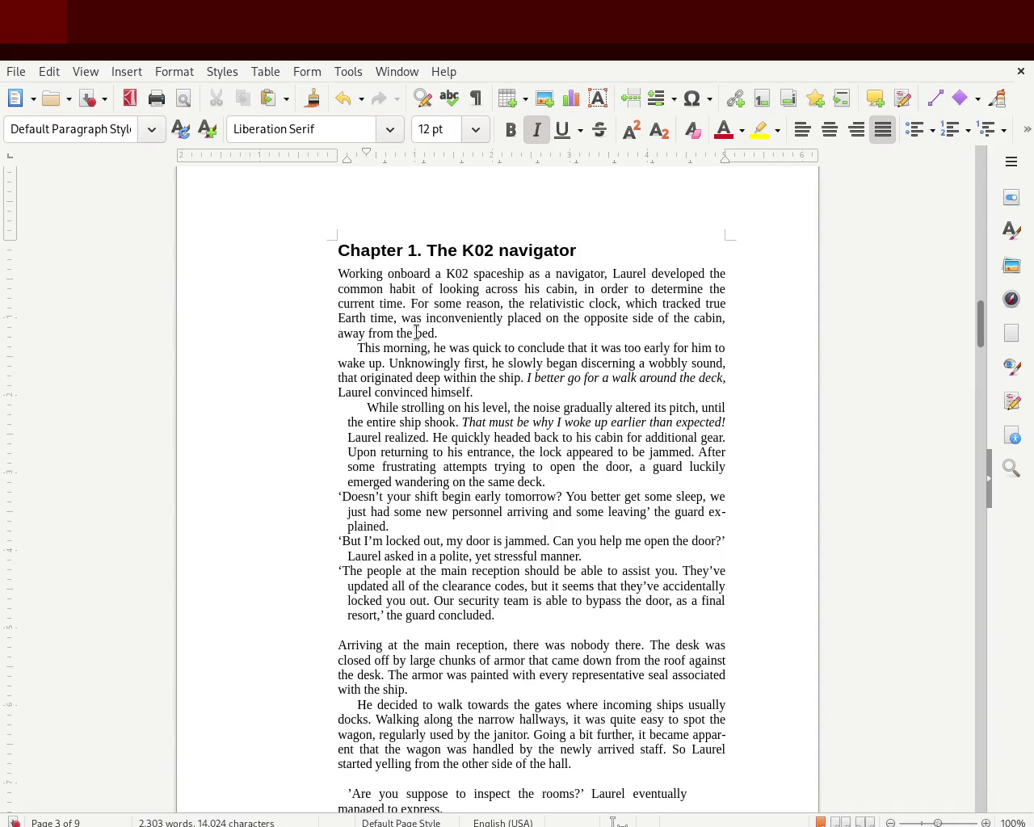
{"action": "left_click", "coordinate": [358, 347]}
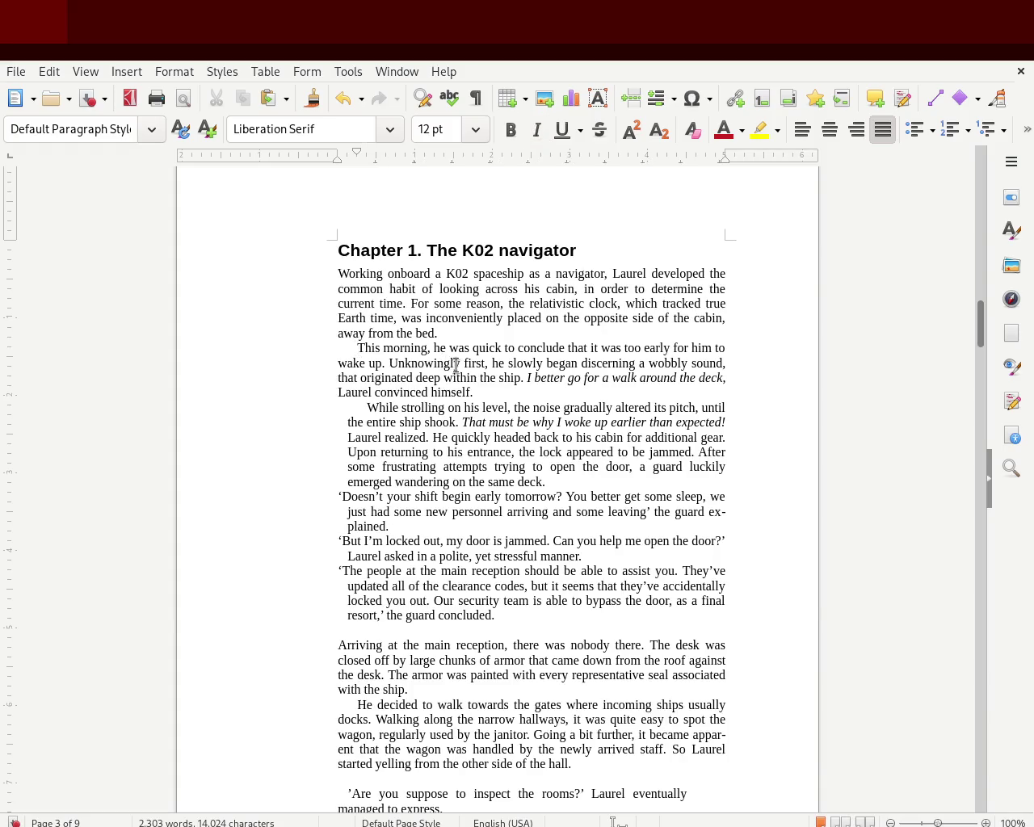
{"action": "left_click_drag", "start_coordinate": [353, 154], "coordinate": [334, 155]}
{"action": "key", "text": "Tab"}
Step: Join the 'While strolling' paragraph onto the 'This morning' paragraph right after 'himself.'
{"action": "left_click", "coordinate": [308, 426]}
{"action": "left_click", "coordinate": [292, 423]}
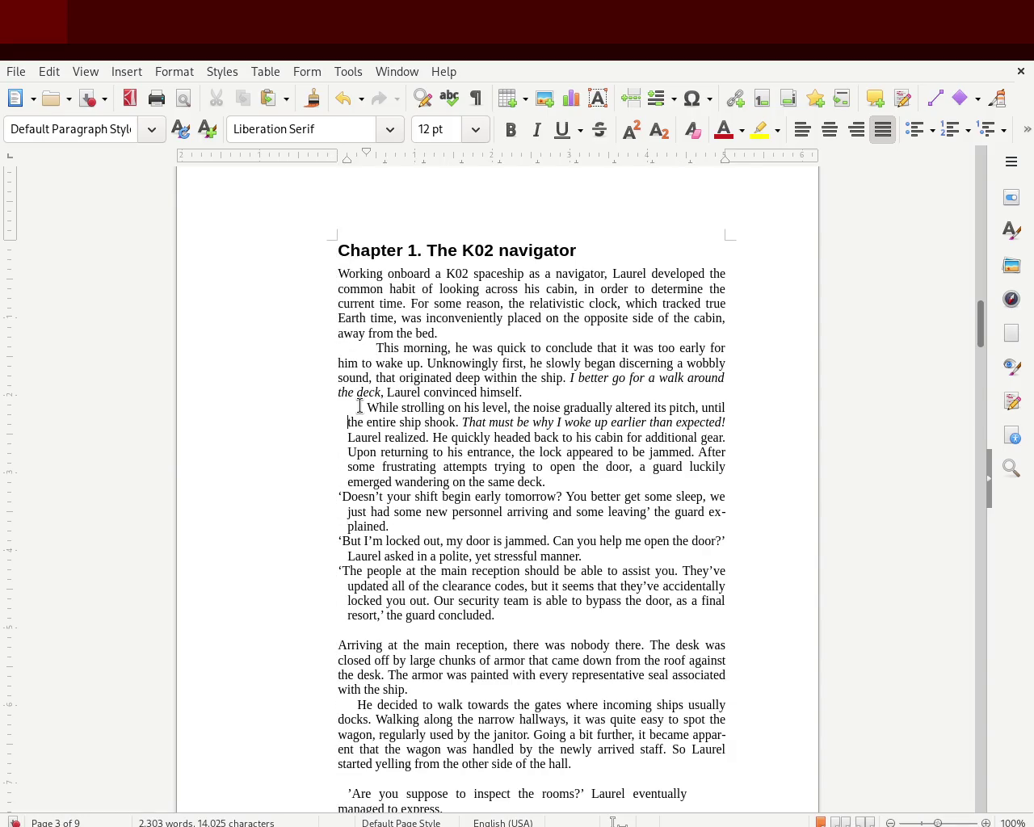
{"action": "left_click", "coordinate": [585, 380]}
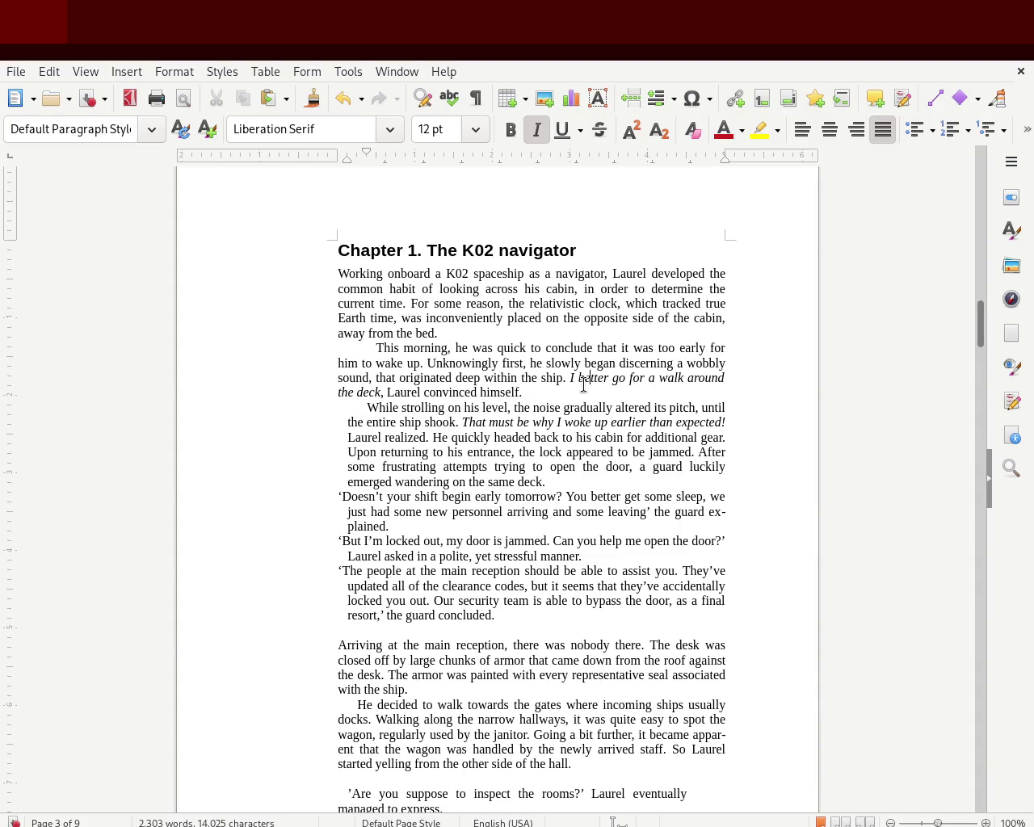
{"action": "left_click", "coordinate": [537, 380]}
{"action": "left_click", "coordinate": [539, 393]}
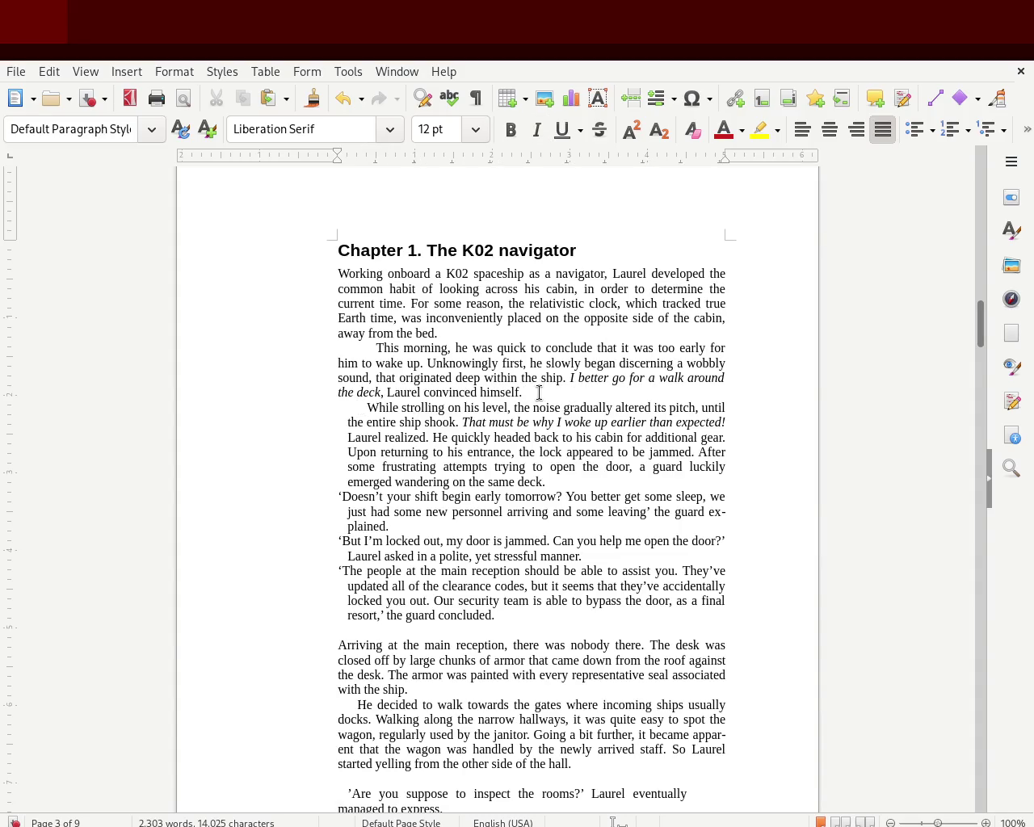
{"action": "key", "text": "Delete"}
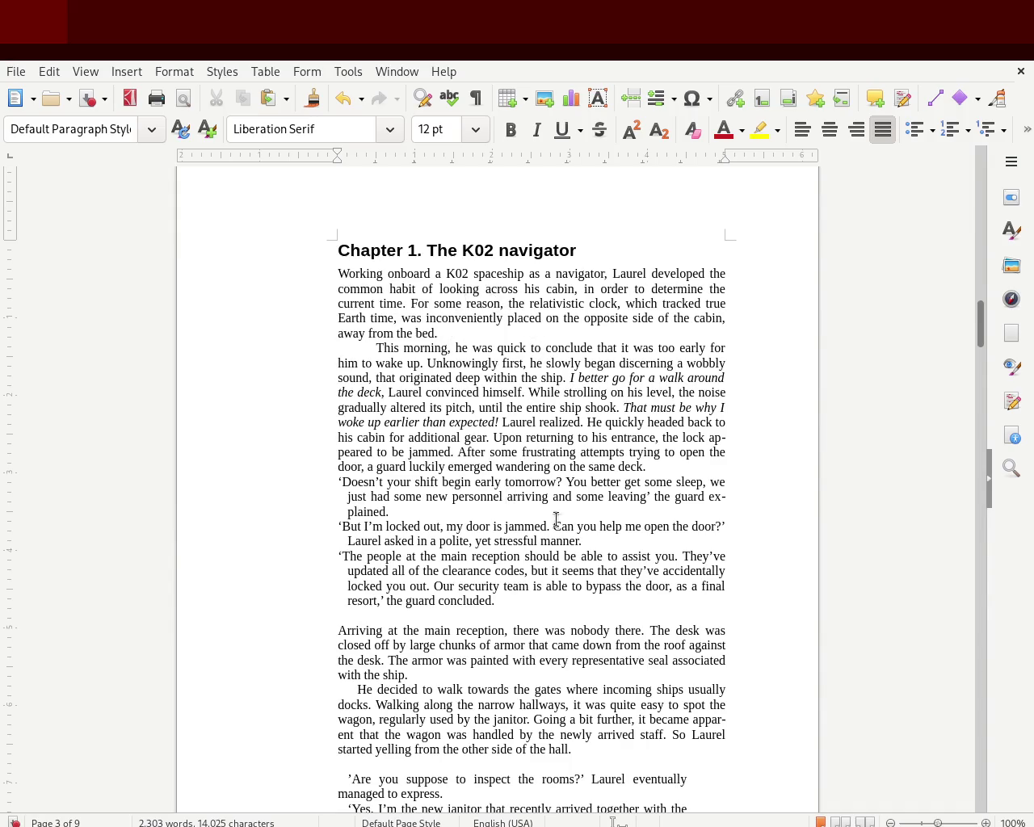
Step: Try a left indent on the opening 'Working onboard' paragraph, then undo it
{"action": "left_click", "coordinate": [454, 331]}
{"action": "left_click_drag", "start_coordinate": [454, 331], "coordinate": [314, 279]}
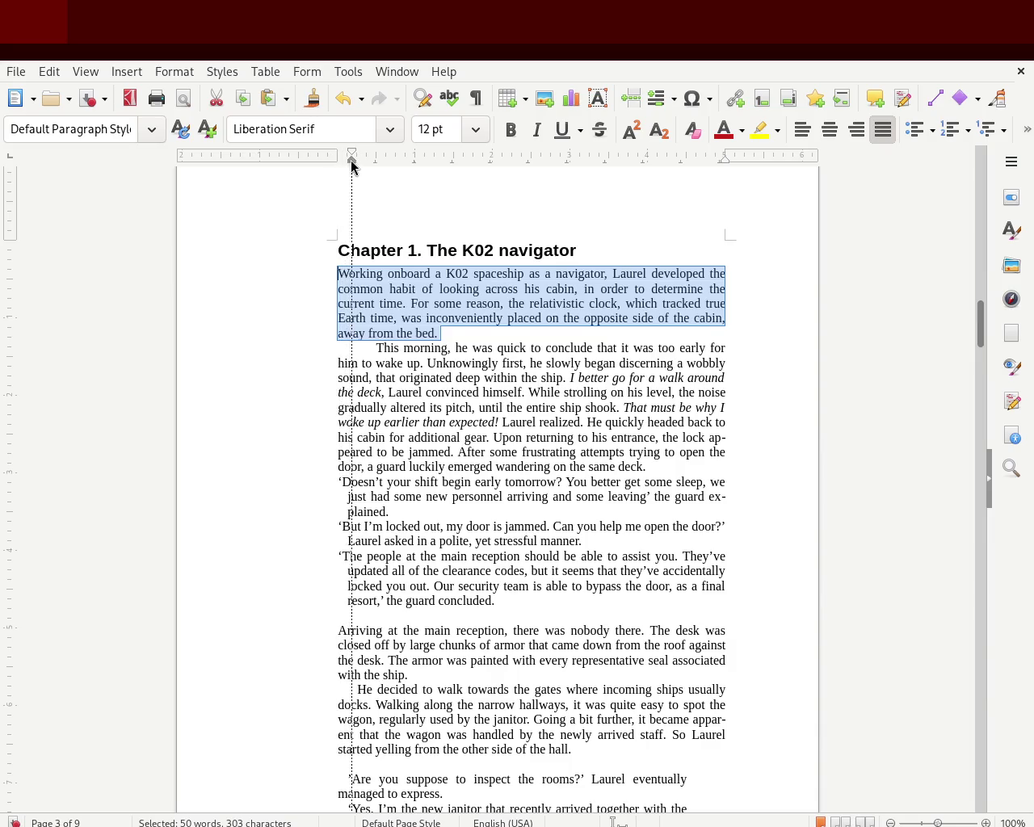
{"action": "left_click_drag", "start_coordinate": [356, 164], "coordinate": [337, 155]}
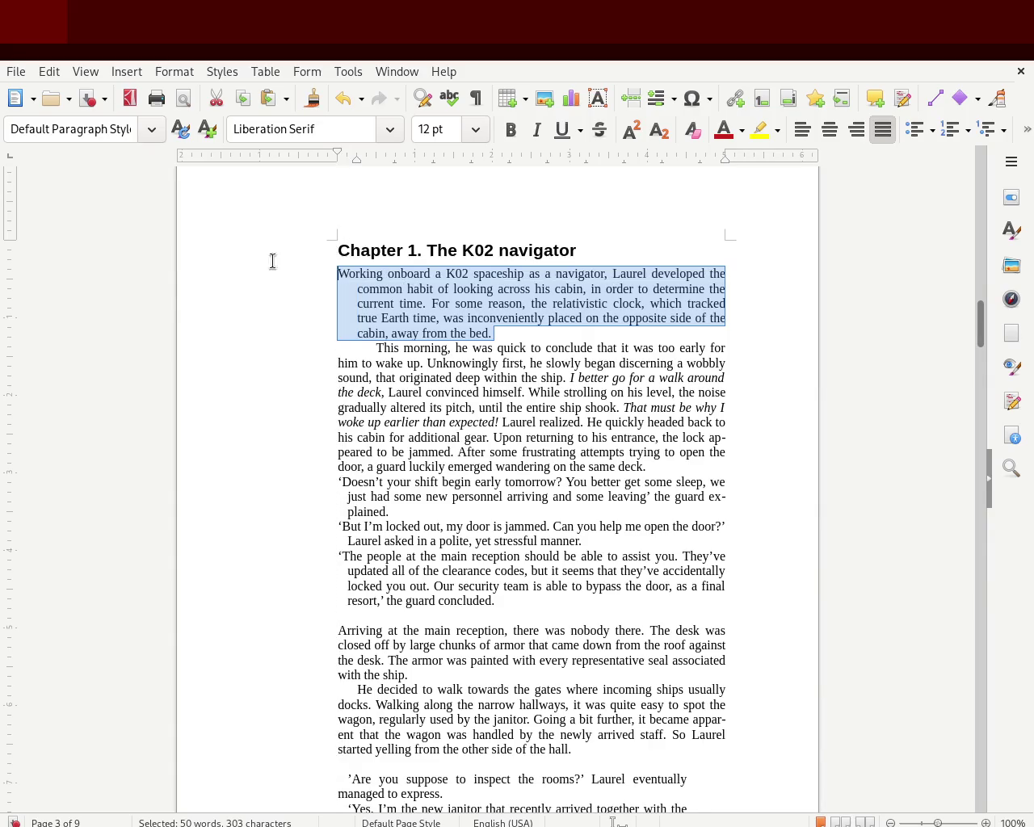
{"action": "key", "text": "ctrl+z"}
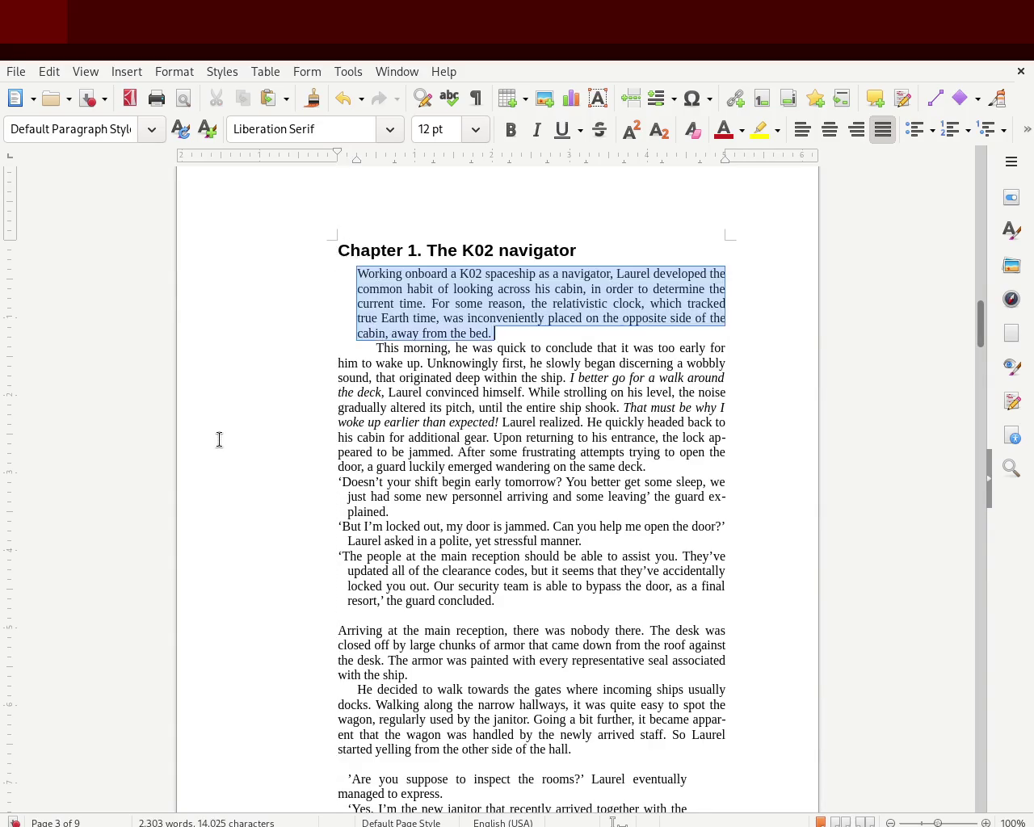
{"action": "key", "text": "ctrl+z"}
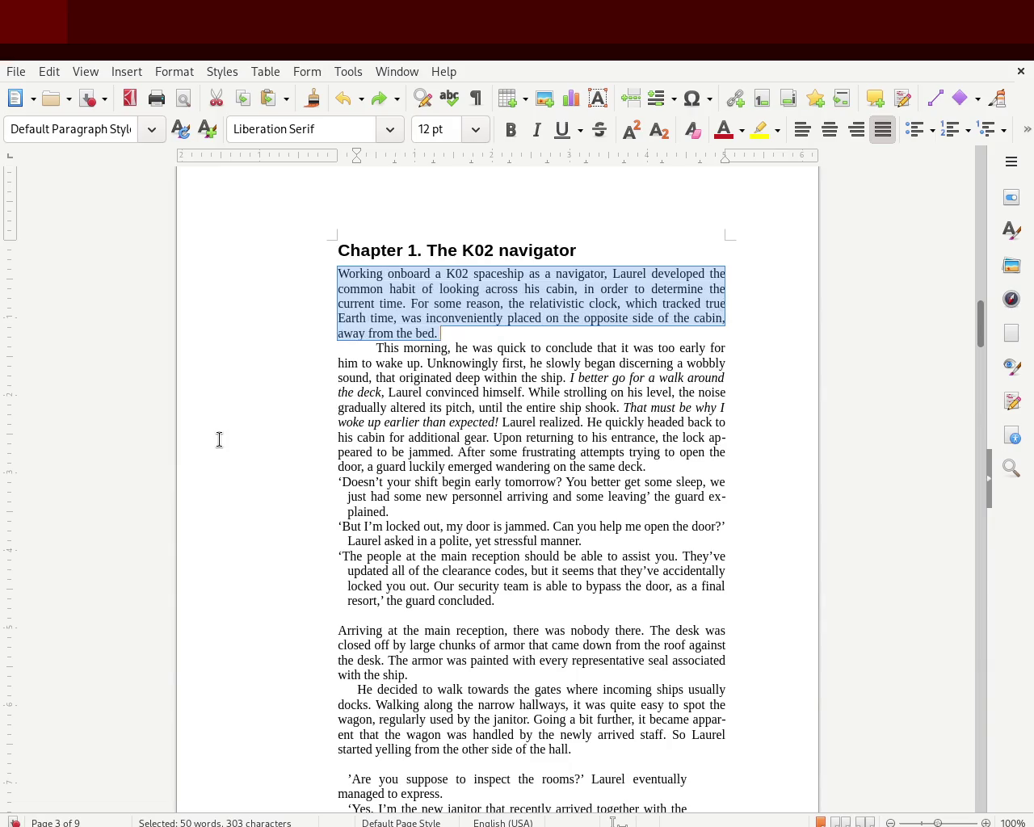
{"action": "left_click", "coordinate": [219, 440]}
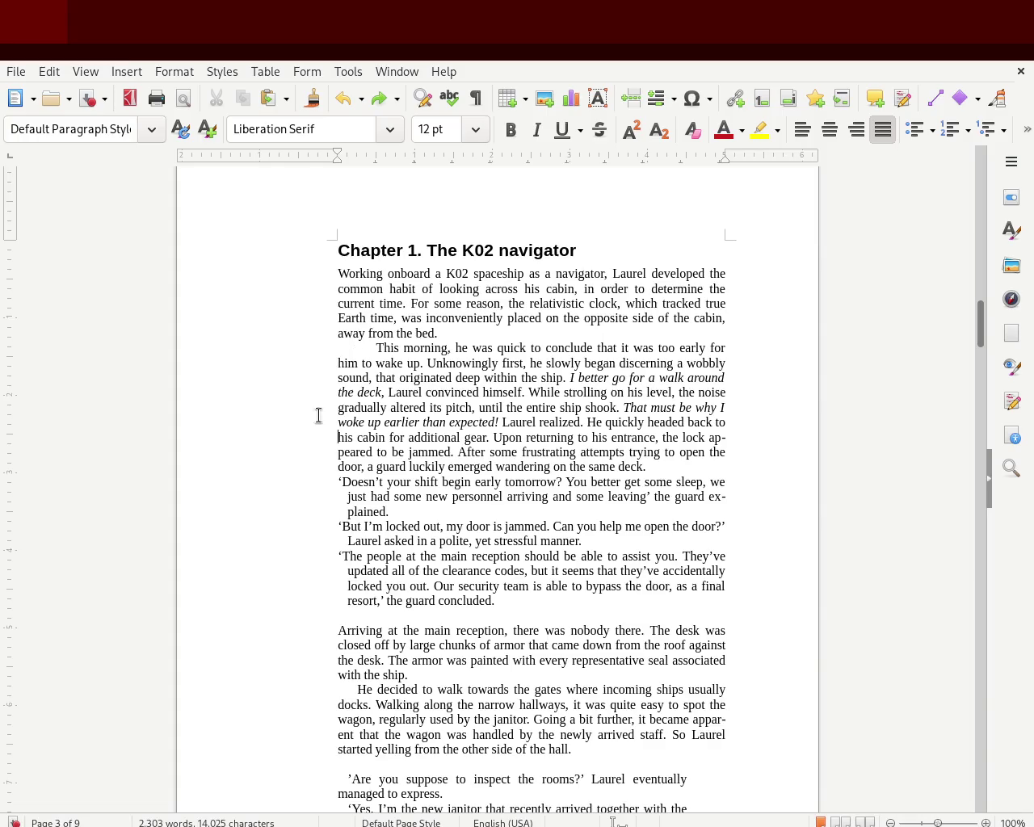
Step: Replace the tab before 'This morning' with a small first-line indent set on the ruler
{"action": "left_click", "coordinate": [336, 485]}
{"action": "left_click", "coordinate": [381, 347]}
{"action": "key", "text": "BackSpace"}
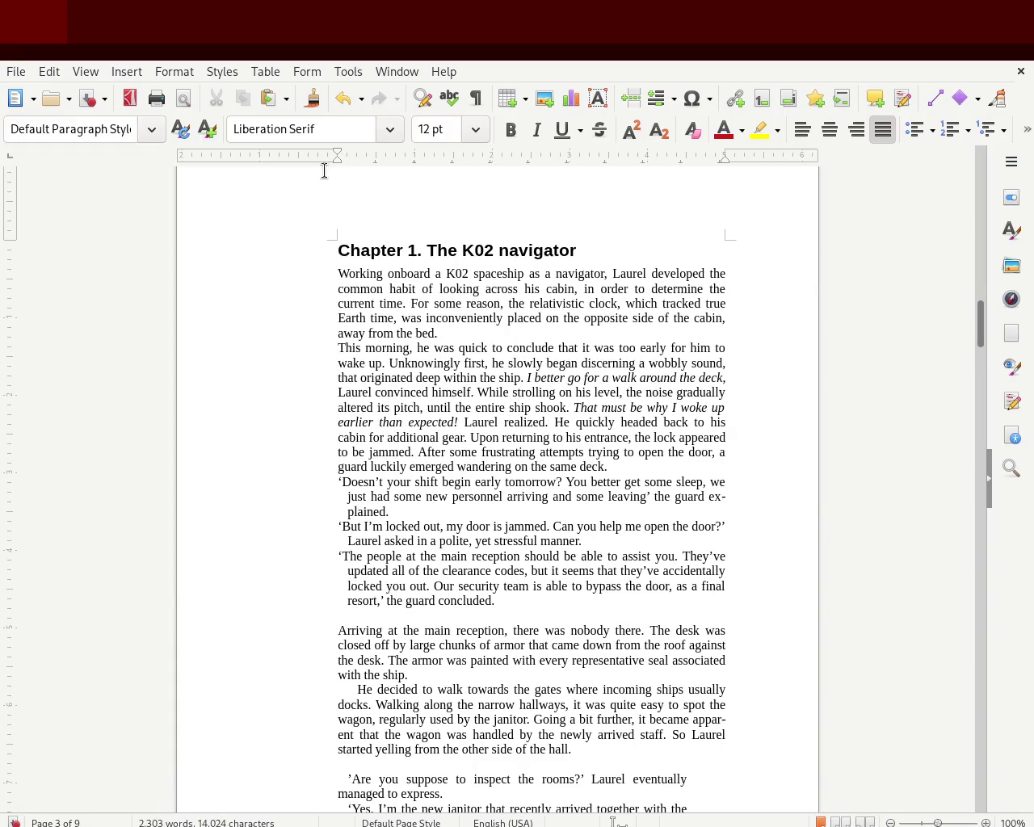
{"action": "left_click_drag", "start_coordinate": [335, 154], "coordinate": [347, 155]}
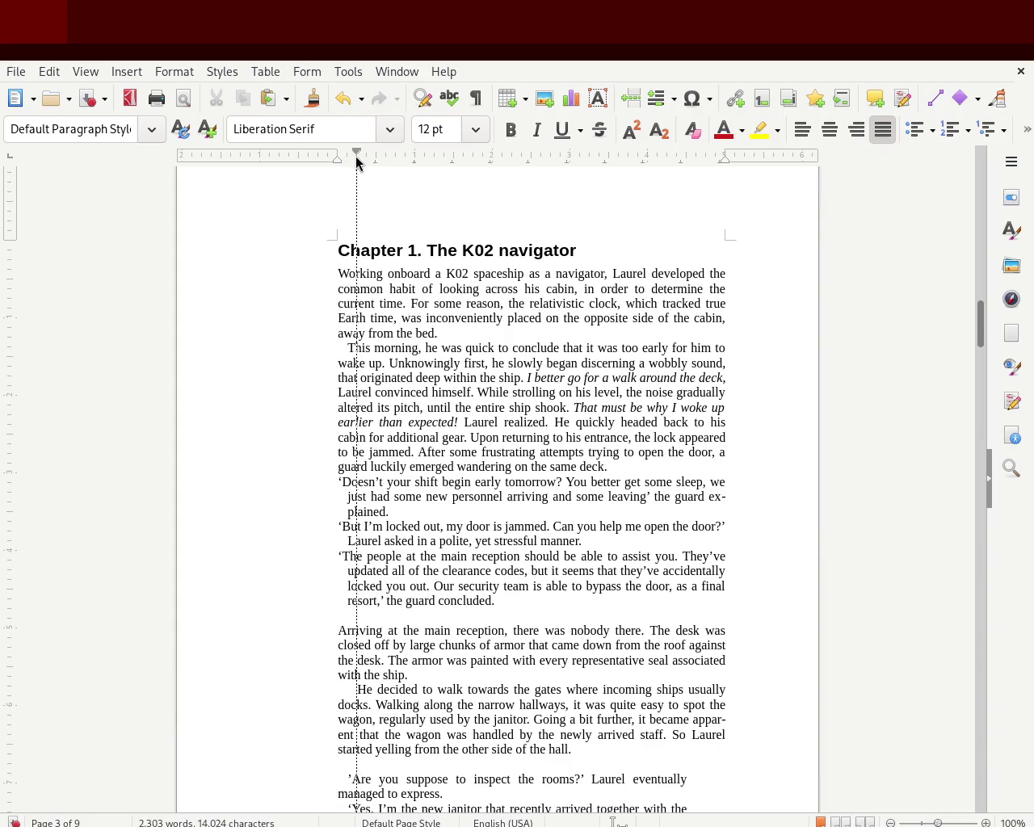
{"action": "left_click_drag", "start_coordinate": [357, 159], "coordinate": [356, 157]}
{"action": "left_click", "coordinate": [192, 364]}
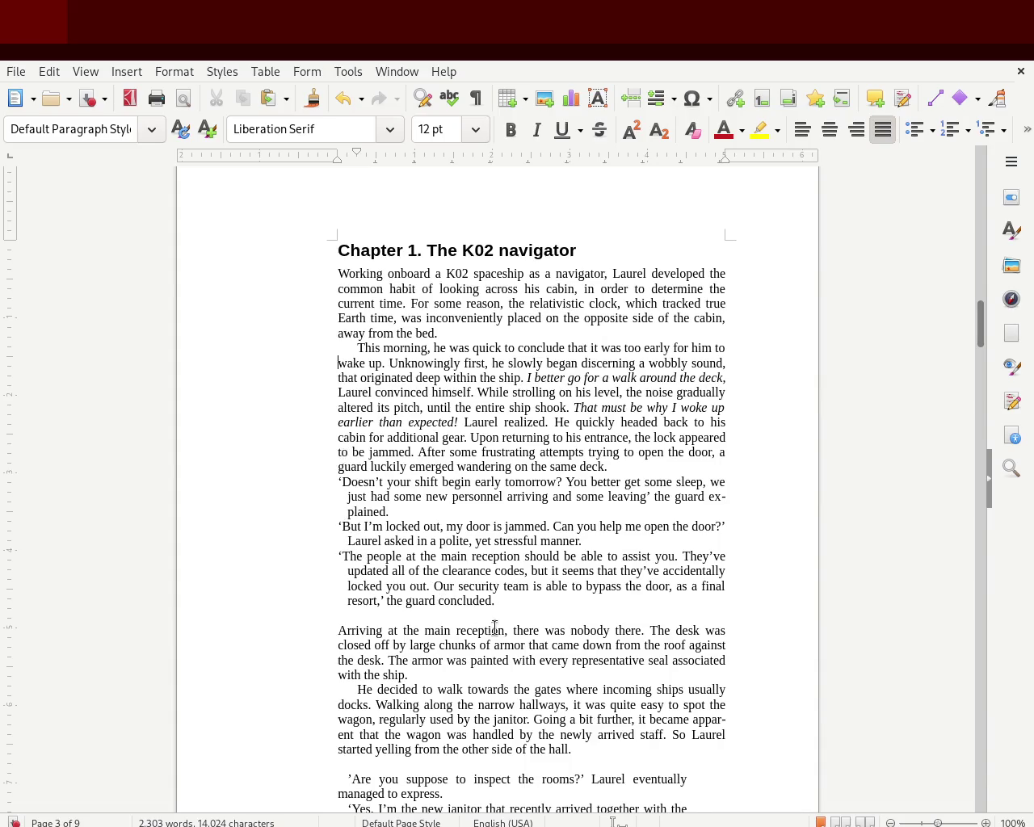
Step: Test a deeper first-line indent on 'This morning', undo it, and check the dialogue's hanging indent
{"action": "left_click", "coordinate": [346, 345]}
{"action": "left_click_drag", "start_coordinate": [361, 156], "coordinate": [362, 156]}
{"action": "left_click", "coordinate": [194, 376]}
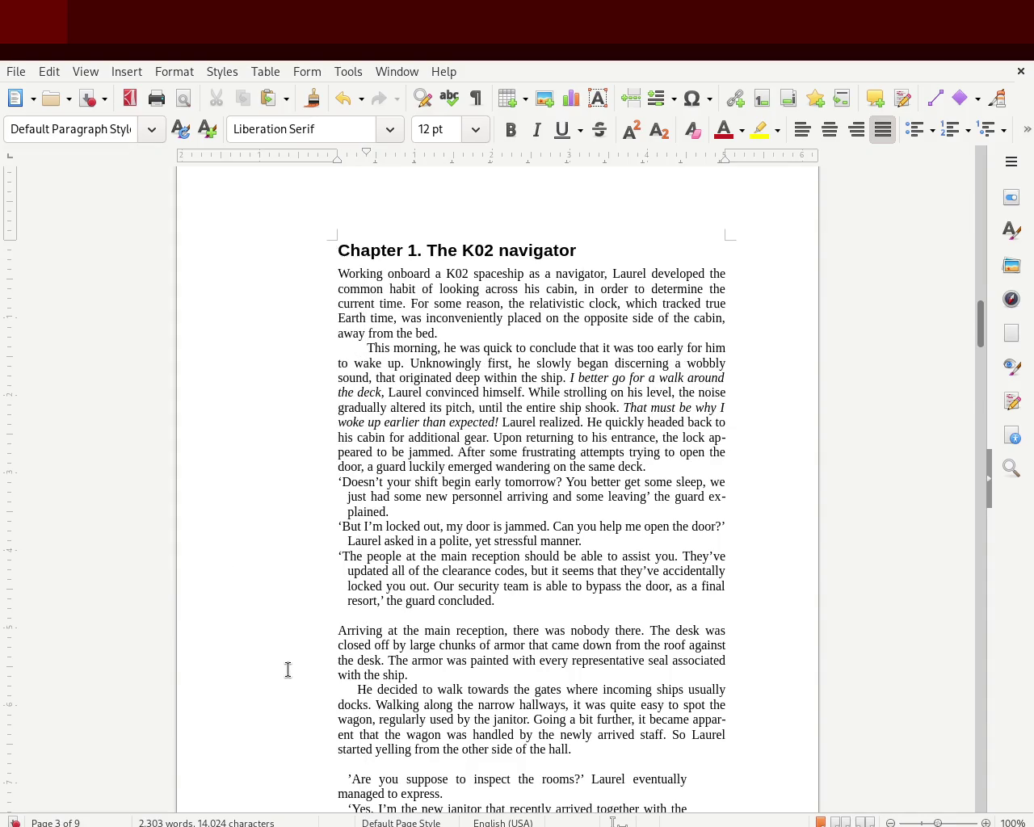
{"action": "key", "text": "ctrl+z"}
{"action": "left_click", "coordinate": [240, 496]}
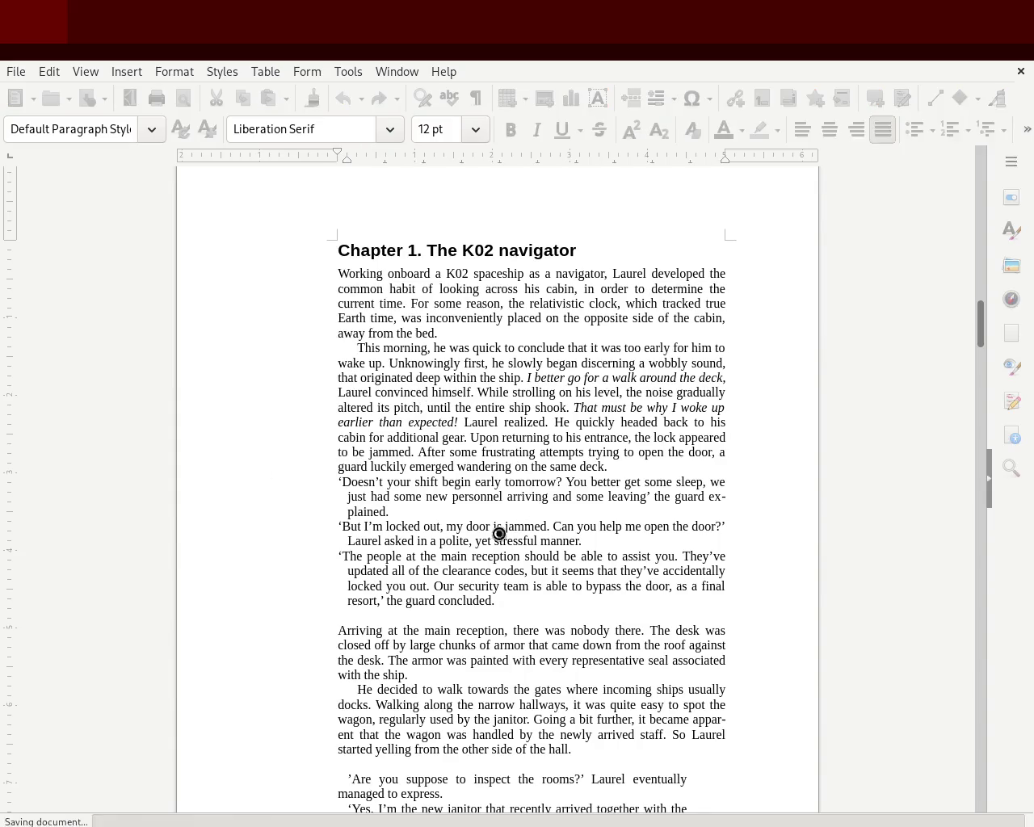
{"action": "mouse_move", "coordinate": [513, 601]}
{"action": "left_mouse_down"}
{"action": "mouse_move", "coordinate": [451, 590]}
{"action": "mouse_move", "coordinate": [313, 483]}
{"action": "left_mouse_up"}
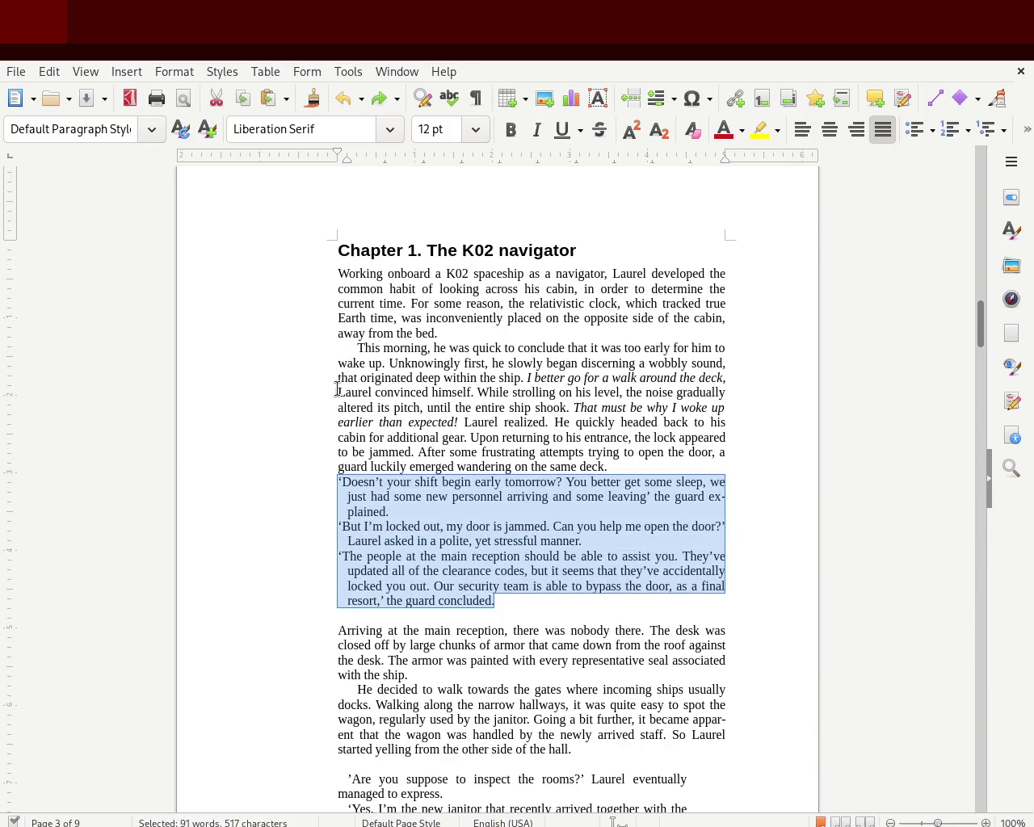
Step: Insert a paragraph break after 'the same deck.' and save the manuscript
{"action": "left_click_drag", "start_coordinate": [338, 421], "coordinate": [318, 433]}
{"action": "left_click", "coordinate": [261, 512]}
{"action": "left_click", "coordinate": [608, 467]}
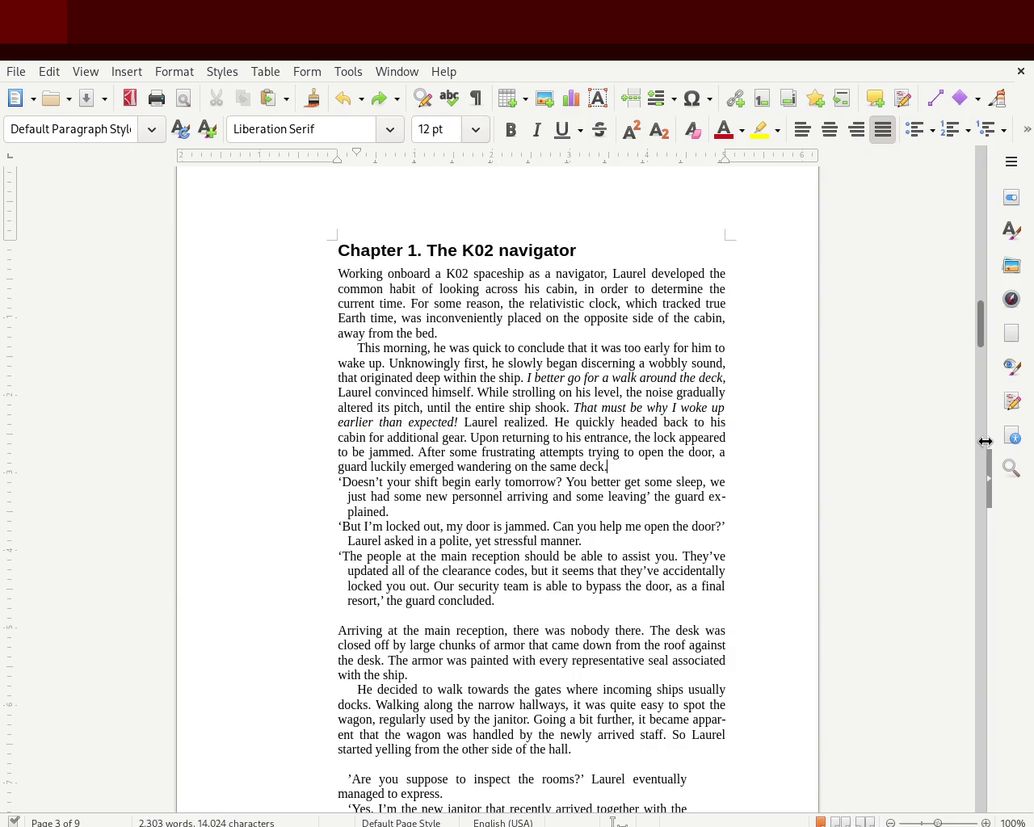
{"action": "key", "text": "Return"}
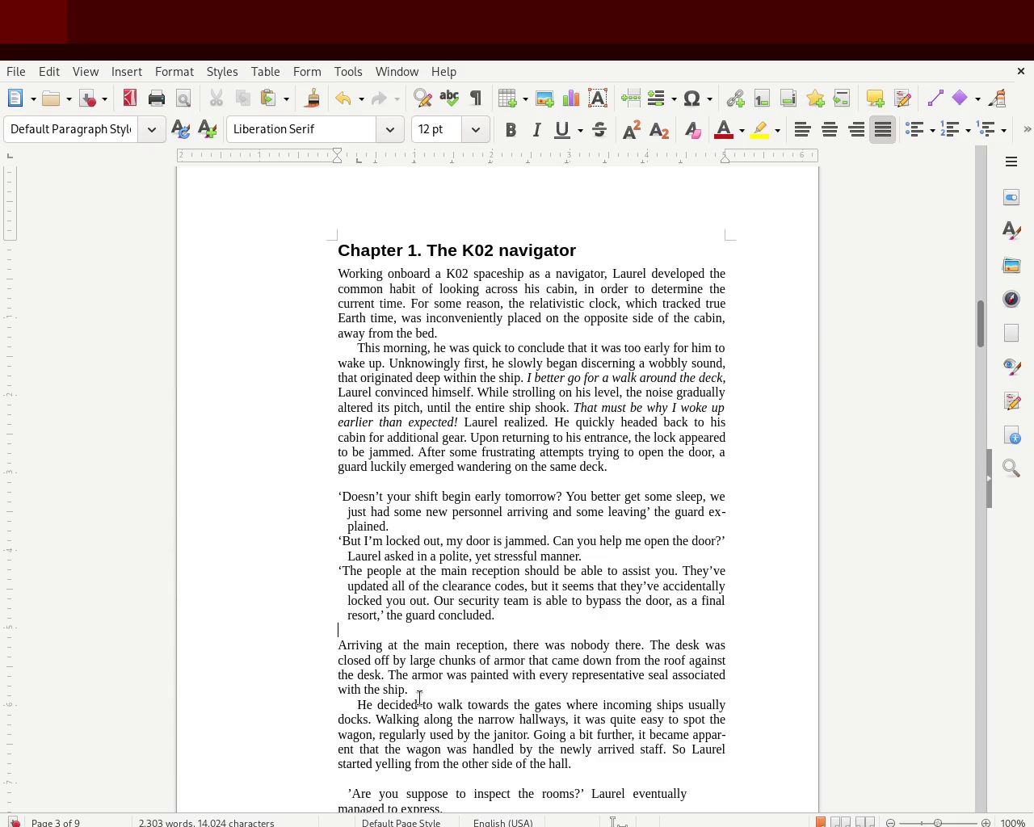
{"action": "left_click", "coordinate": [349, 710]}
{"action": "key", "text": "ctrl+s"}
Step: Remove the empty paragraph after 'the same deck.' and the blank line after 'the guard concluded.'
{"action": "key", "text": "BackSpace"}
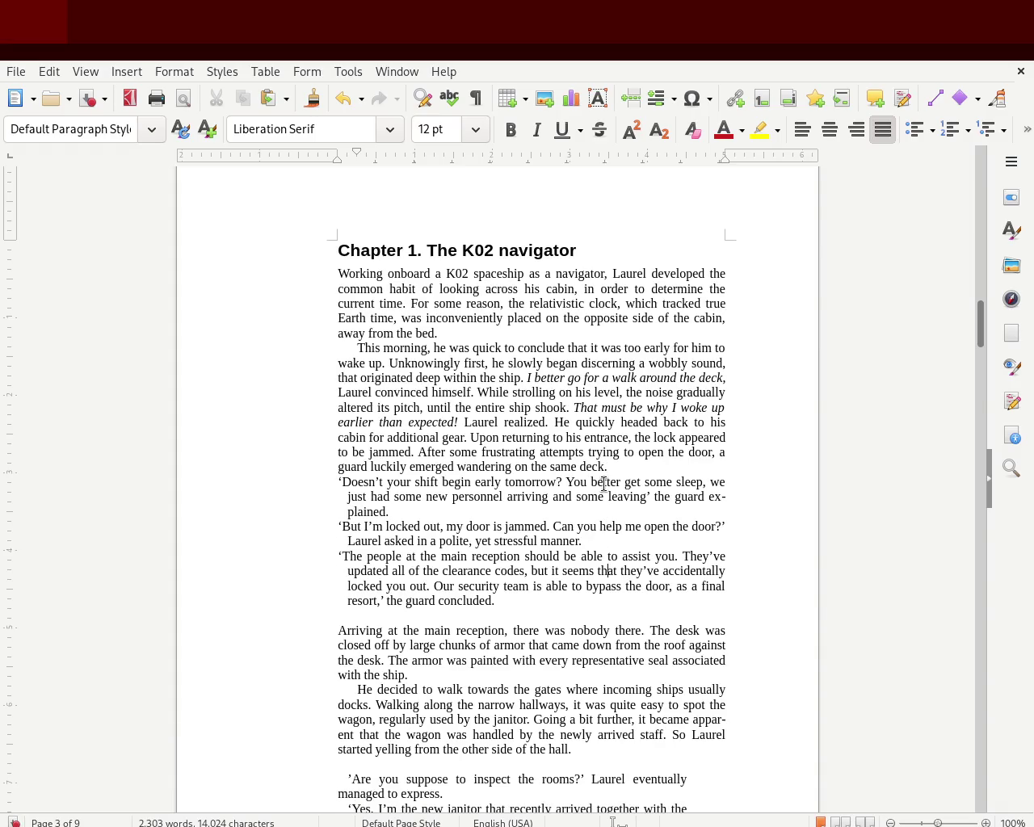
{"action": "key", "text": "BackSpace"}
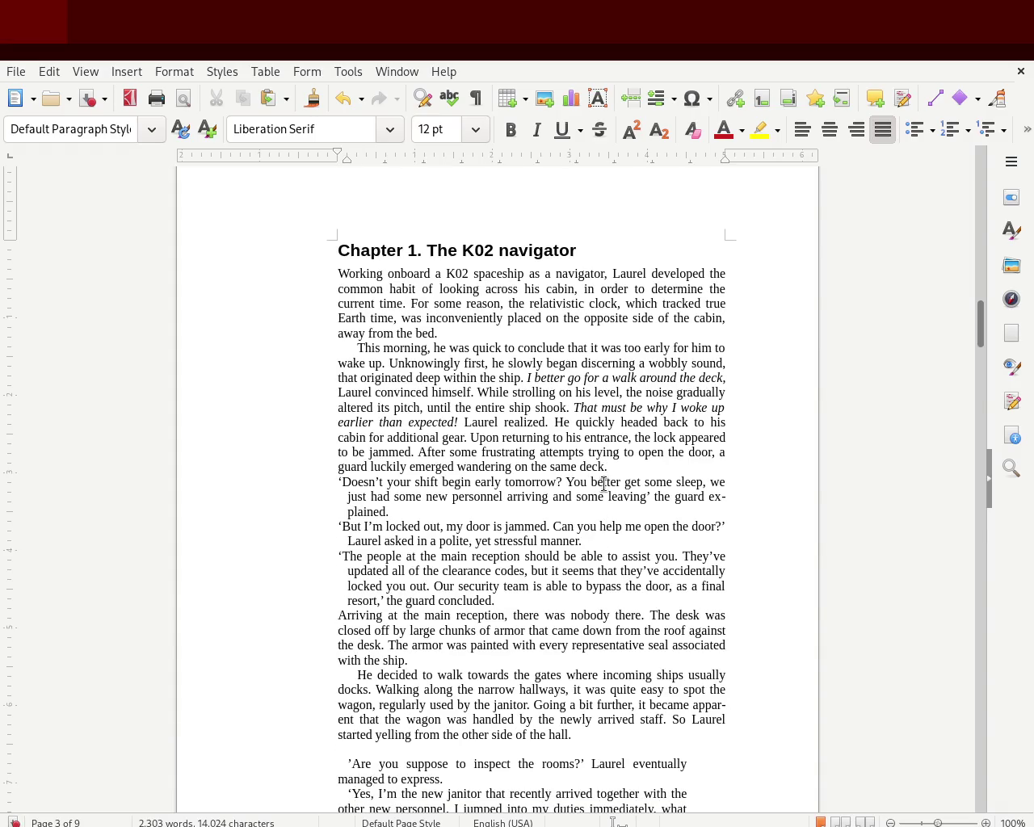
{"action": "mouse_move", "coordinate": [496, 601]}
{"action": "left_mouse_down"}
{"action": "mouse_move", "coordinate": [344, 527]}
{"action": "mouse_move", "coordinate": [307, 487]}
{"action": "left_mouse_up"}
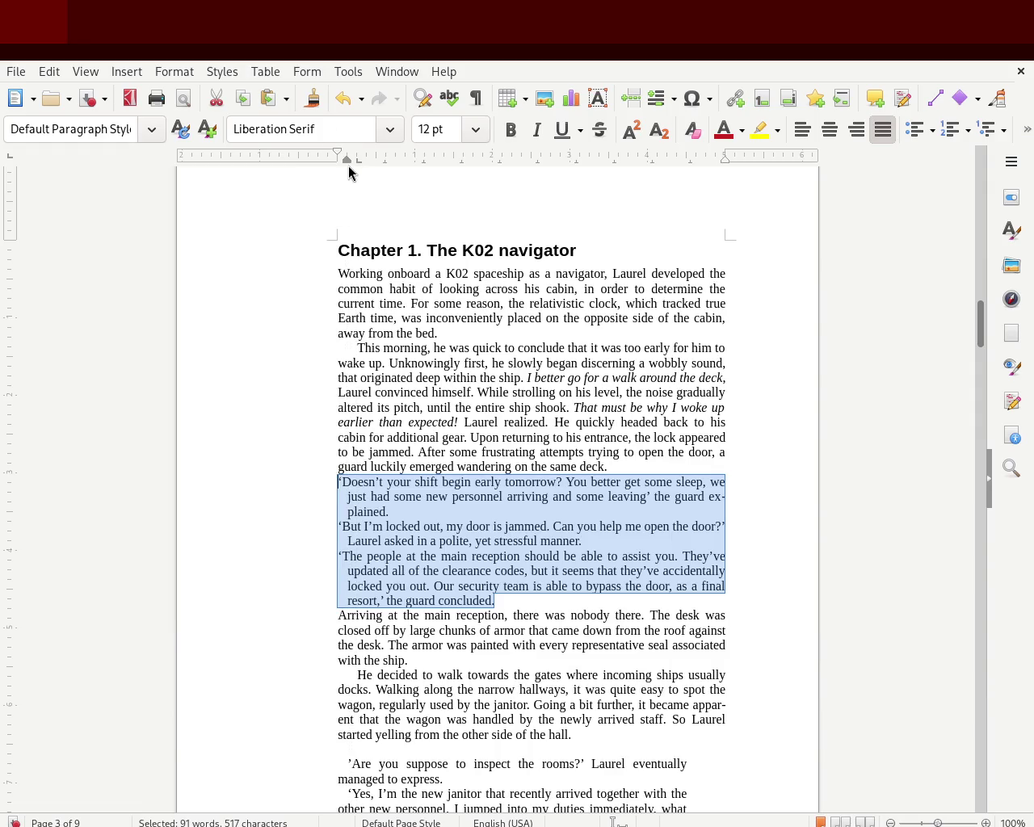
Step: Undo the last change, then nudge the dialogue's left and first-line indent markers slightly right
{"action": "key", "text": "ctrl+z"}
{"action": "left_click_drag", "start_coordinate": [352, 163], "coordinate": [337, 155]}
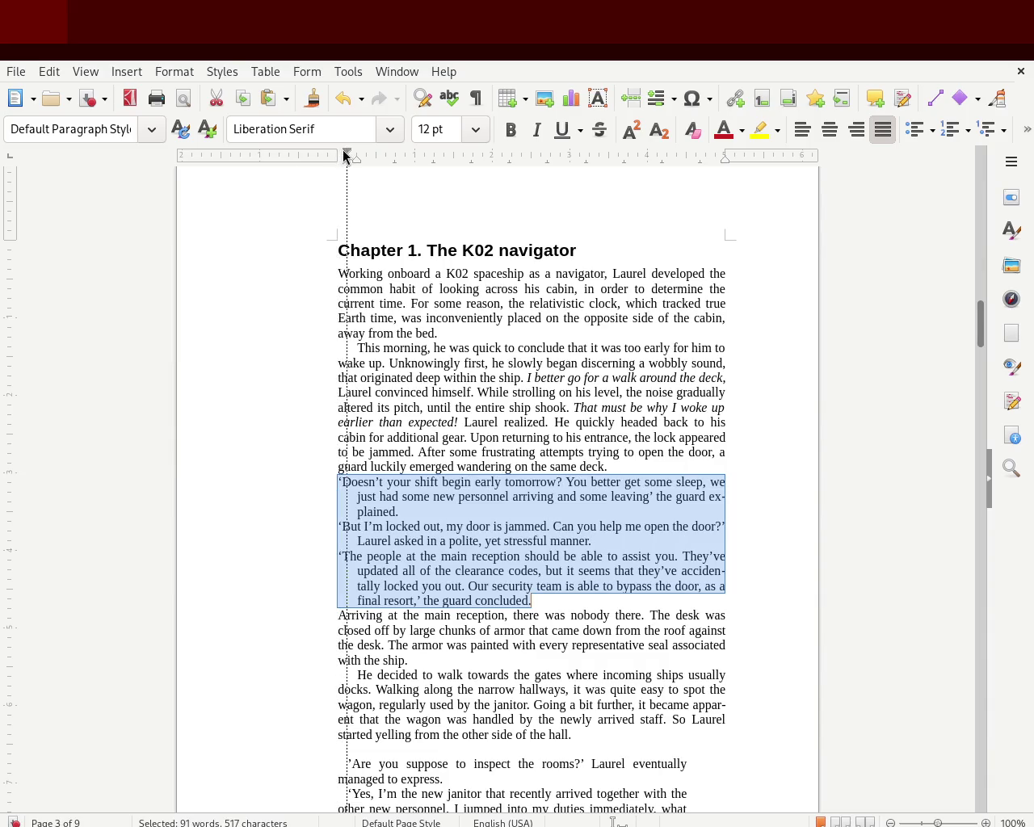
{"action": "left_click_drag", "start_coordinate": [337, 154], "coordinate": [348, 155]}
{"action": "left_click", "coordinate": [191, 330]}
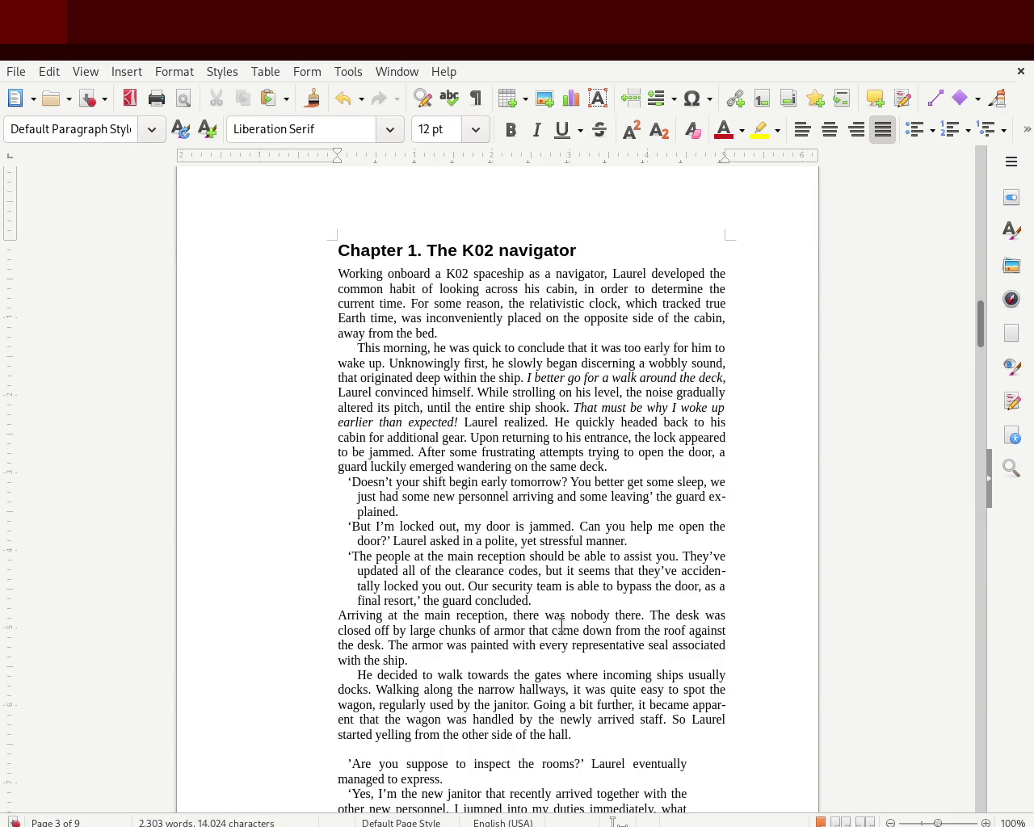
{"action": "left_click_drag", "start_coordinate": [533, 602], "coordinate": [275, 480]}
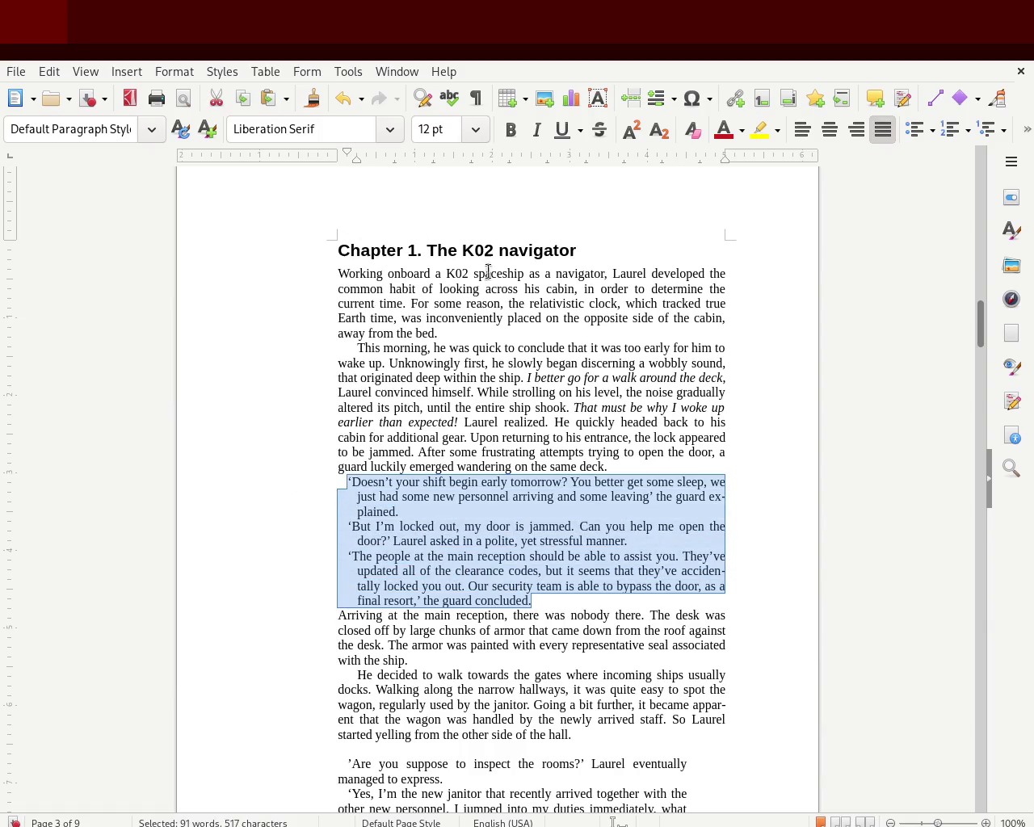
{"action": "left_click_drag", "start_coordinate": [687, 166], "coordinate": [687, 165]}
{"action": "left_click", "coordinate": [636, 481]}
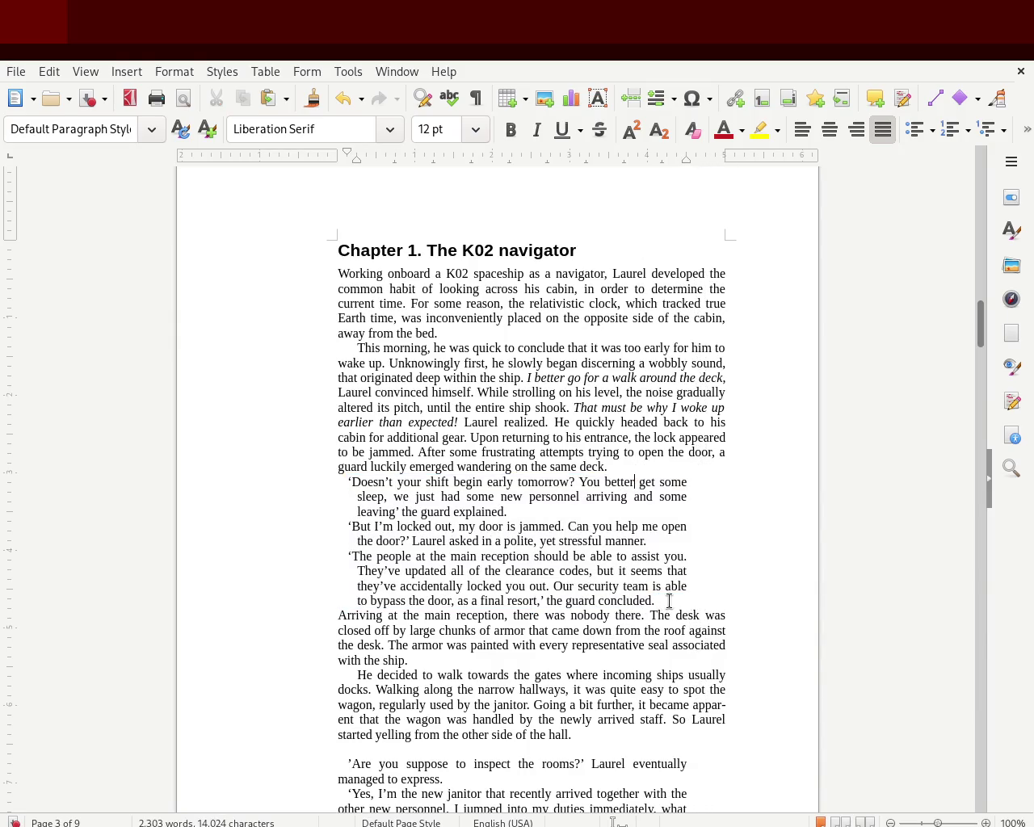
{"action": "left_click_drag", "start_coordinate": [655, 601], "coordinate": [337, 483]}
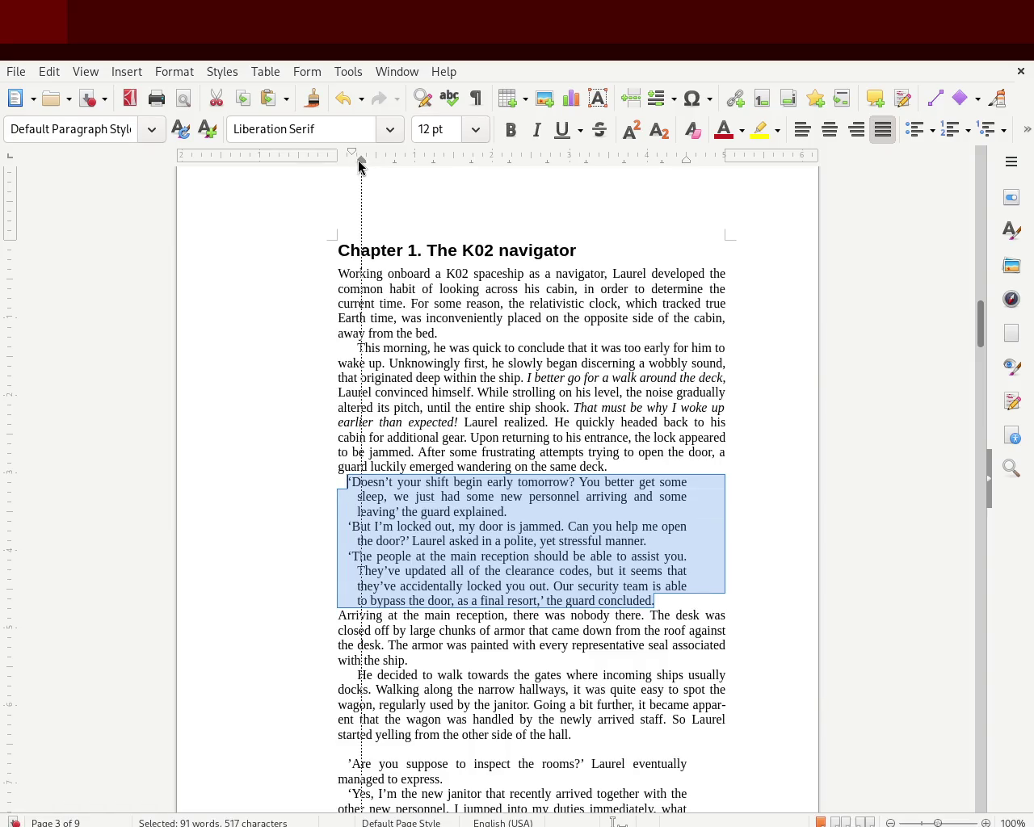
{"action": "left_click_drag", "start_coordinate": [358, 161], "coordinate": [362, 161]}
{"action": "left_click_drag", "start_coordinate": [338, 161], "coordinate": [348, 163]}
{"action": "left_click", "coordinate": [247, 257]}
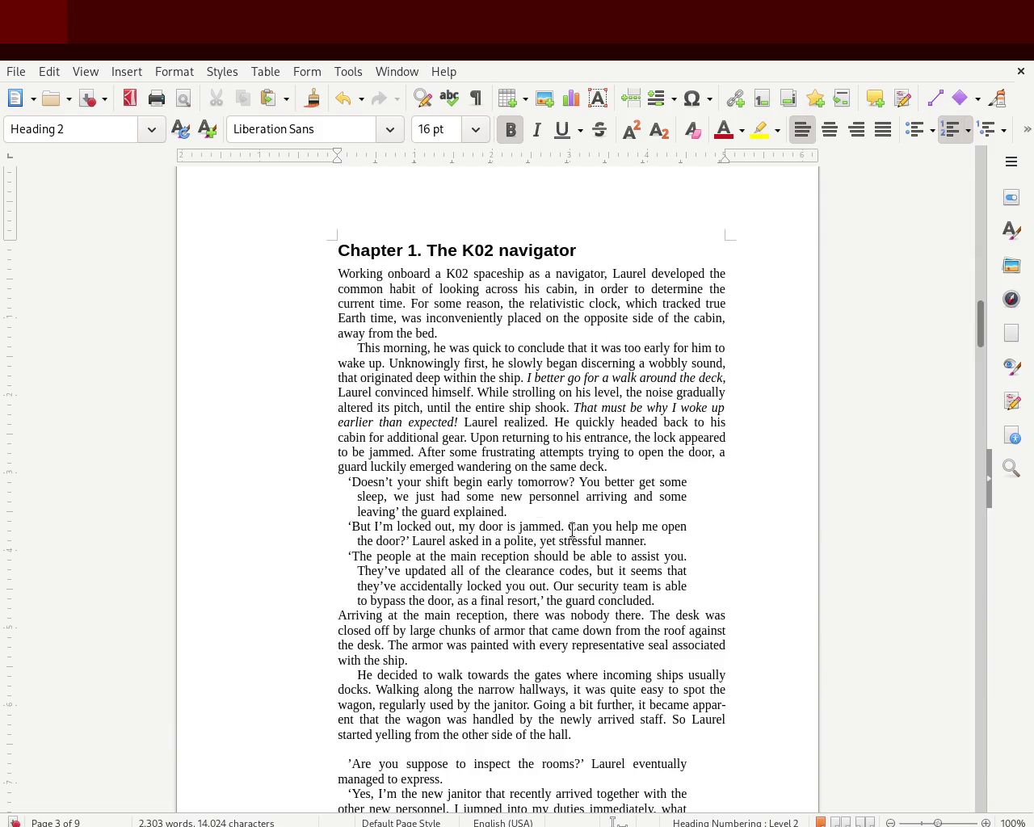
{"action": "mouse_move", "coordinate": [656, 603]}
{"action": "left_mouse_down"}
{"action": "mouse_move", "coordinate": [426, 556]}
{"action": "mouse_move", "coordinate": [313, 485]}
{"action": "left_mouse_up"}
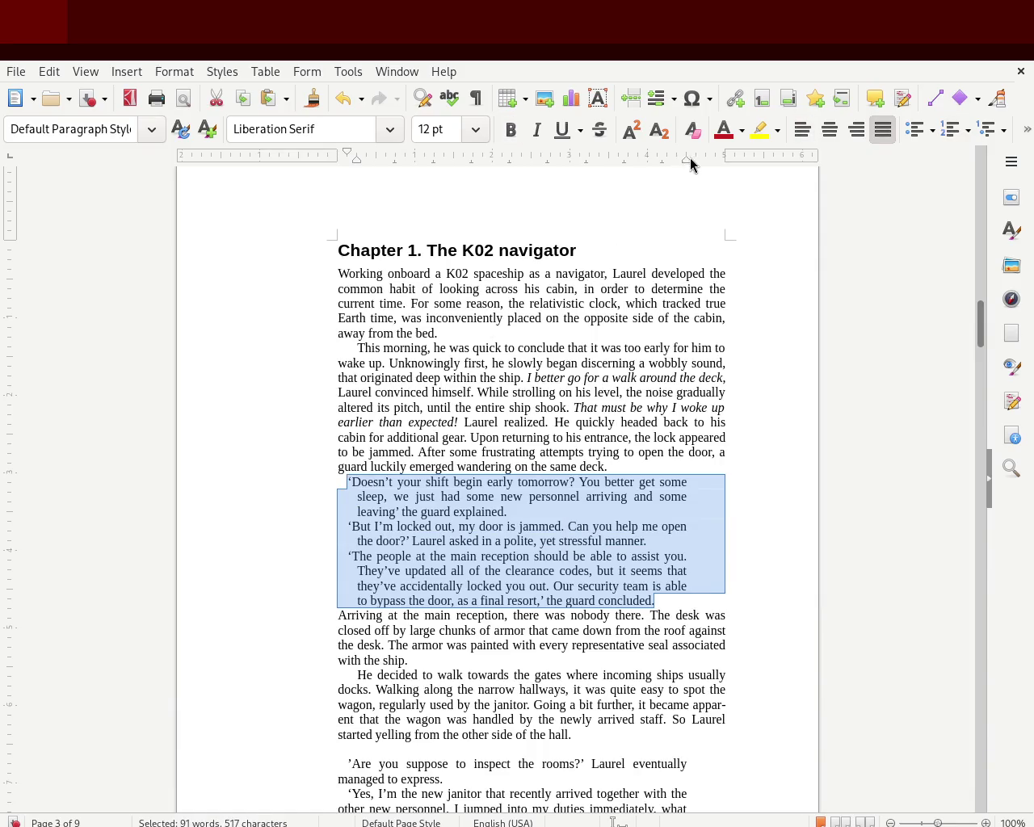
{"action": "mouse_move", "coordinate": [686, 164]}
{"action": "left_mouse_down"}
{"action": "mouse_move", "coordinate": [719, 167]}
{"action": "mouse_move", "coordinate": [704, 167]}
{"action": "left_mouse_up"}
{"action": "left_click", "coordinate": [175, 309]}
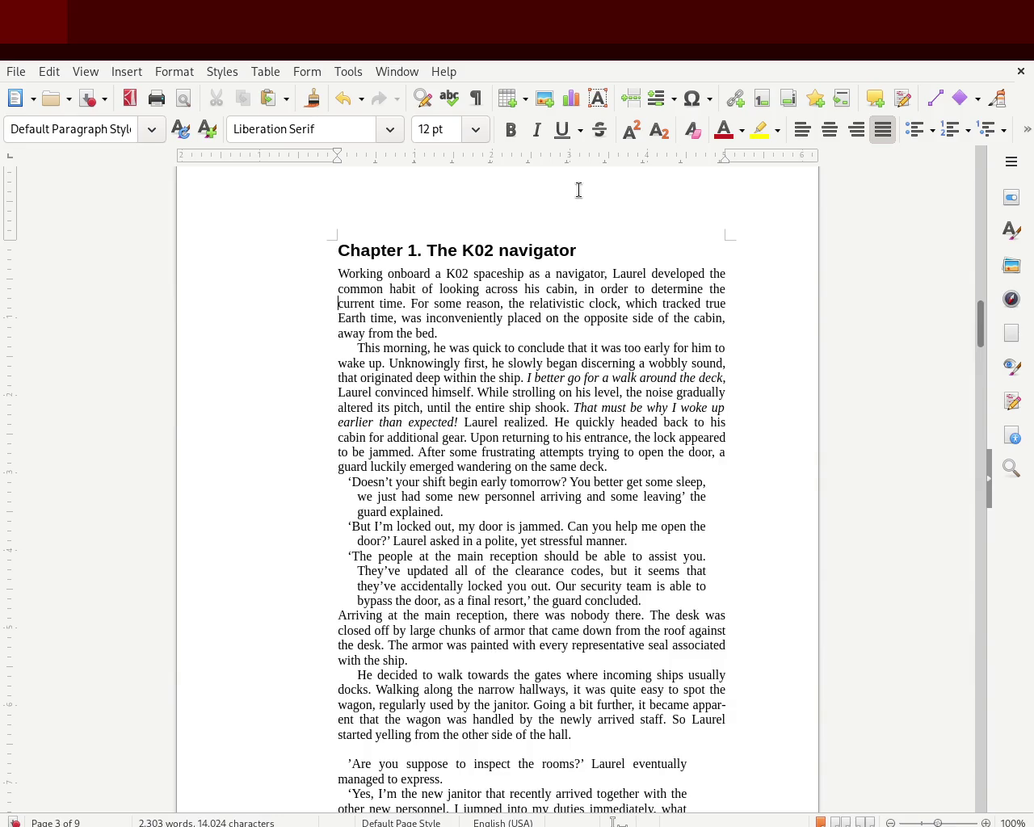
{"action": "key", "text": "ctrl+z"}
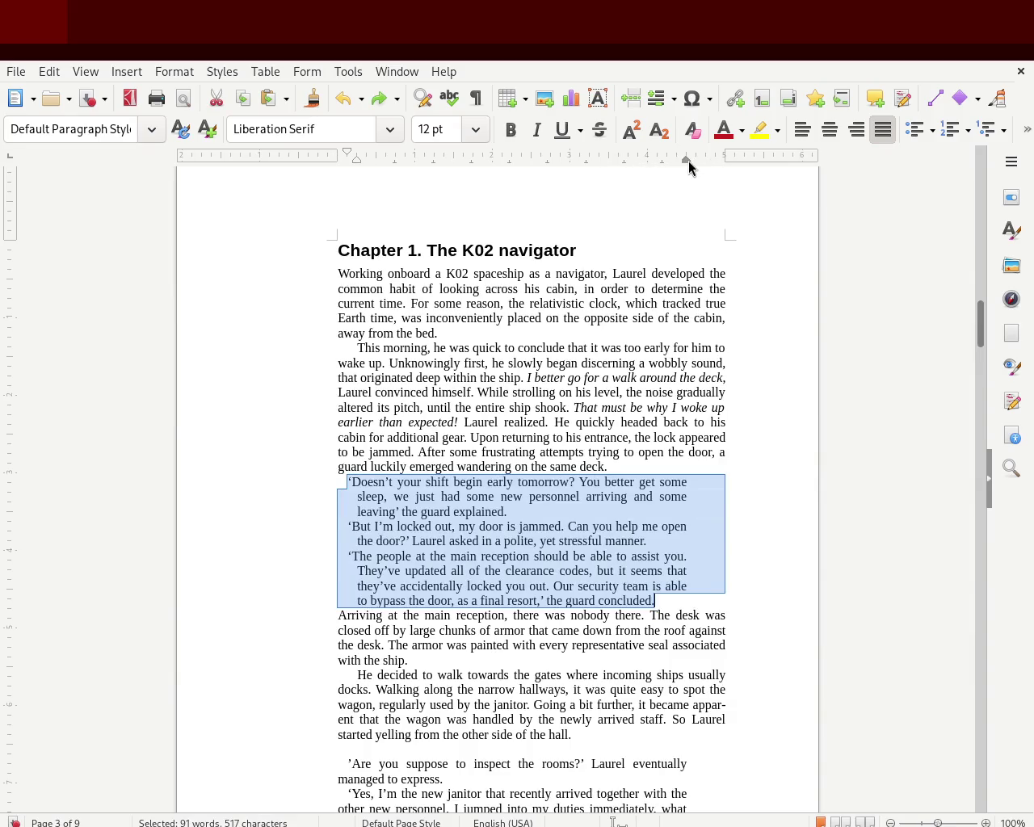
{"action": "left_click_drag", "start_coordinate": [725, 168], "coordinate": [725, 161]}
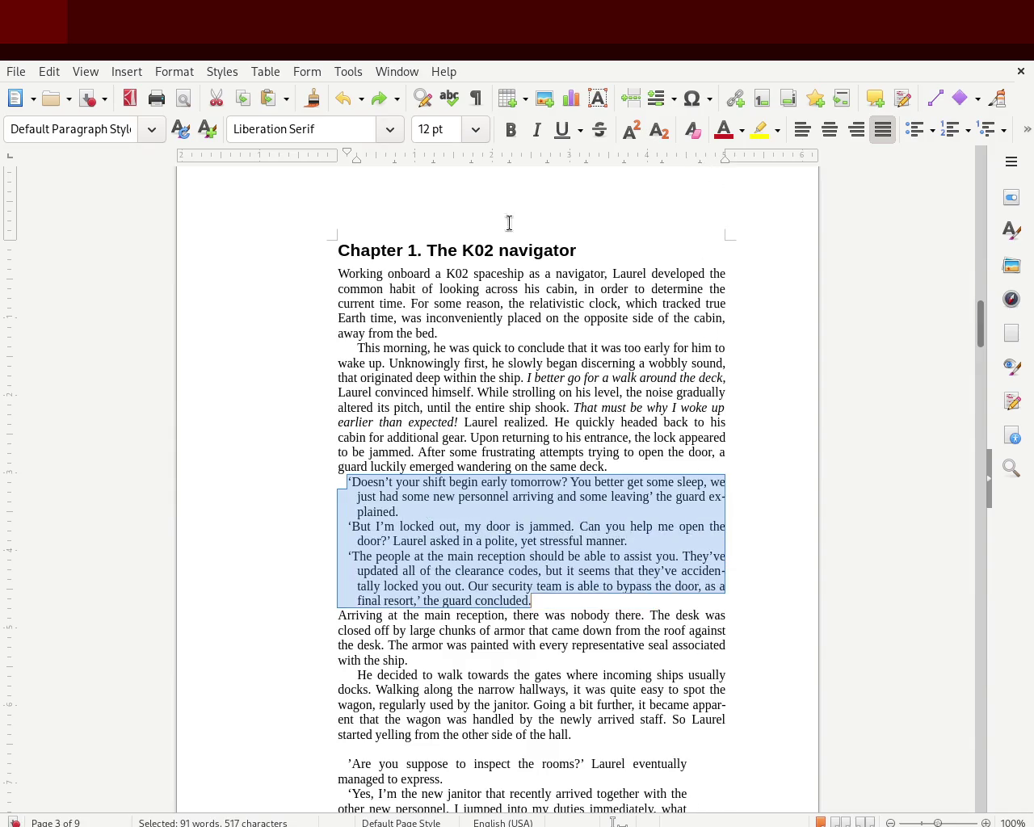
Step: Try pulling in the first dialogue paragraph's right edge, then undo it
{"action": "left_click", "coordinate": [103, 326]}
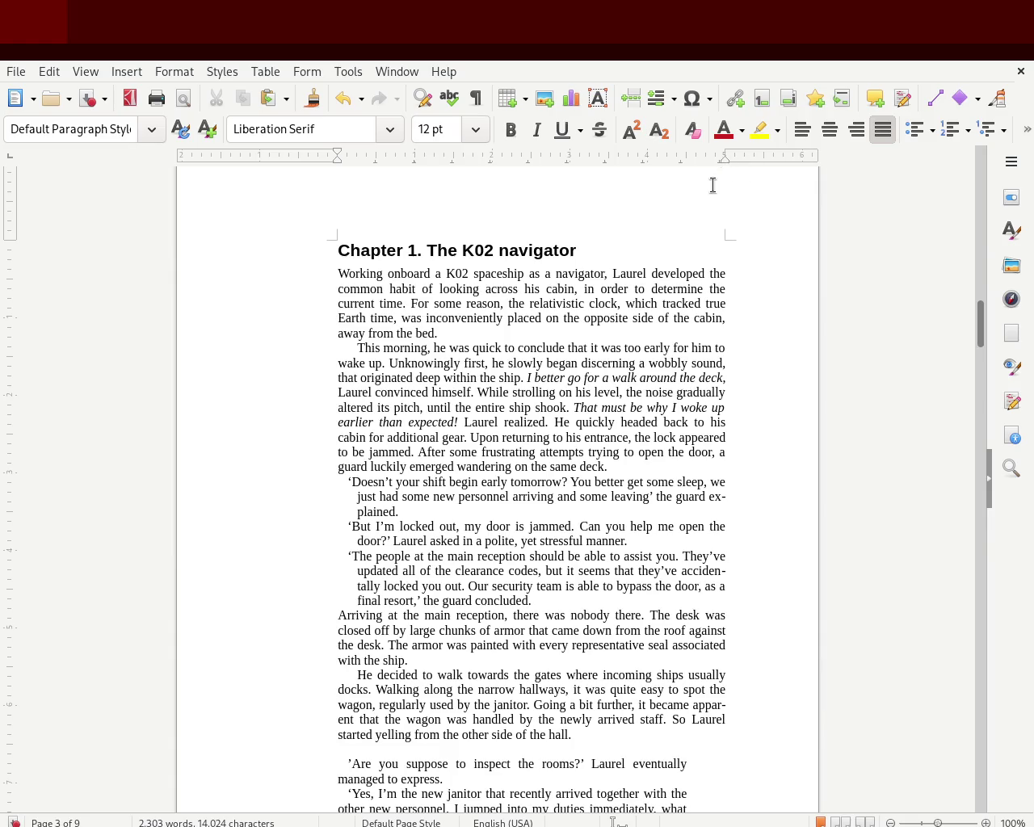
{"action": "left_click_drag", "start_coordinate": [724, 166], "coordinate": [646, 171]}
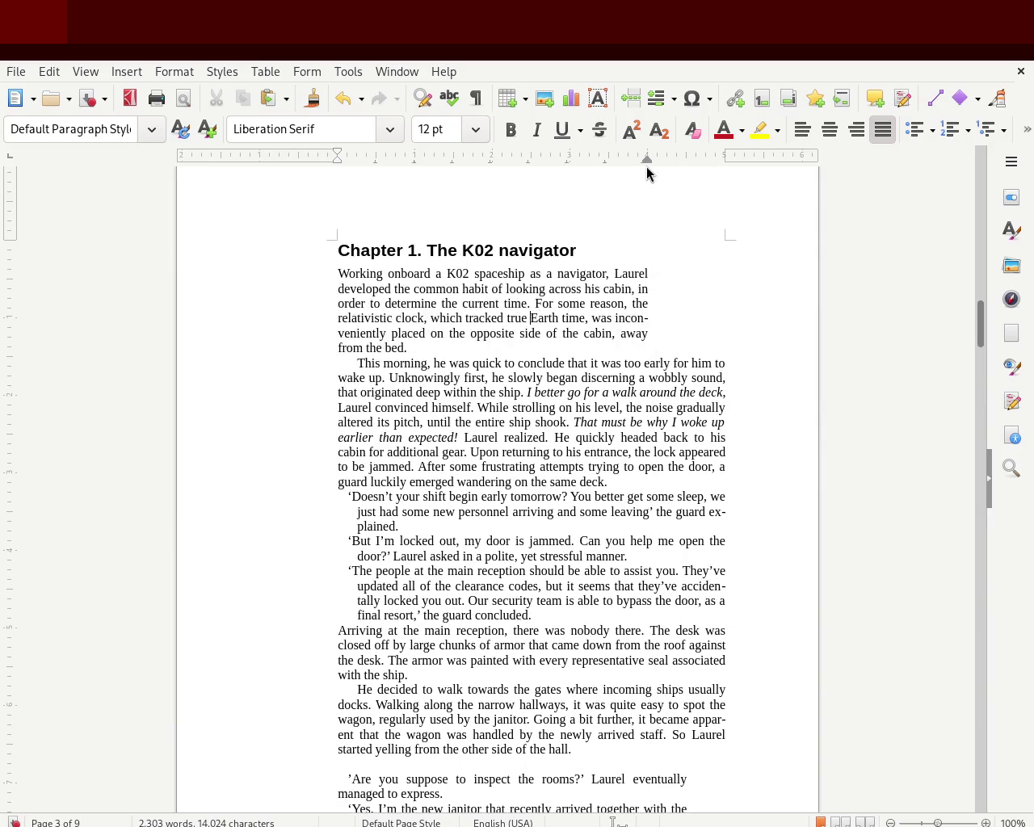
{"action": "key", "text": "ctrl+z"}
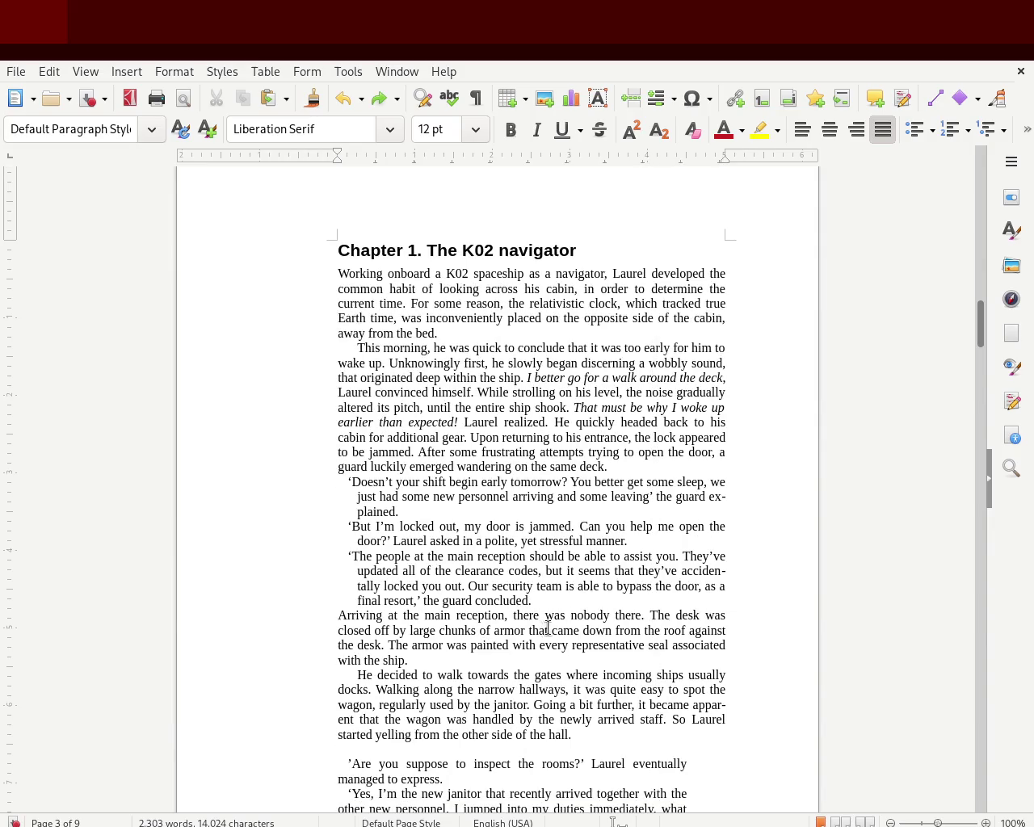
Step: Move the right indent of all three dialogue paragraphs leftward and check how they reflow
{"action": "left_click_drag", "start_coordinate": [534, 602], "coordinate": [288, 485]}
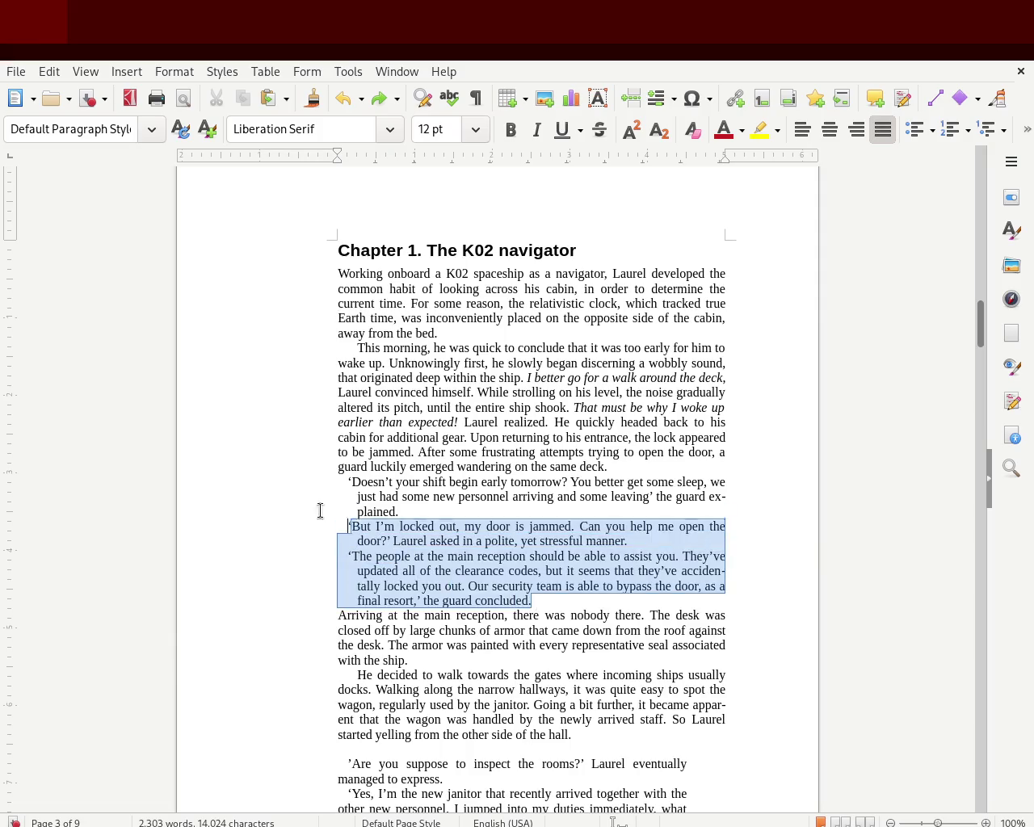
{"action": "left_click_drag", "start_coordinate": [724, 159], "coordinate": [687, 160]}
{"action": "left_click", "coordinate": [326, 331]}
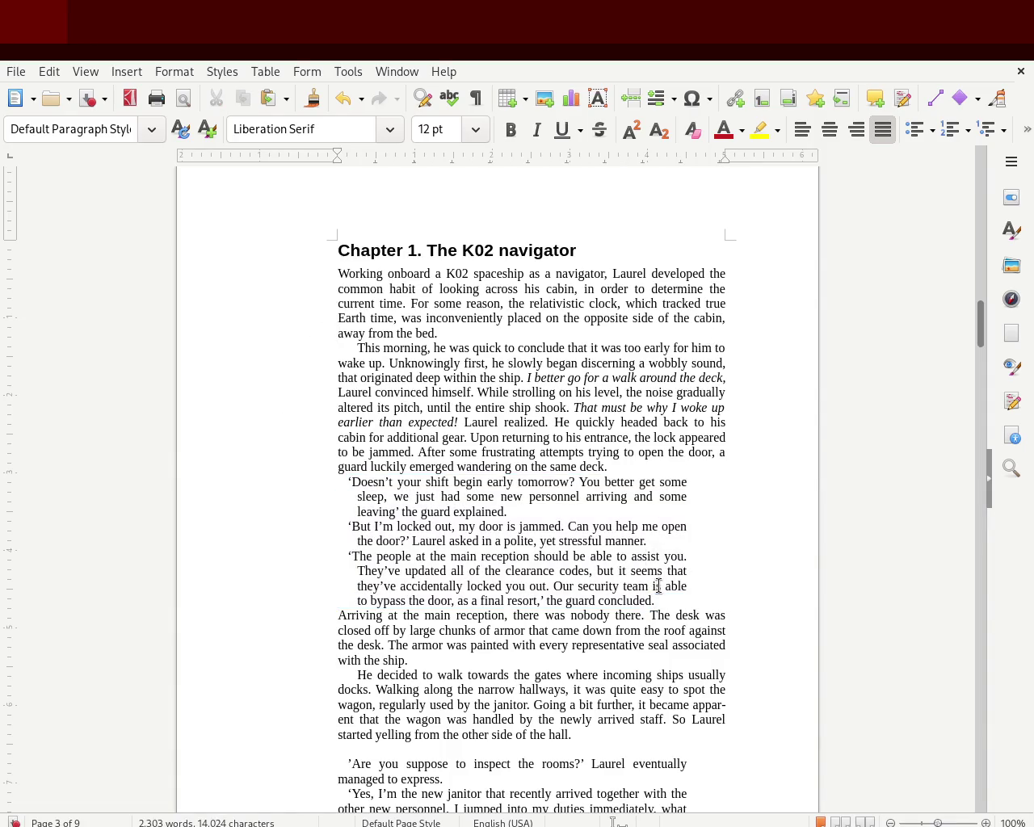
{"action": "left_click_drag", "start_coordinate": [654, 602], "coordinate": [322, 485]}
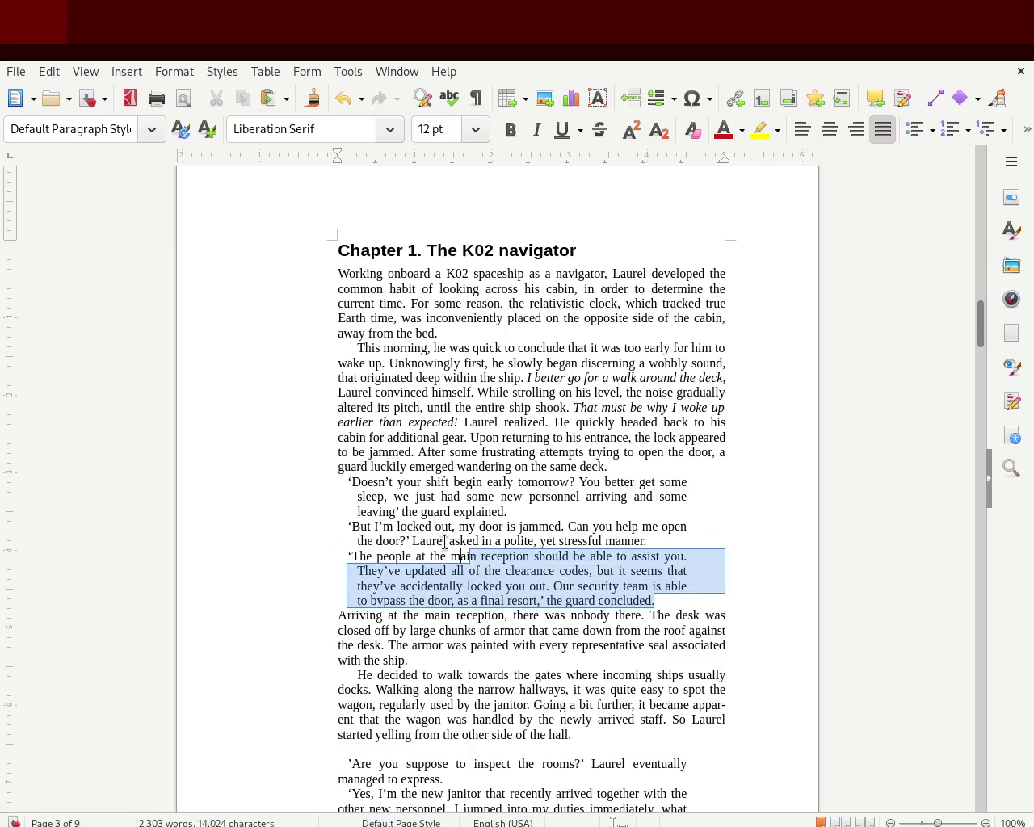
{"action": "left_click", "coordinate": [186, 515]}
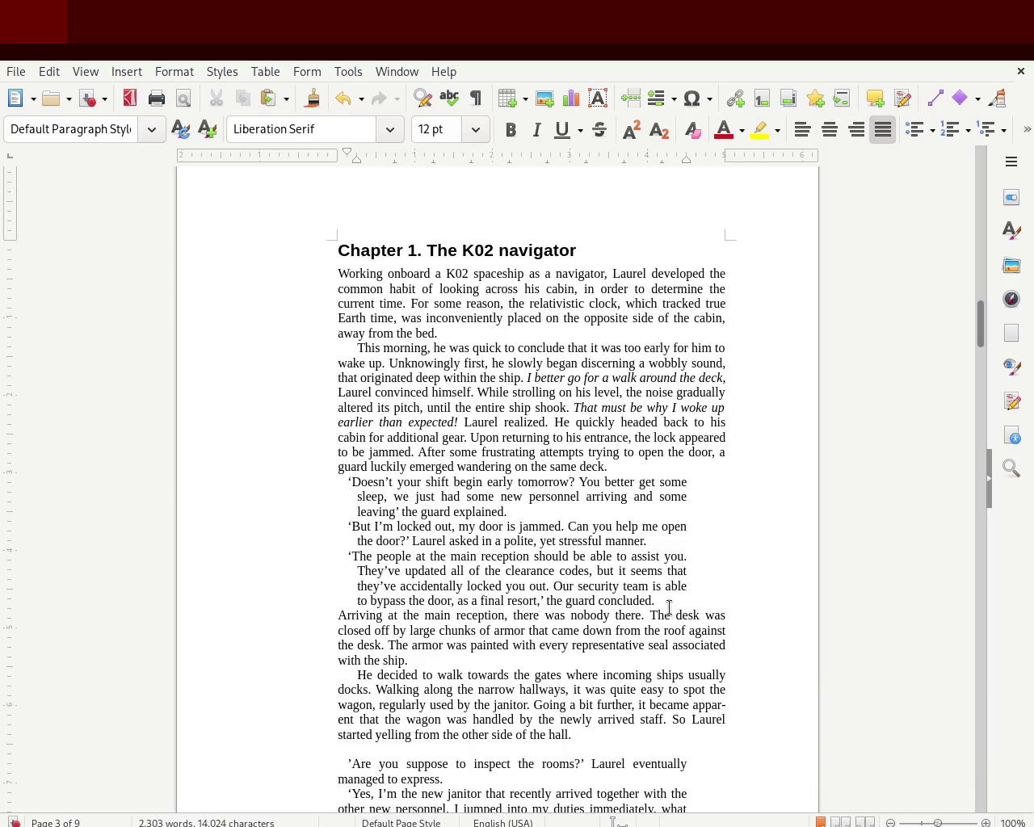
{"action": "mouse_move", "coordinate": [654, 601]}
{"action": "left_mouse_down"}
{"action": "mouse_move", "coordinate": [304, 471]}
{"action": "mouse_move", "coordinate": [302, 481]}
{"action": "left_mouse_up"}
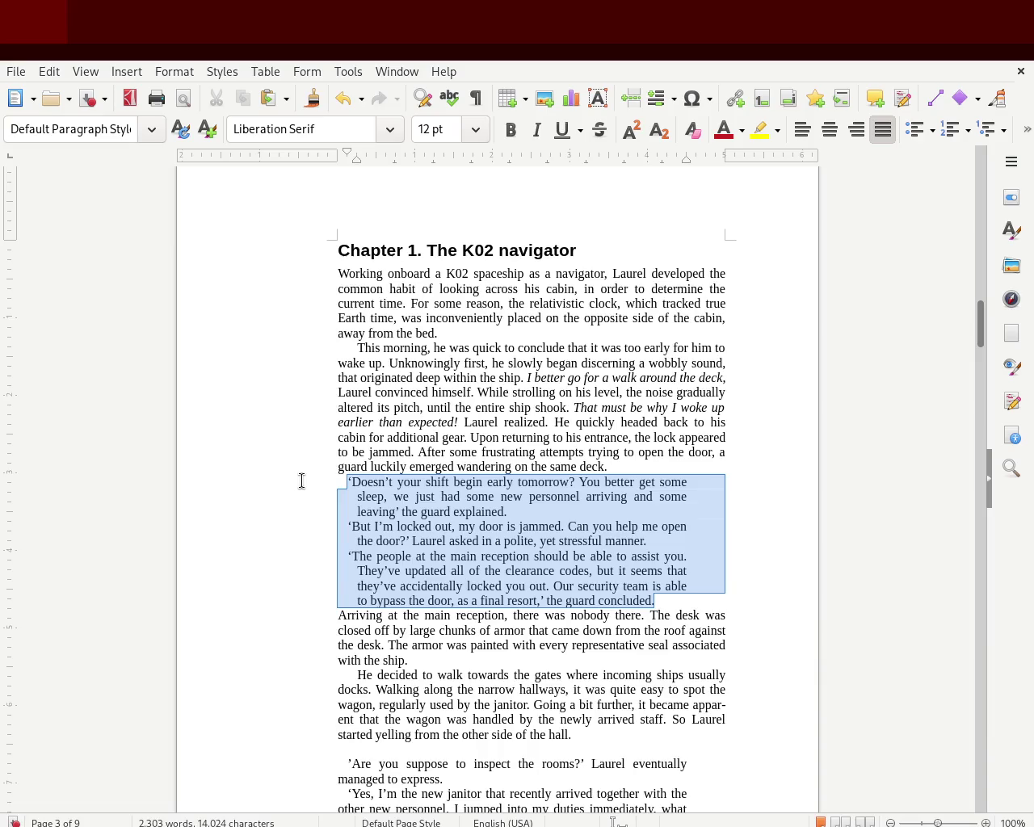
{"action": "left_click", "coordinate": [302, 481]}
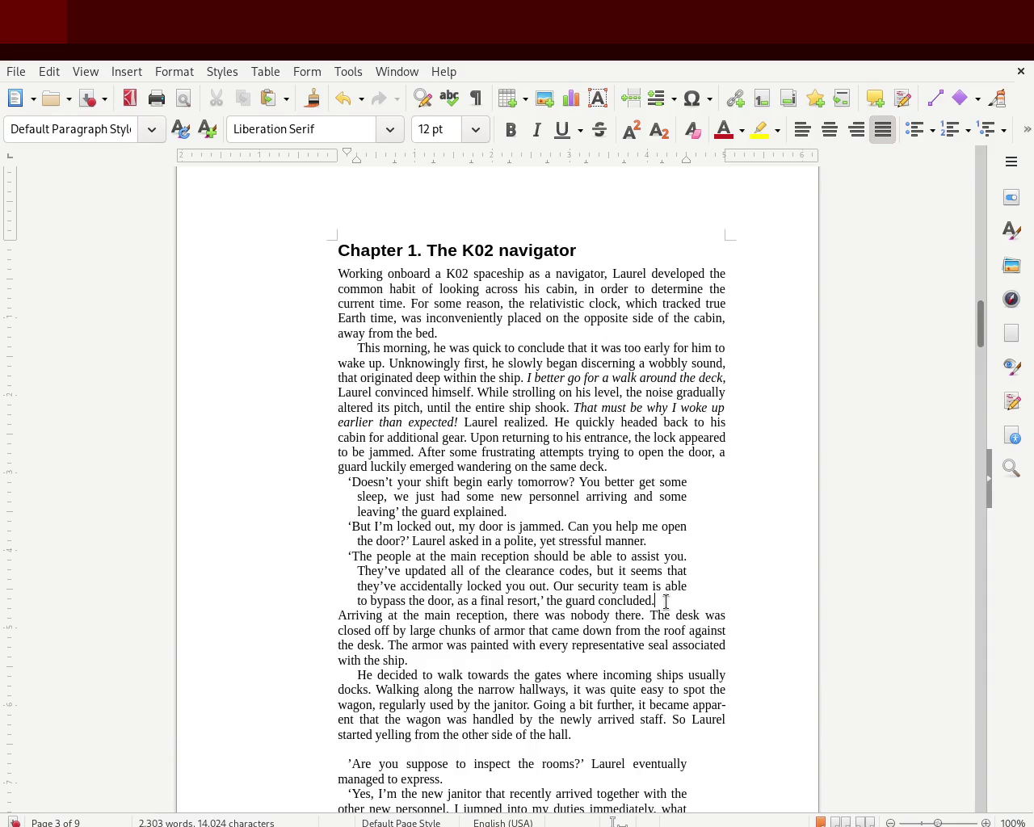
{"action": "left_click_drag", "start_coordinate": [666, 601], "coordinate": [307, 487]}
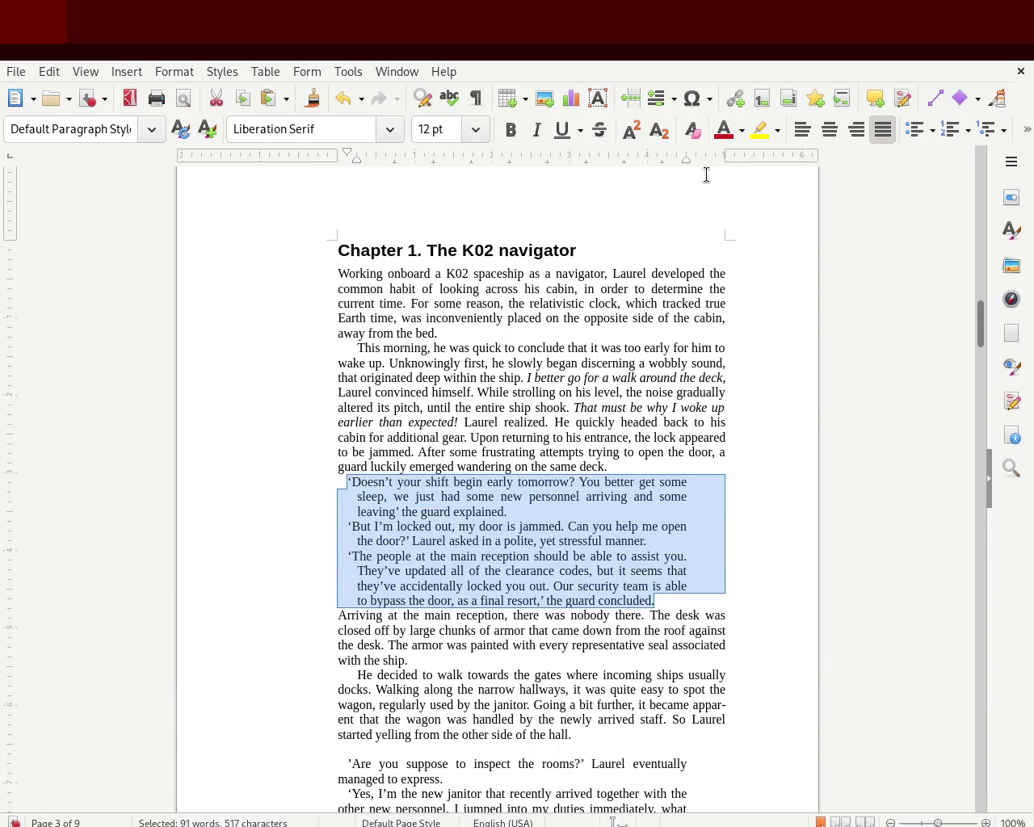
{"action": "mouse_move", "coordinate": [686, 160]}
{"action": "left_mouse_down"}
{"action": "mouse_move", "coordinate": [725, 164]}
{"action": "mouse_move", "coordinate": [716, 161]}
{"action": "left_mouse_up"}
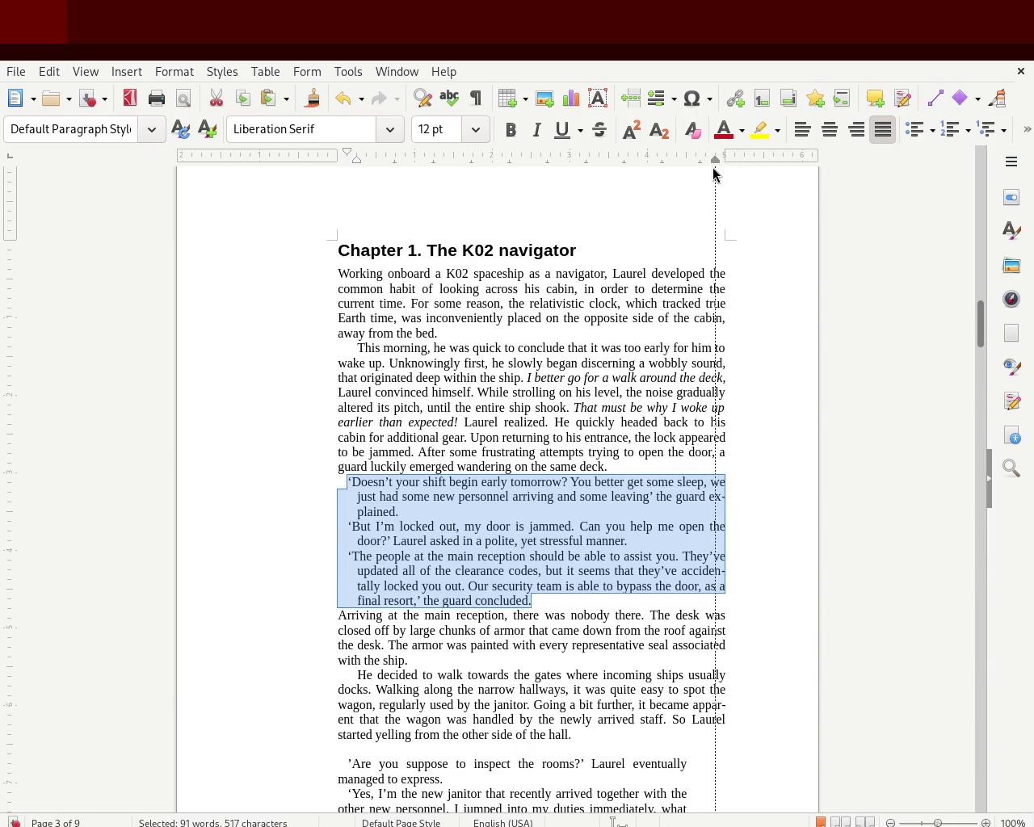
{"action": "left_click", "coordinate": [296, 359]}
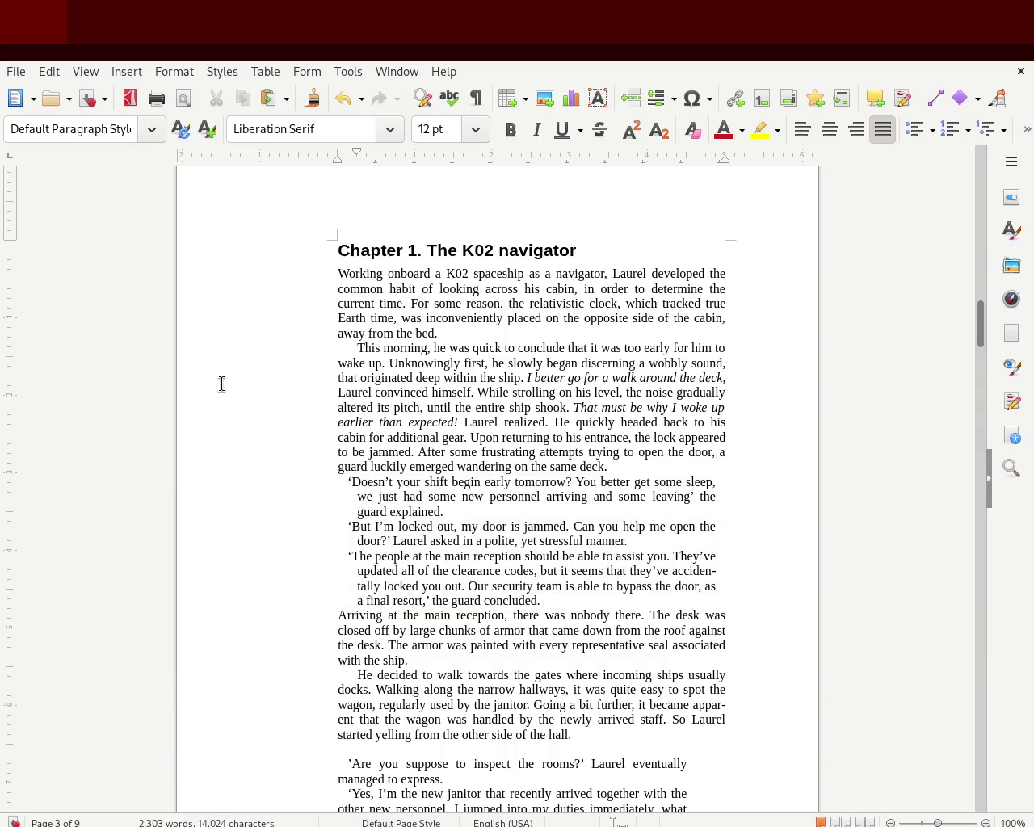
{"action": "key", "text": "ctrl+z"}
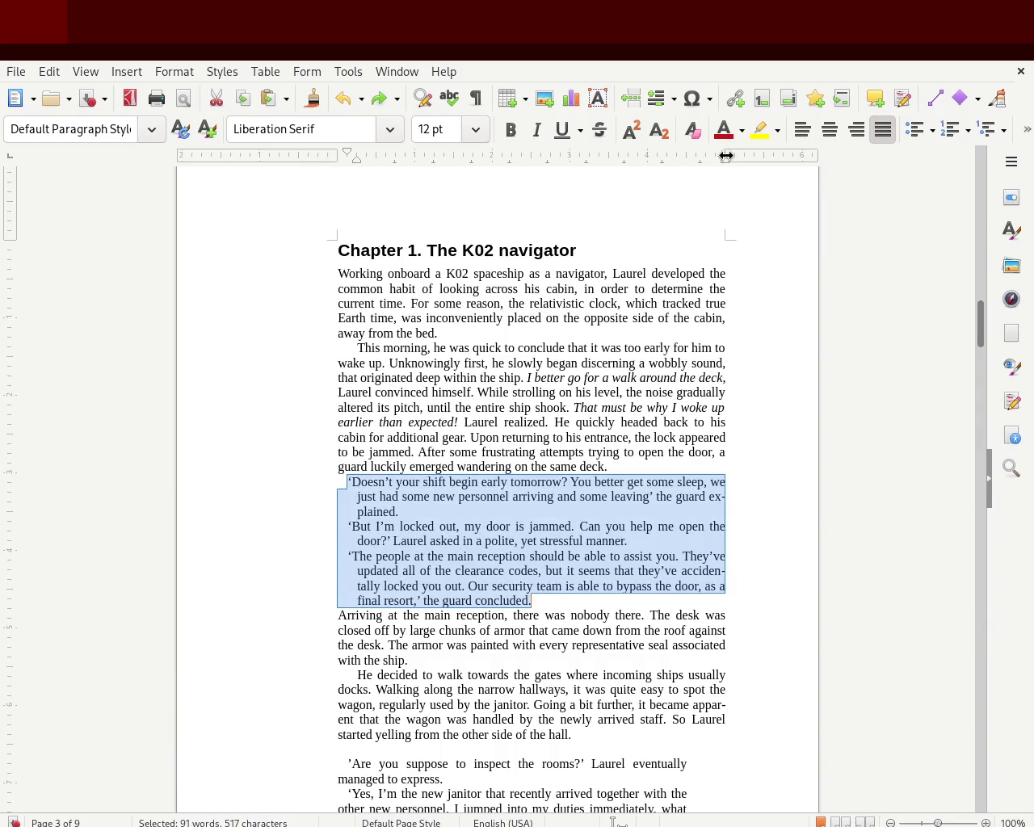
{"action": "left_click", "coordinate": [165, 442]}
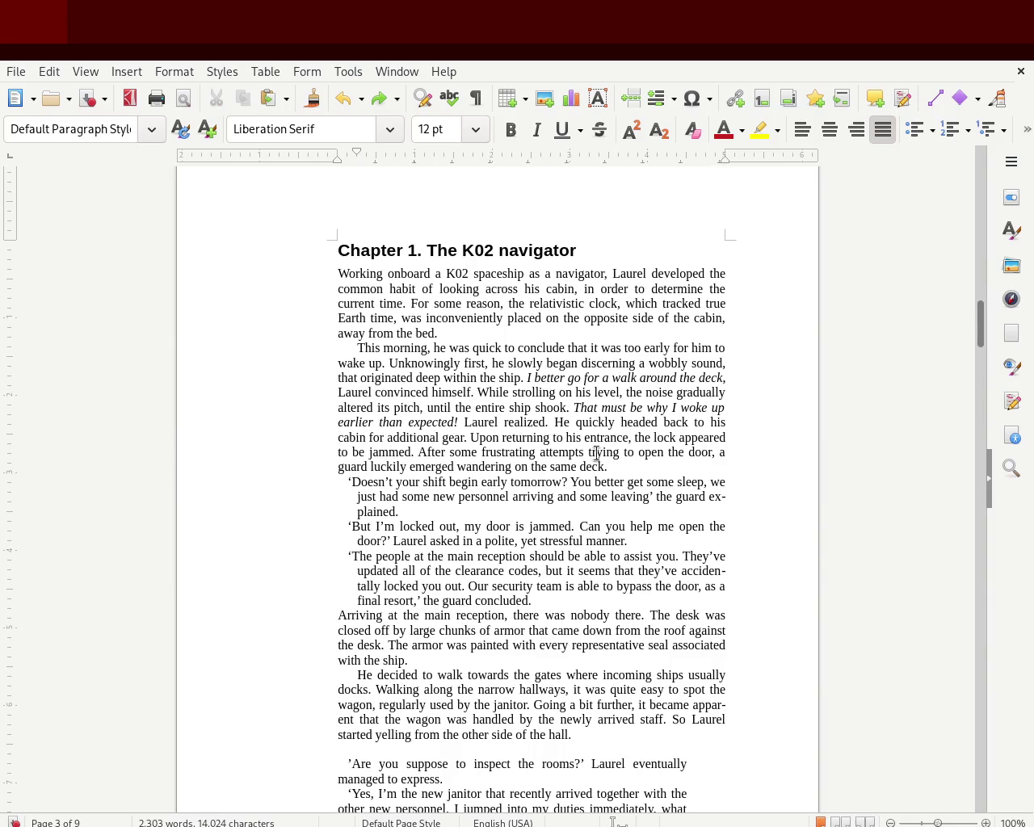
{"action": "left_click_drag", "start_coordinate": [549, 602], "coordinate": [324, 486]}
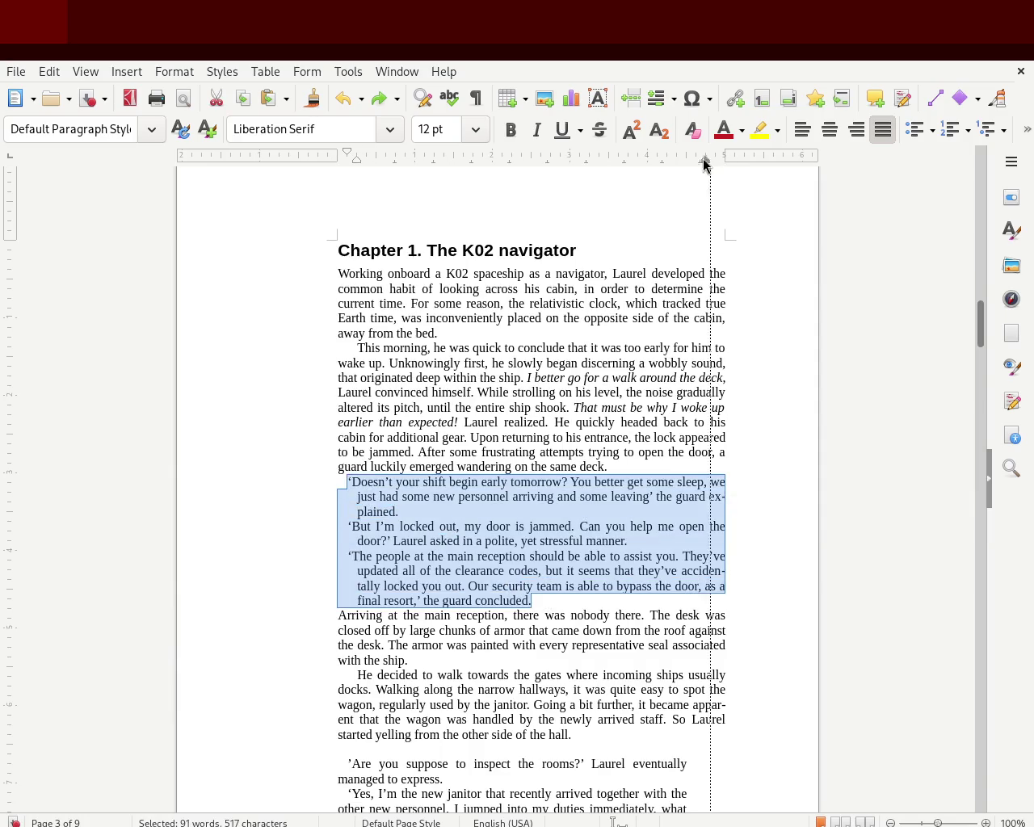
{"action": "left_click_drag", "start_coordinate": [723, 160], "coordinate": [686, 160]}
{"action": "left_click", "coordinate": [169, 393]}
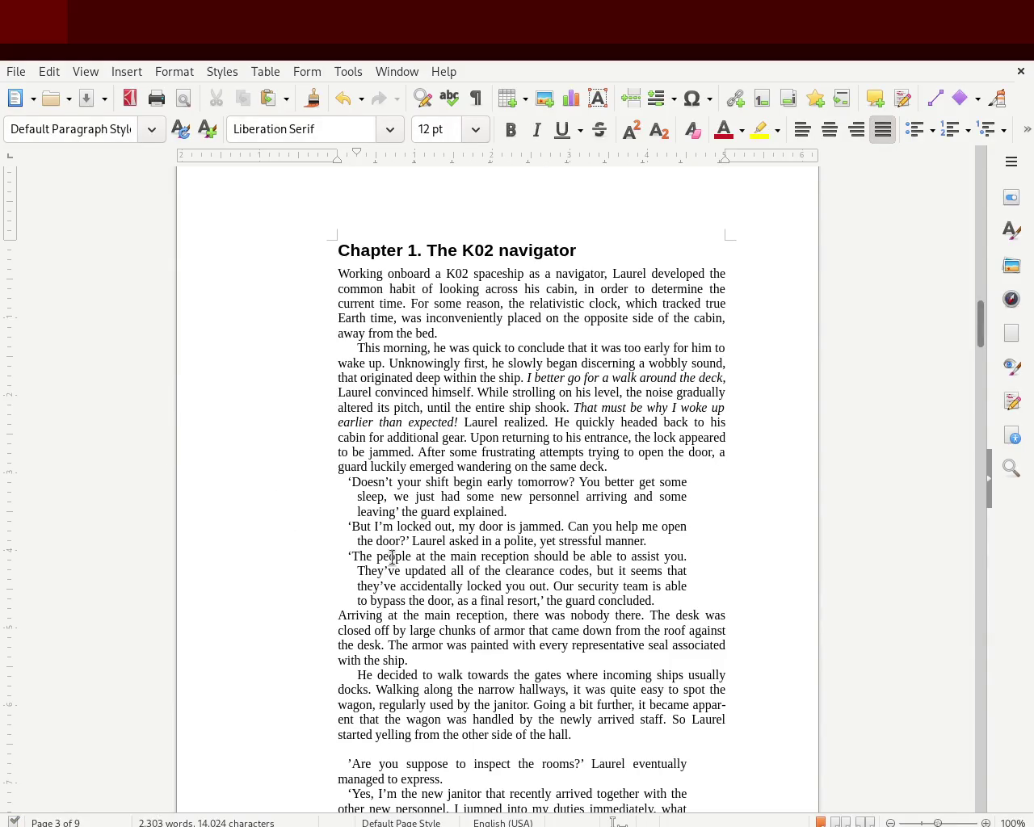
{"action": "mouse_move", "coordinate": [984, 320]}
{"action": "left_mouse_down"}
{"action": "mouse_move", "coordinate": [980, 339]}
{"action": "mouse_move", "coordinate": [982, 326]}
{"action": "left_mouse_up"}
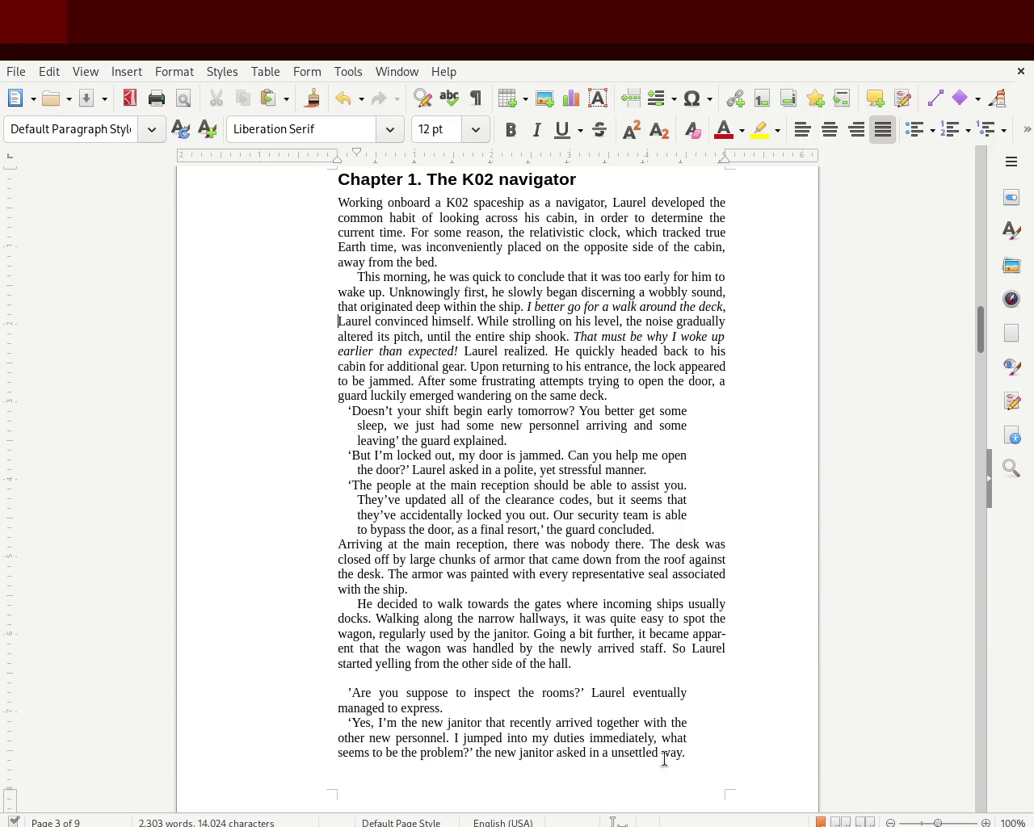
Step: Select the four dialogue paragraphs across pages 3–4 and give them a hanging indent from the ruler
{"action": "left_click_drag", "start_coordinate": [980, 337], "coordinate": [982, 391]}
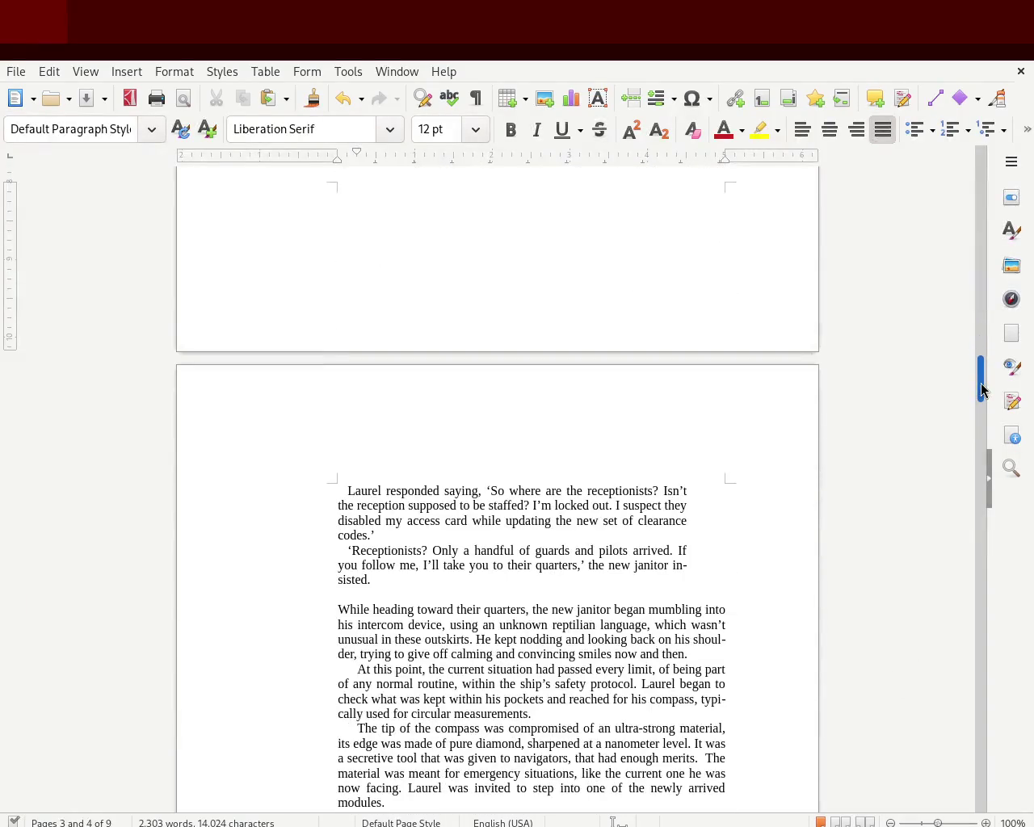
{"action": "mouse_move", "coordinate": [403, 582]}
{"action": "left_mouse_down"}
{"action": "mouse_move", "coordinate": [335, 271]}
{"action": "mouse_move", "coordinate": [298, 305]}
{"action": "left_mouse_up"}
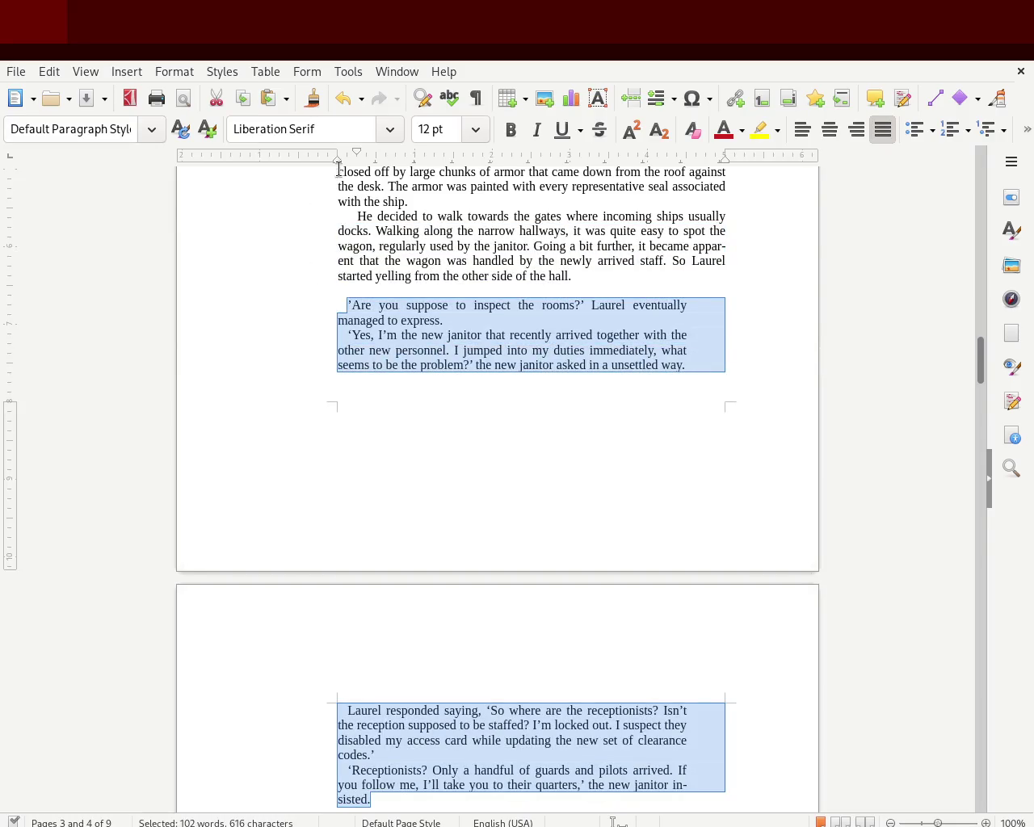
{"action": "left_click_drag", "start_coordinate": [352, 164], "coordinate": [347, 157]}
{"action": "left_click", "coordinate": [302, 391]}
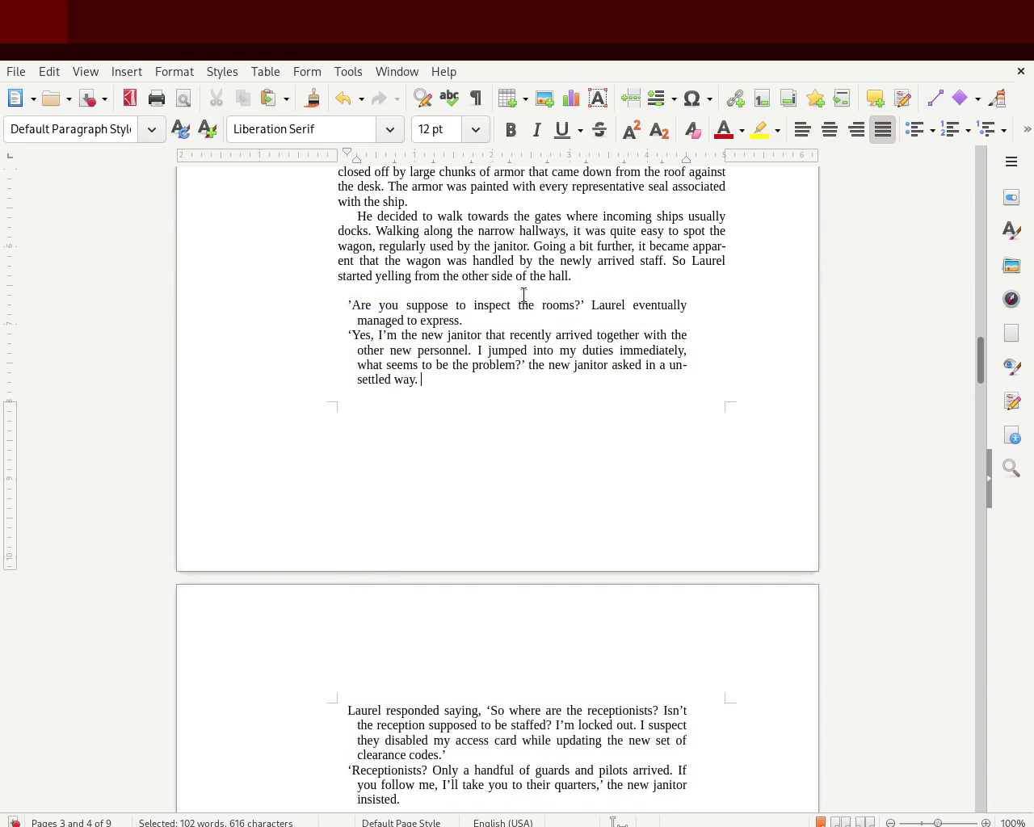
{"action": "left_click", "coordinate": [507, 287]}
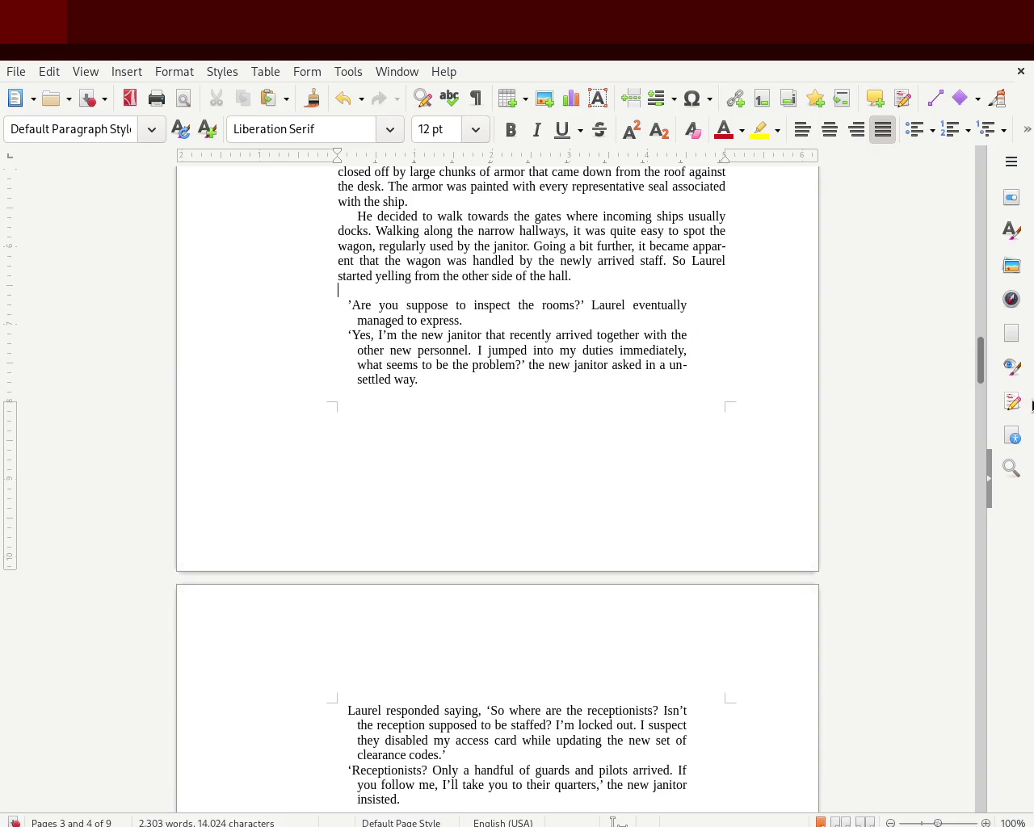
{"action": "scroll", "coordinate": [981, 356], "scroll_direction": "up", "scroll_amount": 5}
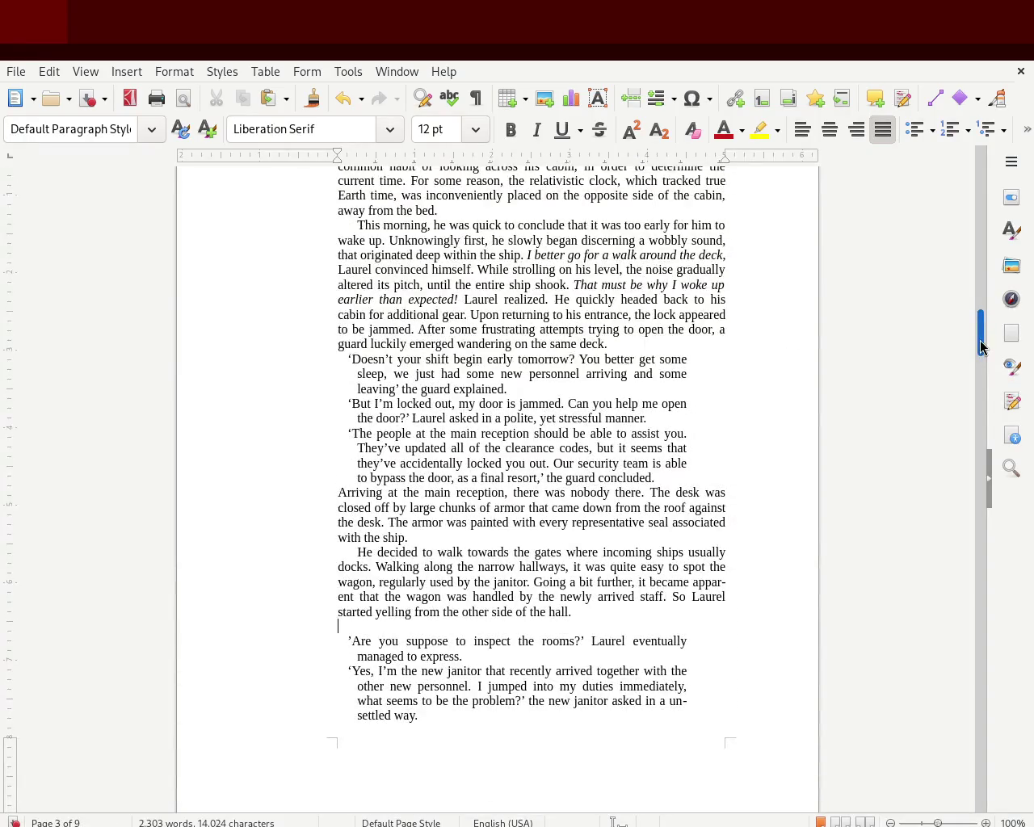
{"action": "scroll", "coordinate": [981, 348], "scroll_direction": "down", "scroll_amount": 3}
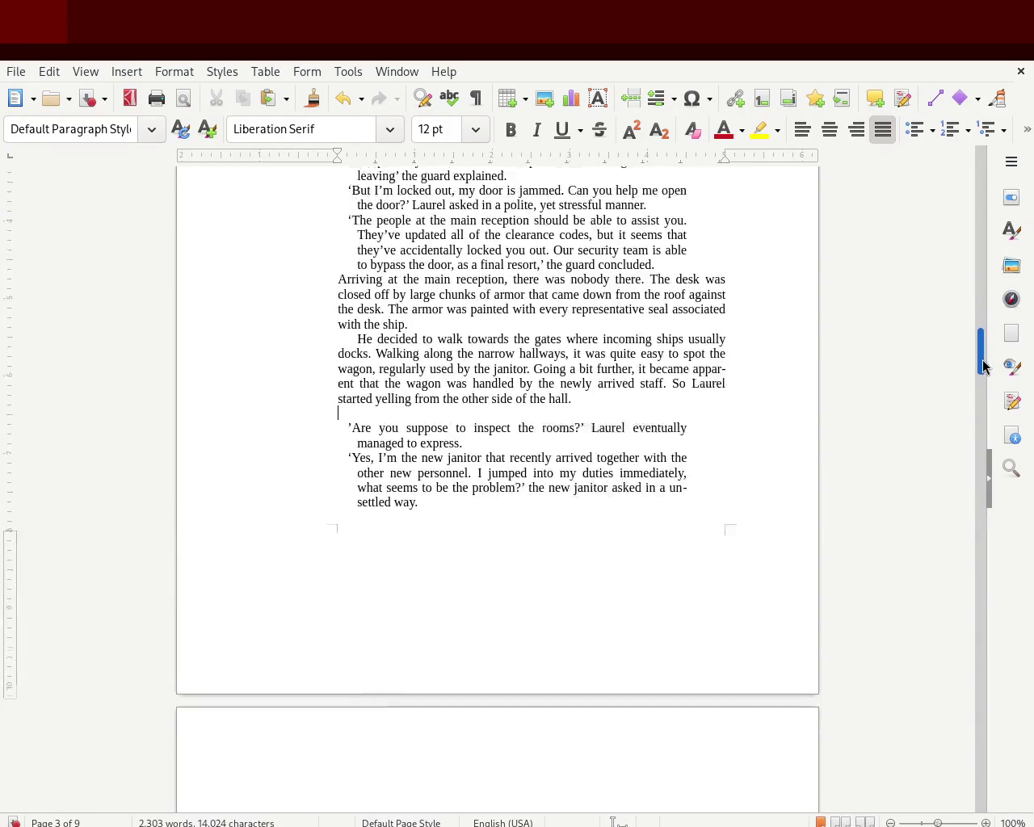
Step: Add blank lines after 'on the same deck.' and after the guard's dialogue block, then save
{"action": "scroll", "coordinate": [982, 350], "scroll_direction": "up", "scroll_amount": 2}
{"action": "scroll", "coordinate": [984, 352], "scroll_direction": "up", "scroll_amount": 1}
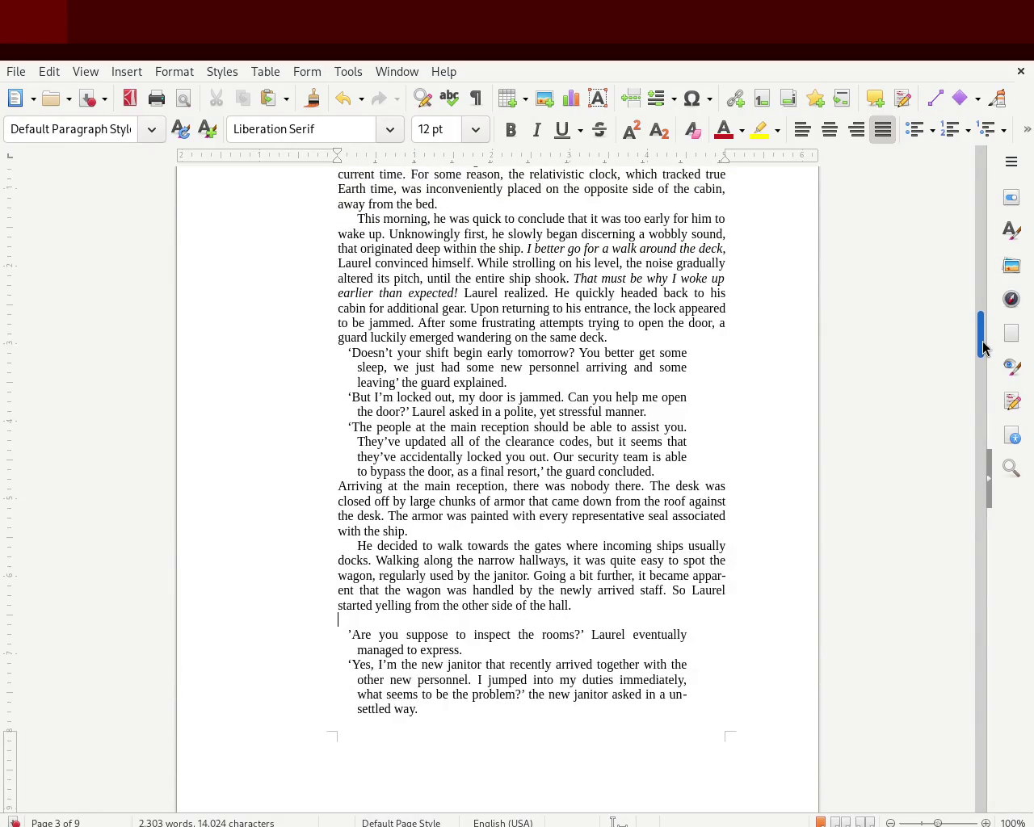
{"action": "scroll", "coordinate": [983, 347], "scroll_direction": "up", "scroll_amount": 2}
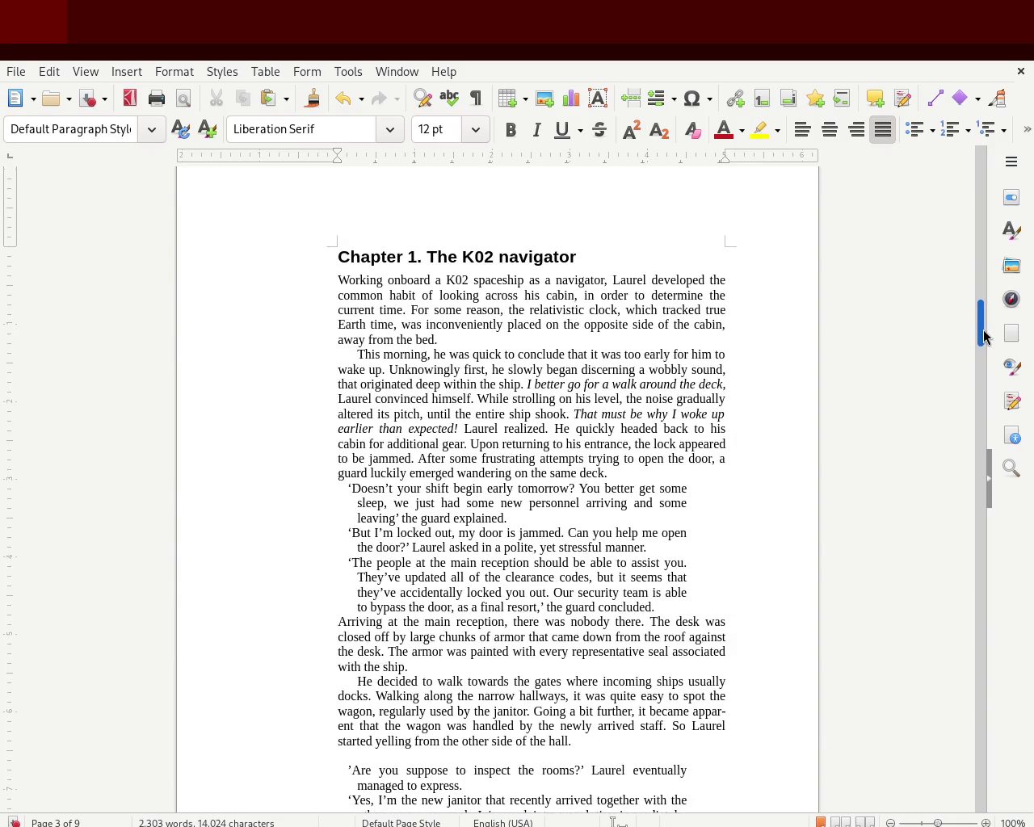
{"action": "left_click_drag", "start_coordinate": [983, 335], "coordinate": [983, 345]}
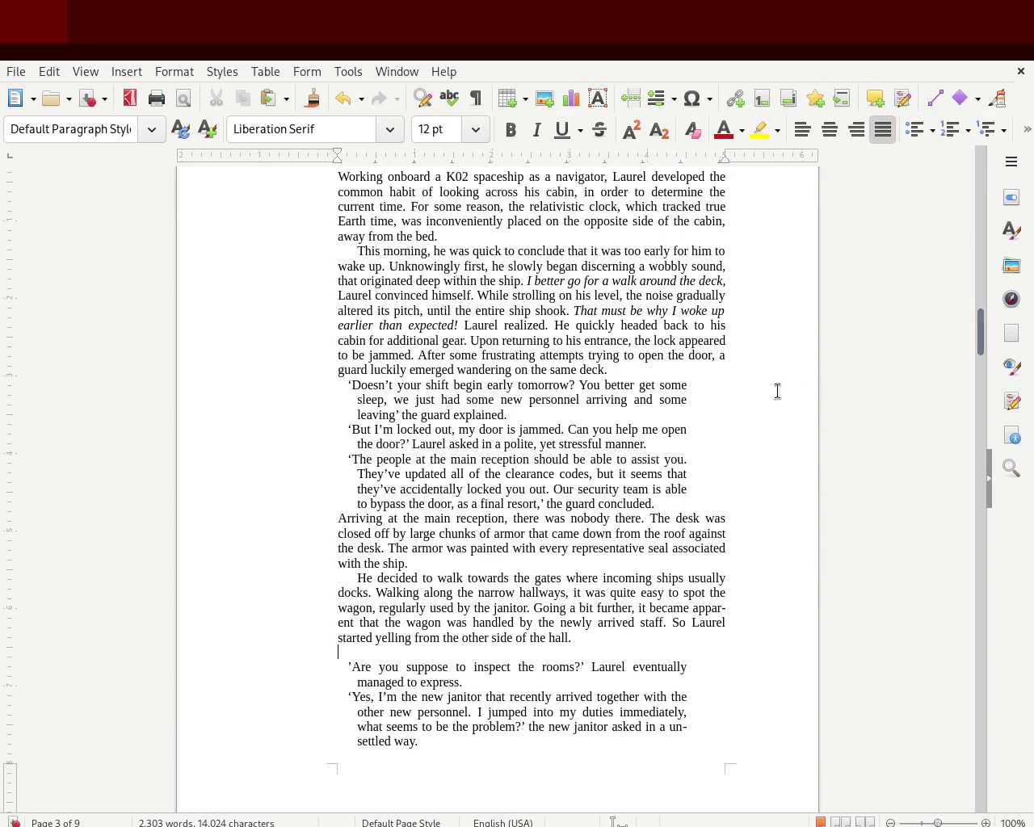
{"action": "left_click", "coordinate": [619, 372]}
{"action": "key", "text": "Return"}
{"action": "left_click", "coordinate": [656, 518]}
{"action": "key", "text": "Return"}
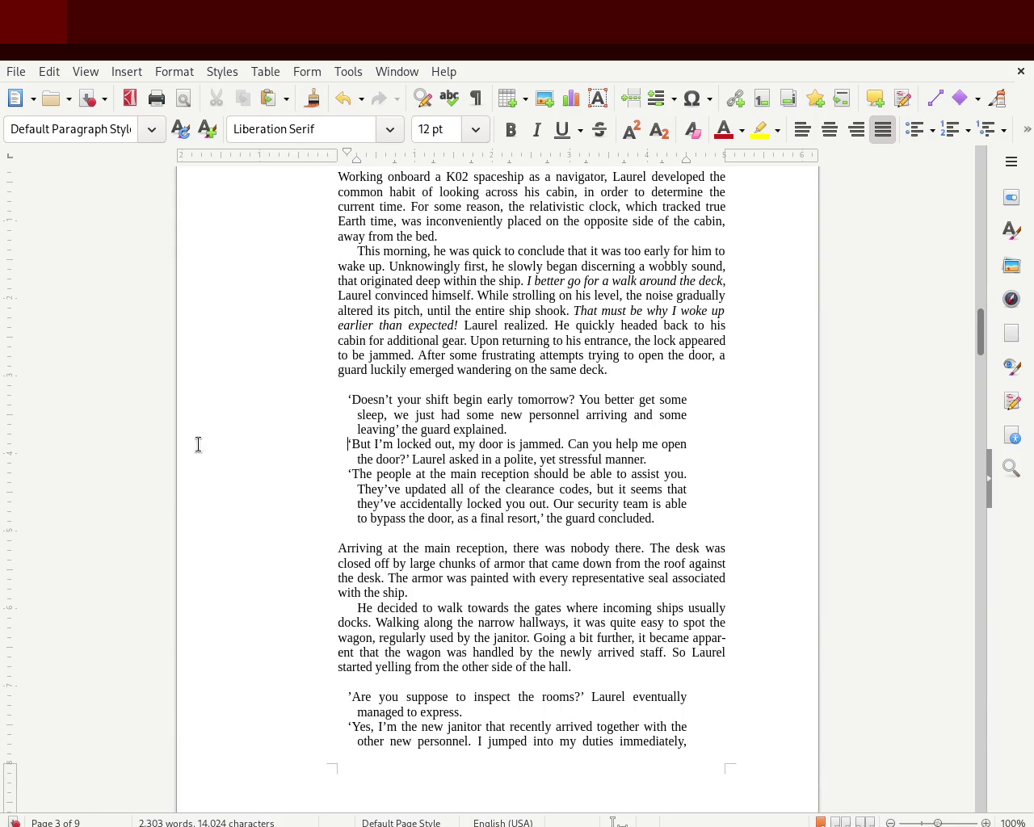
{"action": "key", "text": "ctrl+s"}
{"action": "left_click_drag", "start_coordinate": [973, 330], "coordinate": [980, 332]}
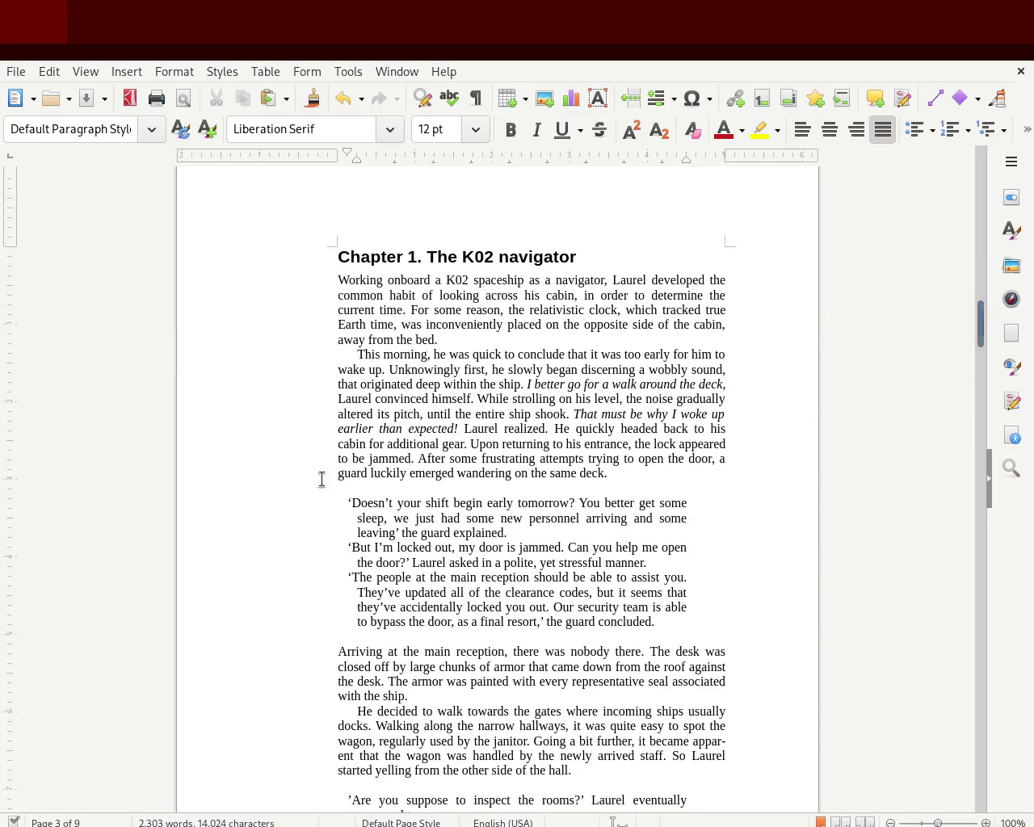
{"action": "left_click", "coordinate": [354, 356]}
{"action": "left_click_drag", "start_coordinate": [355, 161], "coordinate": [347, 159]}
{"action": "key", "text": "shift+End"}
{"action": "key", "text": "Left"}
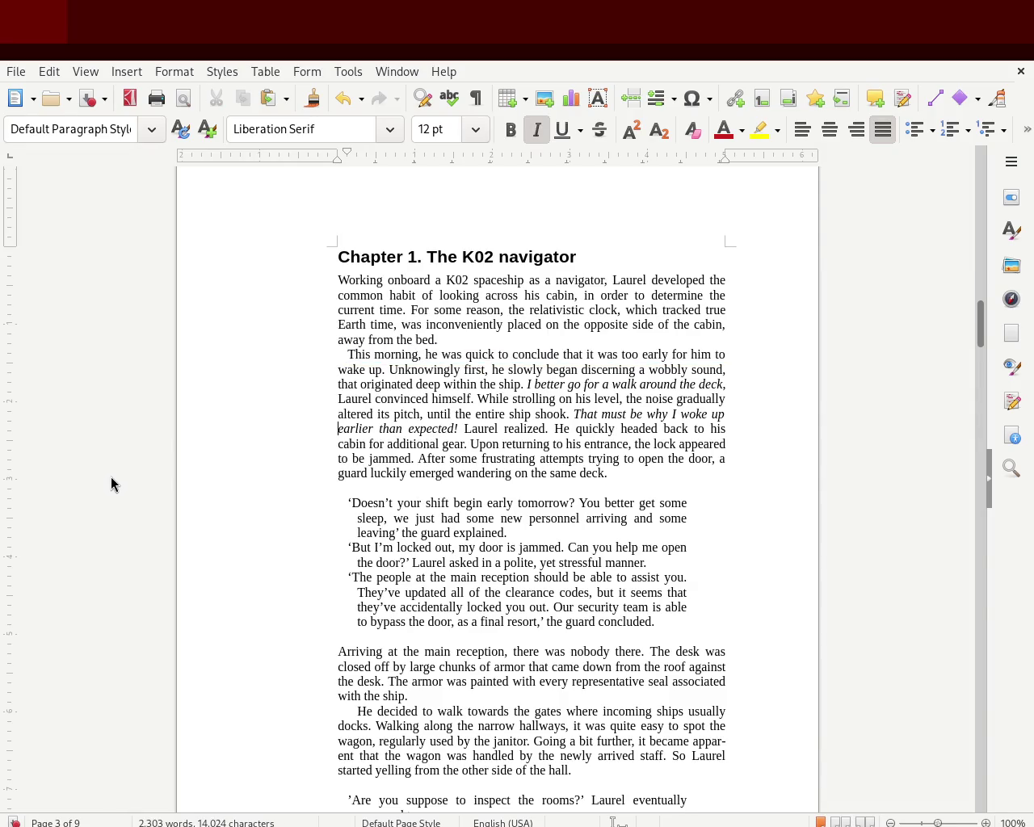
{"action": "key", "text": "ctrl+s"}
{"action": "key", "text": "ctrl+z"}
{"action": "key", "text": "ctrl+z"}
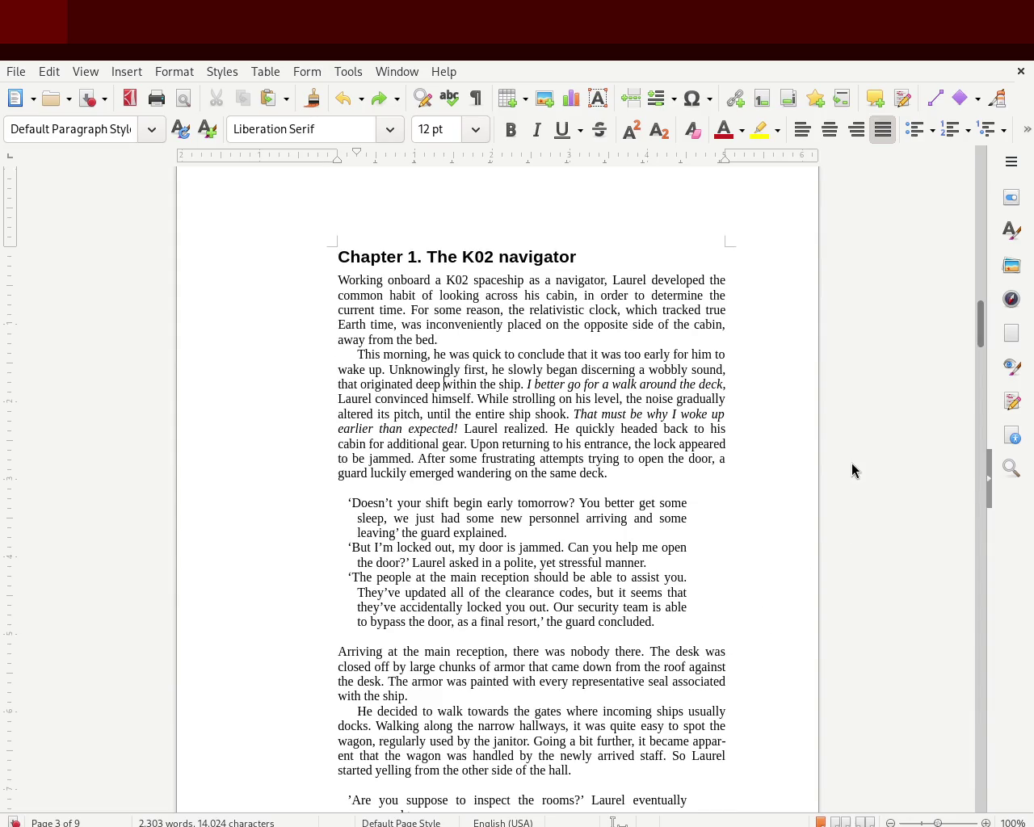
{"action": "key", "text": "ctrl+s"}
{"action": "left_click_drag", "start_coordinate": [981, 315], "coordinate": [980, 351]}
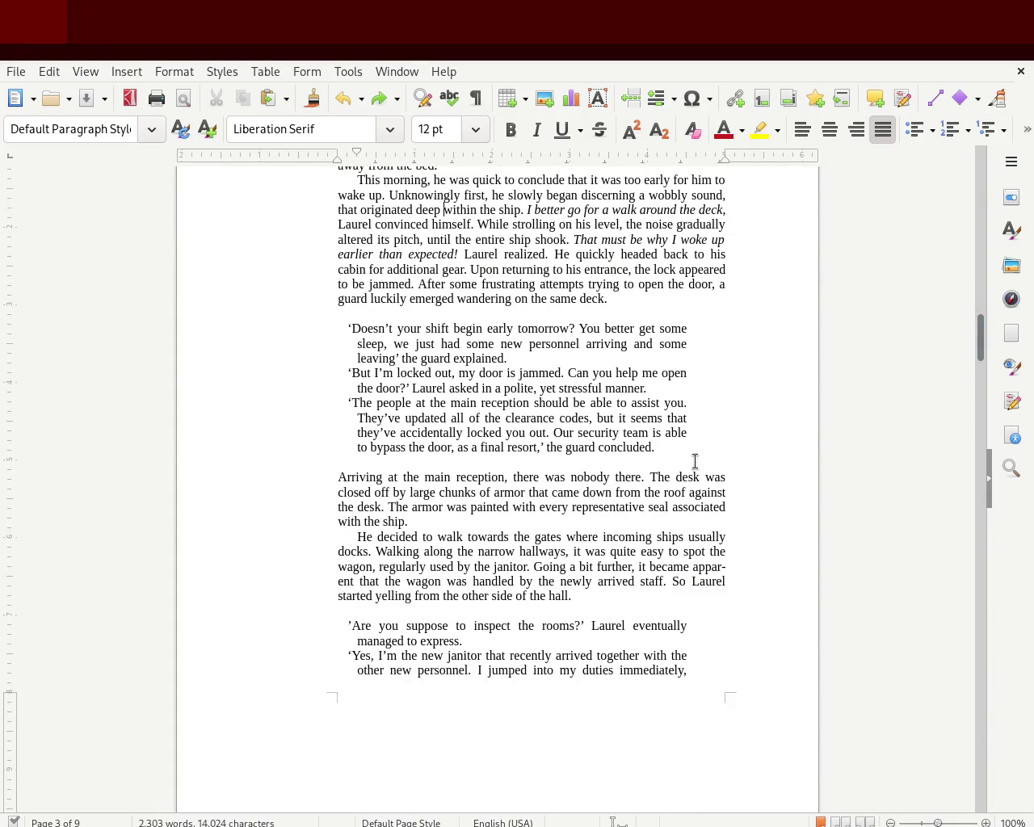
{"action": "left_click_drag", "start_coordinate": [979, 342], "coordinate": [974, 368]}
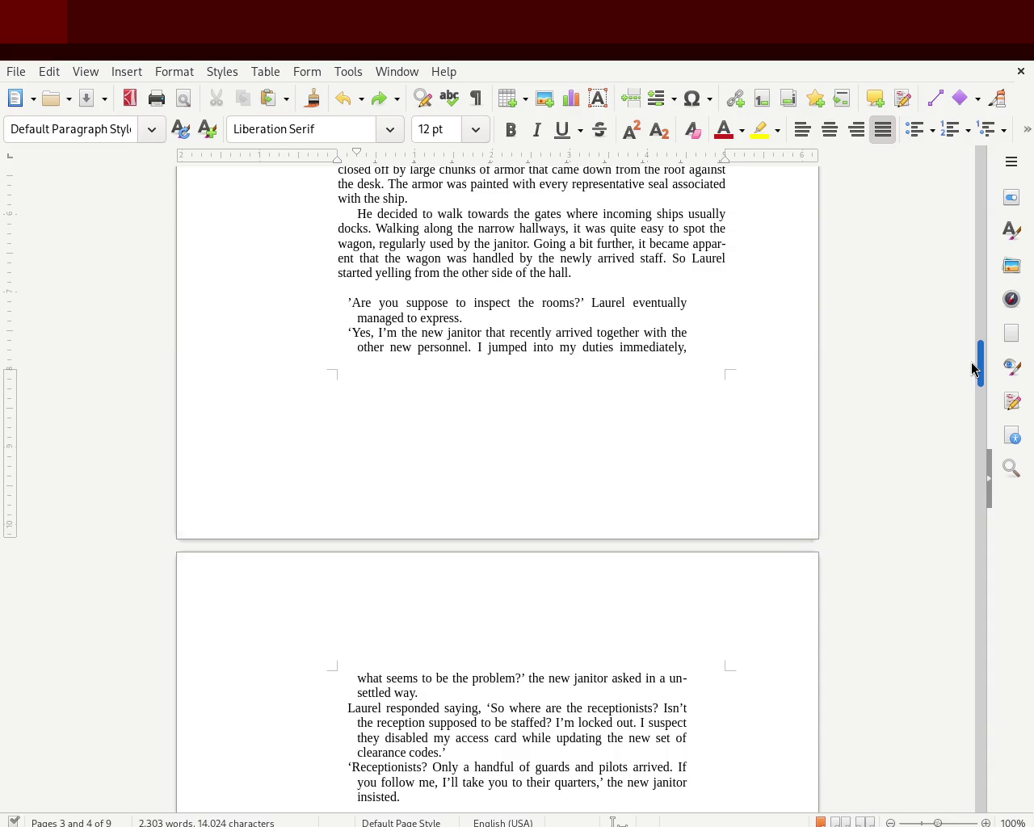
Step: Scroll up to the title page, back down to Chapter 2 on page 5, and select its dialogue
{"action": "scroll", "coordinate": [971, 363], "scroll_direction": "down", "scroll_amount": 2}
{"action": "scroll", "coordinate": [965, 372], "scroll_direction": "down", "scroll_amount": 2}
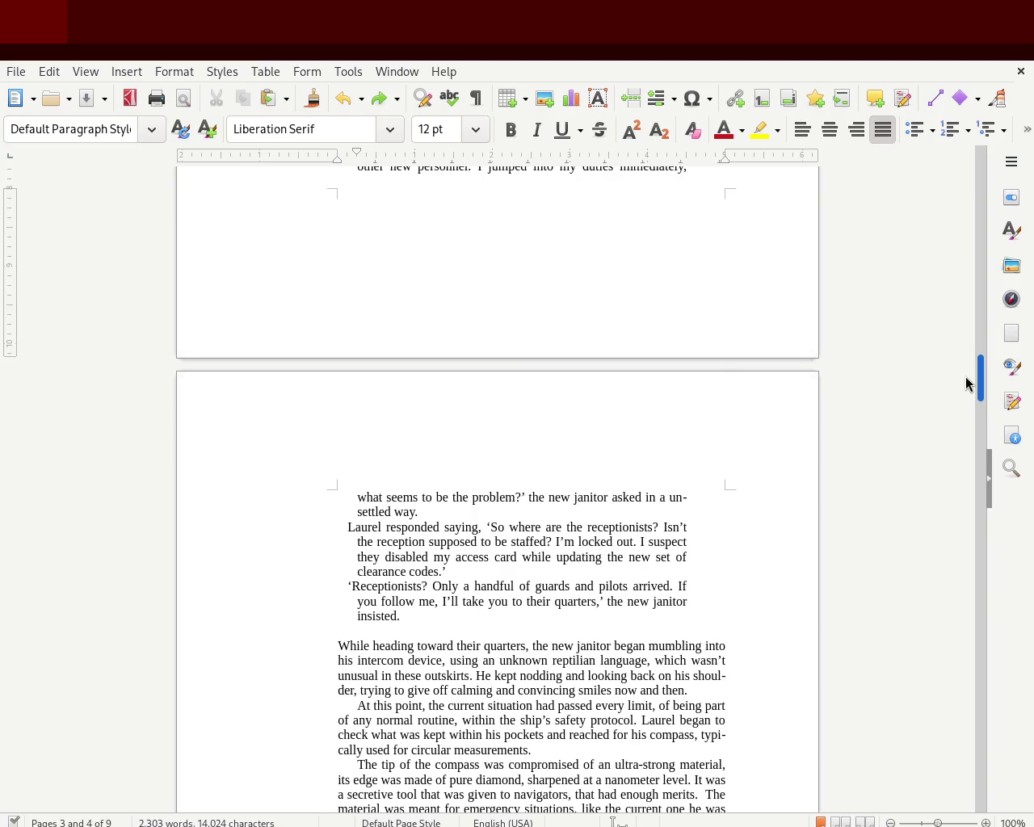
{"action": "scroll", "coordinate": [962, 389], "scroll_direction": "down", "scroll_amount": 4}
{"action": "scroll", "coordinate": [964, 348], "scroll_direction": "up", "scroll_amount": 10}
{"action": "scroll", "coordinate": [964, 348], "scroll_direction": "up", "scroll_amount": 1}
{"action": "scroll", "coordinate": [964, 345], "scroll_direction": "up", "scroll_amount": 3}
{"action": "scroll", "coordinate": [964, 334], "scroll_direction": "up", "scroll_amount": 2}
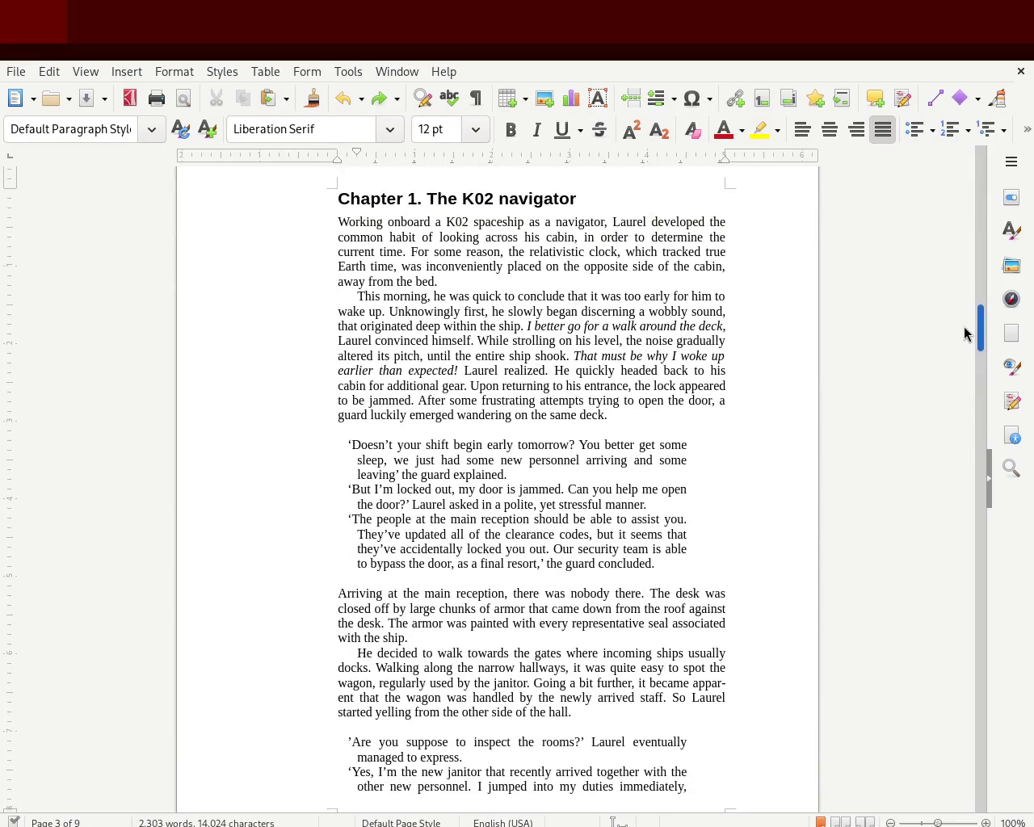
{"action": "scroll", "coordinate": [964, 328], "scroll_direction": "up", "scroll_amount": 2}
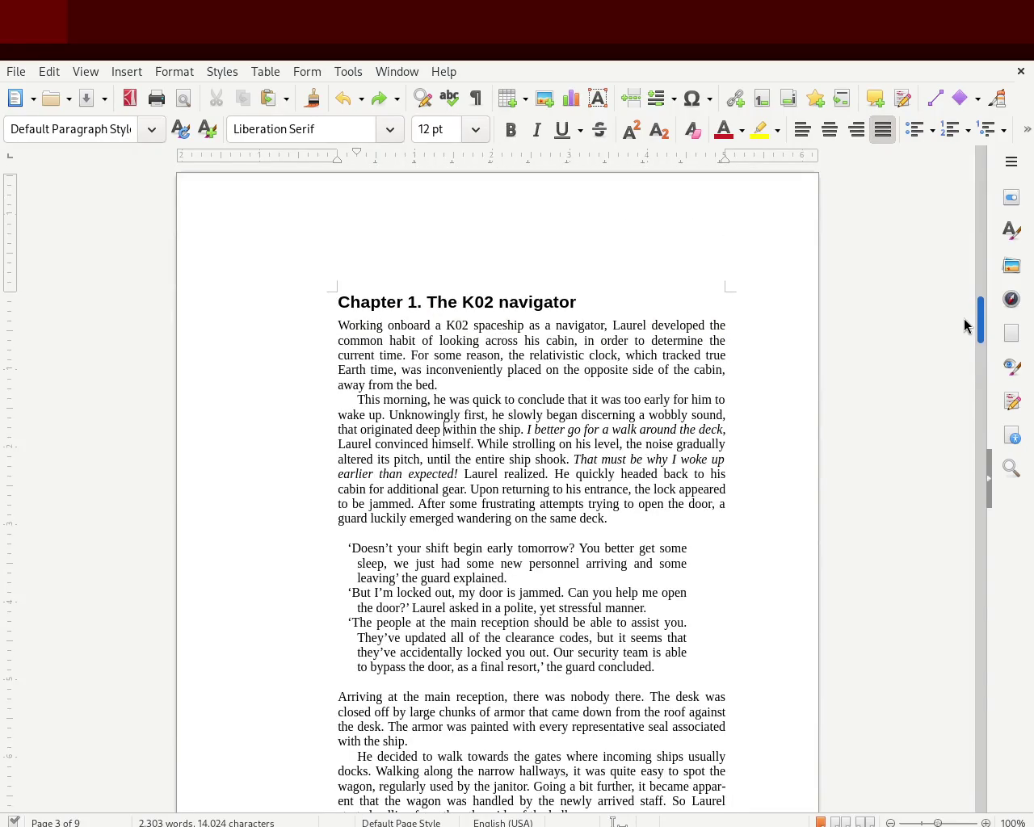
{"action": "scroll", "coordinate": [964, 323], "scroll_direction": "up", "scroll_amount": 10}
{"action": "scroll", "coordinate": [961, 278], "scroll_direction": "up", "scroll_amount": 5}
{"action": "scroll", "coordinate": [960, 256], "scroll_direction": "up", "scroll_amount": 5}
{"action": "scroll", "coordinate": [960, 243], "scroll_direction": "up", "scroll_amount": 5}
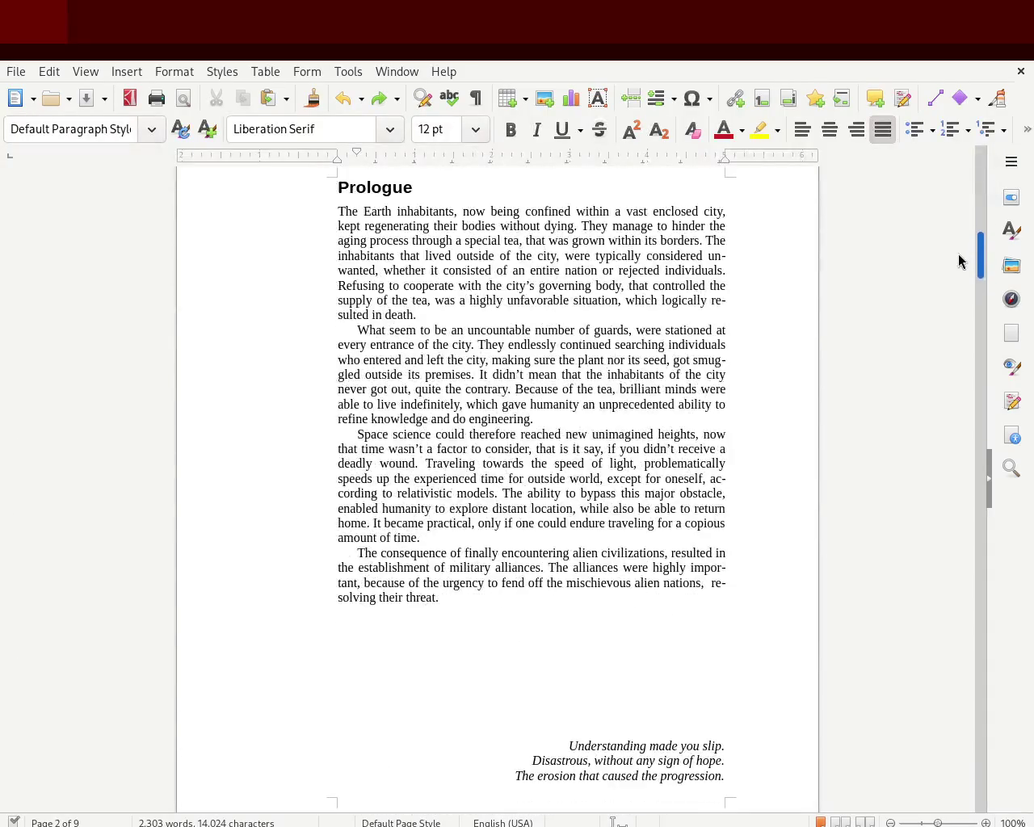
{"action": "scroll", "coordinate": [960, 260], "scroll_direction": "up", "scroll_amount": 11}
{"action": "scroll", "coordinate": [960, 208], "scroll_direction": "up", "scroll_amount": 9}
{"action": "scroll", "coordinate": [962, 169], "scroll_direction": "down", "scroll_amount": 20}
{"action": "scroll", "coordinate": [960, 266], "scroll_direction": "down", "scroll_amount": 10}
{"action": "scroll", "coordinate": [962, 323], "scroll_direction": "down", "scroll_amount": 10}
{"action": "scroll", "coordinate": [964, 375], "scroll_direction": "down", "scroll_amount": 7}
{"action": "scroll", "coordinate": [964, 397], "scroll_direction": "down", "scroll_amount": 5}
{"action": "scroll", "coordinate": [964, 422], "scroll_direction": "down", "scroll_amount": 9}
{"action": "scroll", "coordinate": [965, 436], "scroll_direction": "down", "scroll_amount": 9}
{"action": "scroll", "coordinate": [966, 461], "scroll_direction": "down", "scroll_amount": 4}
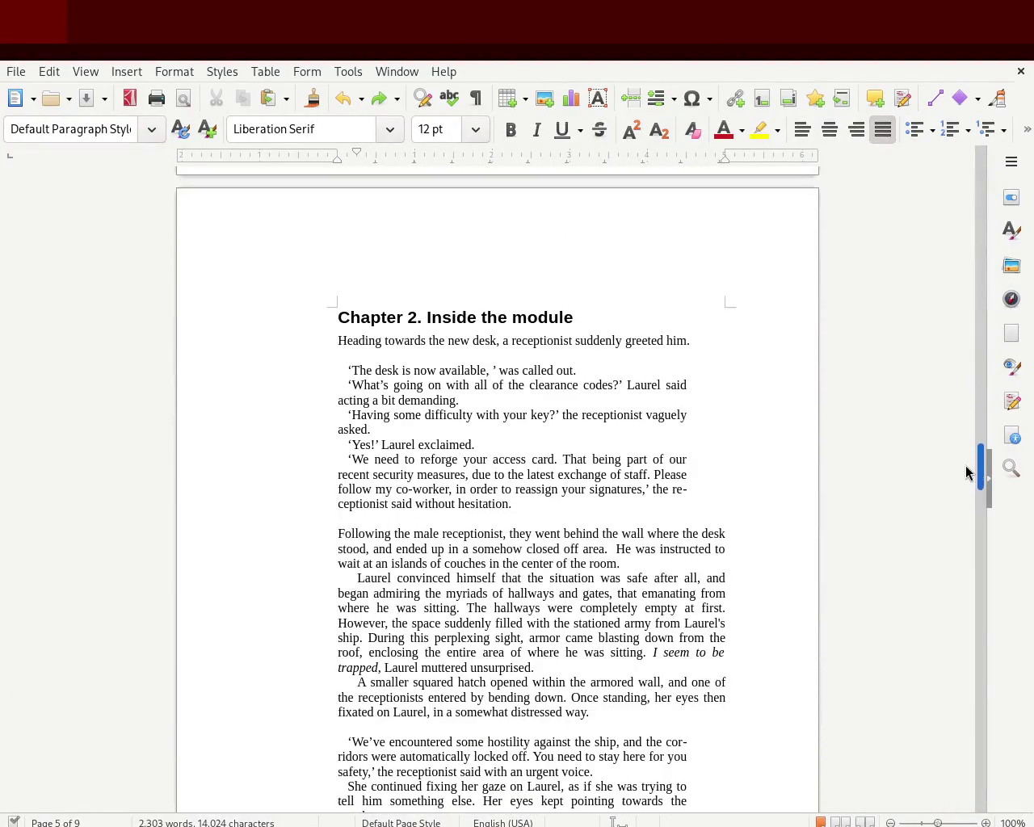
{"action": "left_click_drag", "start_coordinate": [512, 504], "coordinate": [300, 374]}
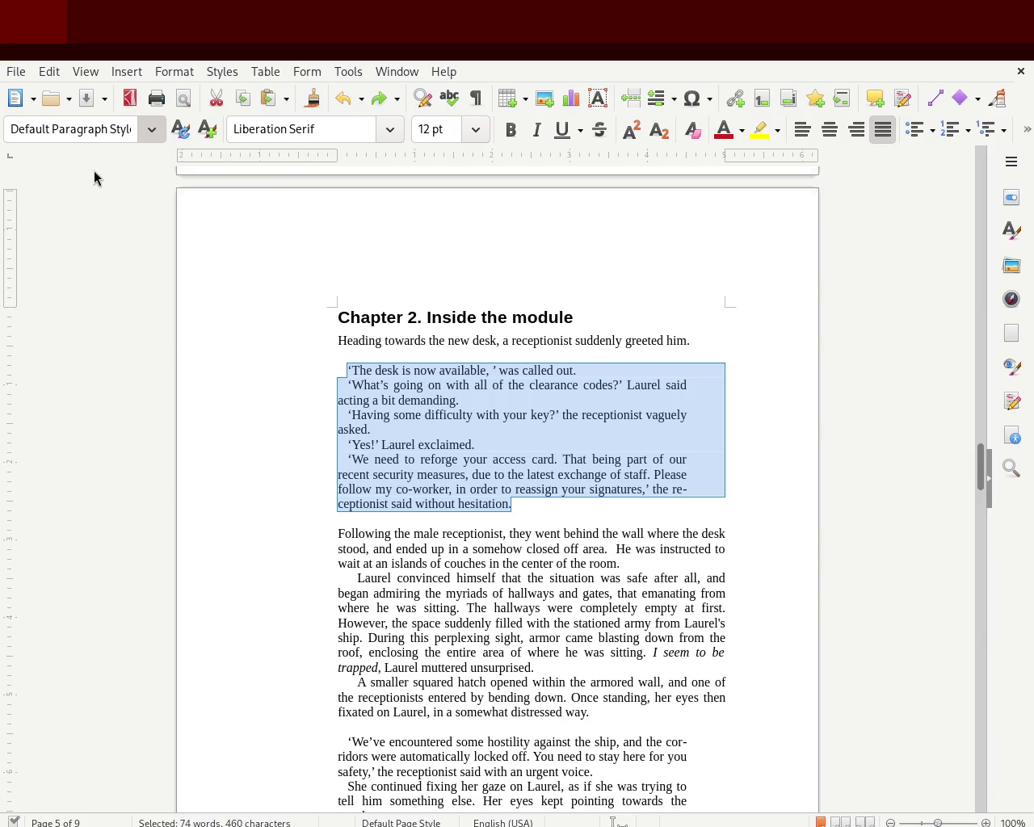
Step: Strip the Chapter 2 dialogue's justification and indents, left-align it, and reselect the block
{"action": "key", "text": "ctrl+m"}
{"action": "left_click", "coordinate": [398, 485]}
{"action": "left_click_drag", "start_coordinate": [398, 485], "coordinate": [279, 363]}
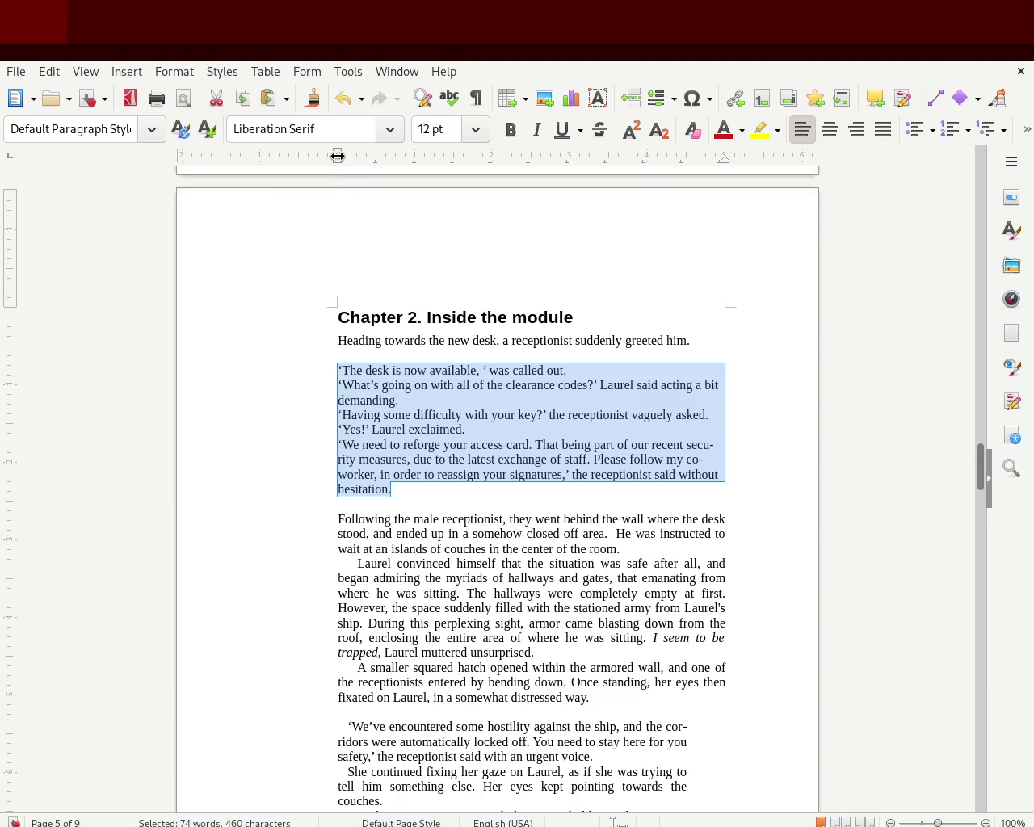
Step: Indent the block right, pull in its right edge, and move first lines back left to hang
{"action": "left_click_drag", "start_coordinate": [337, 160], "coordinate": [353, 168]}
{"action": "left_click_drag", "start_coordinate": [353, 165], "coordinate": [356, 166]}
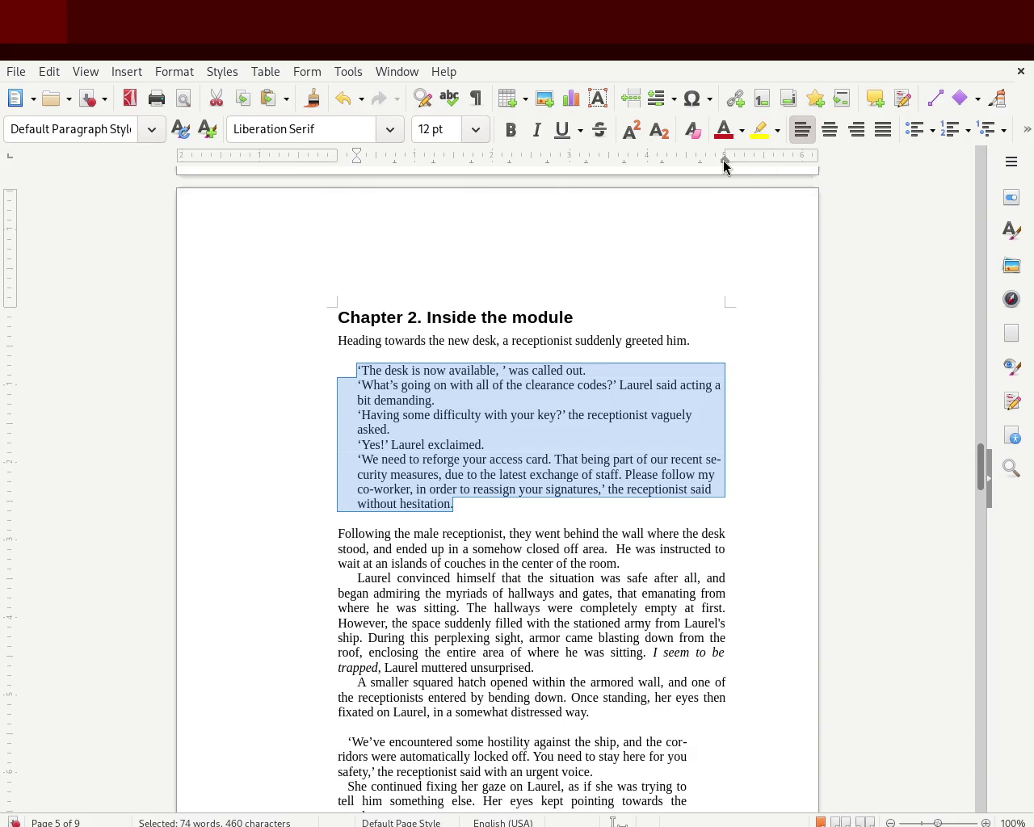
{"action": "left_click_drag", "start_coordinate": [683, 164], "coordinate": [683, 164]}
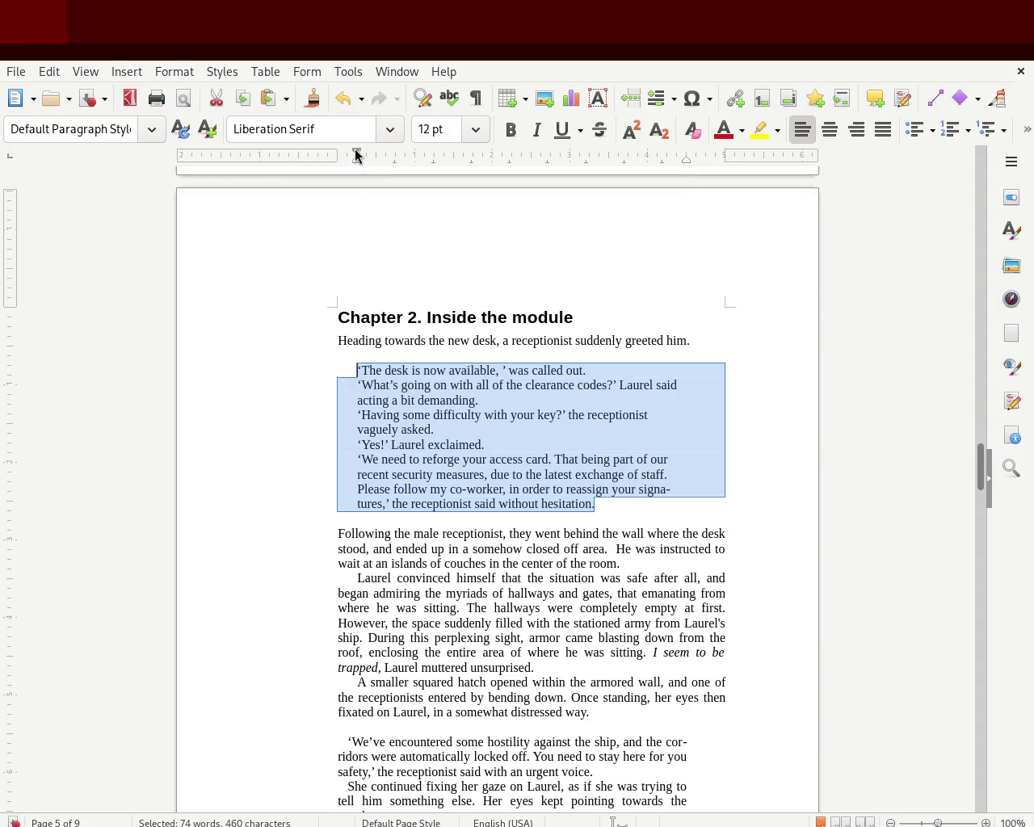
{"action": "left_click_drag", "start_coordinate": [353, 152], "coordinate": [347, 154]}
{"action": "left_click_drag", "start_coordinate": [346, 154], "coordinate": [346, 153]}
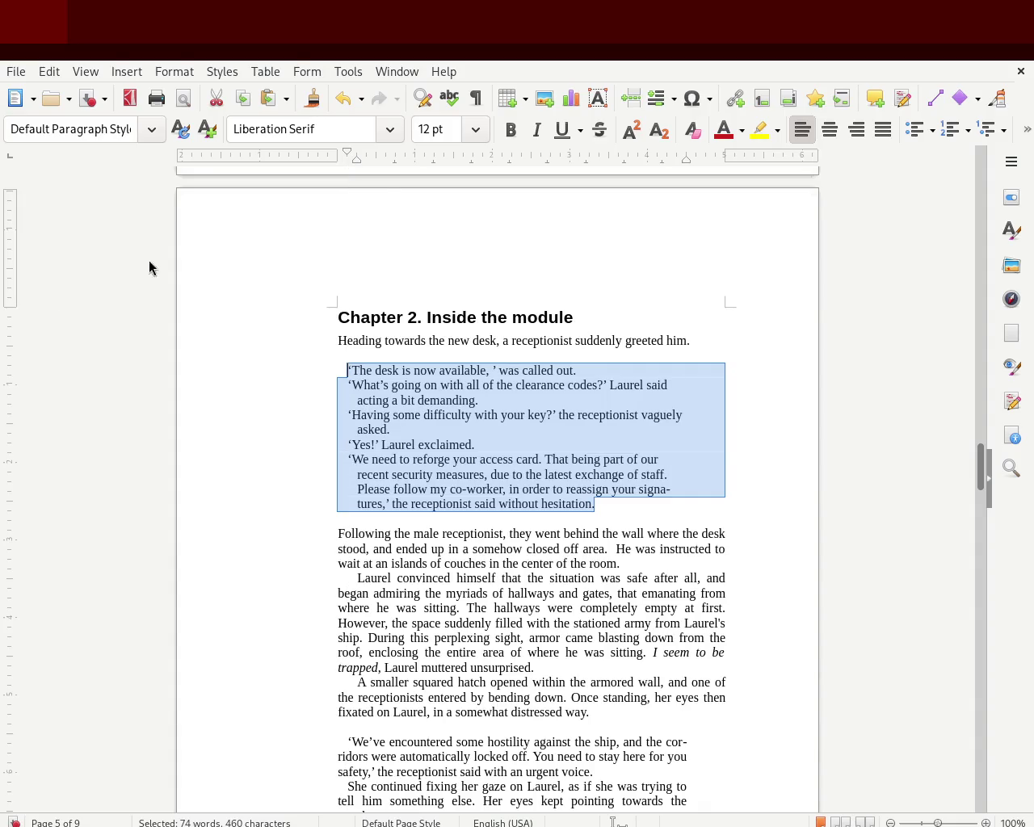
{"action": "left_click", "coordinate": [75, 300]}
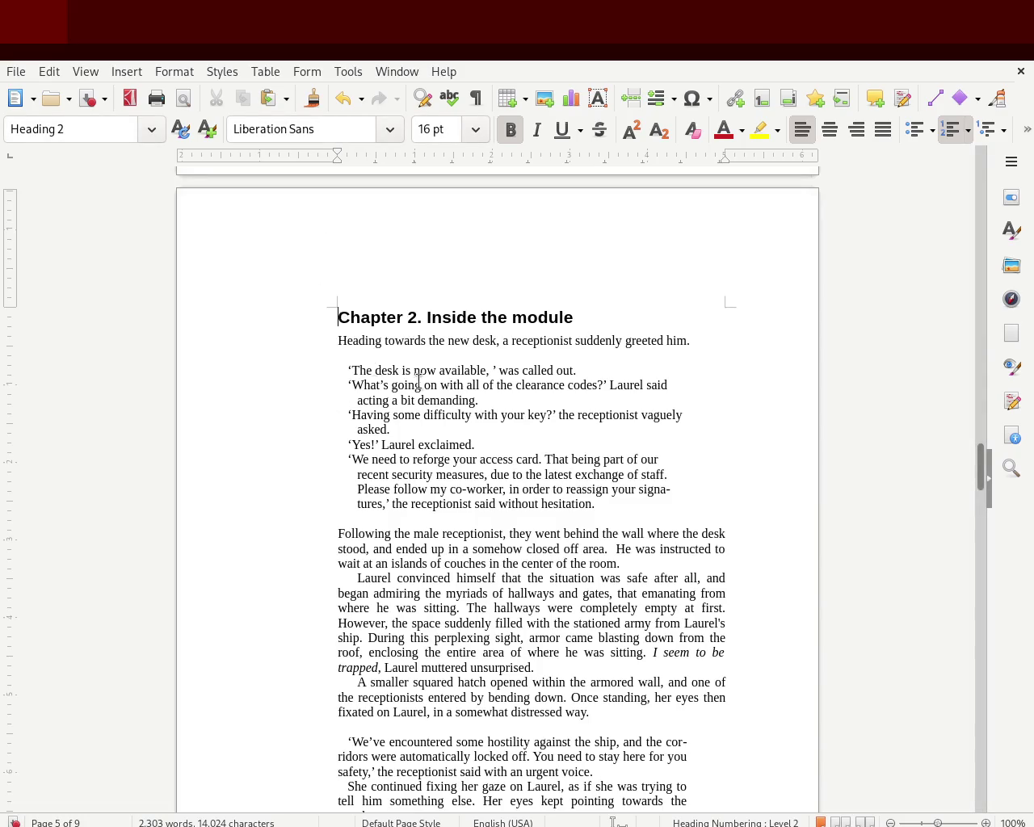
Step: Justify the Chapter 2 dialogue block and save the manuscript
{"action": "left_click", "coordinate": [605, 502]}
{"action": "left_click_drag", "start_coordinate": [605, 503], "coordinate": [319, 374]}
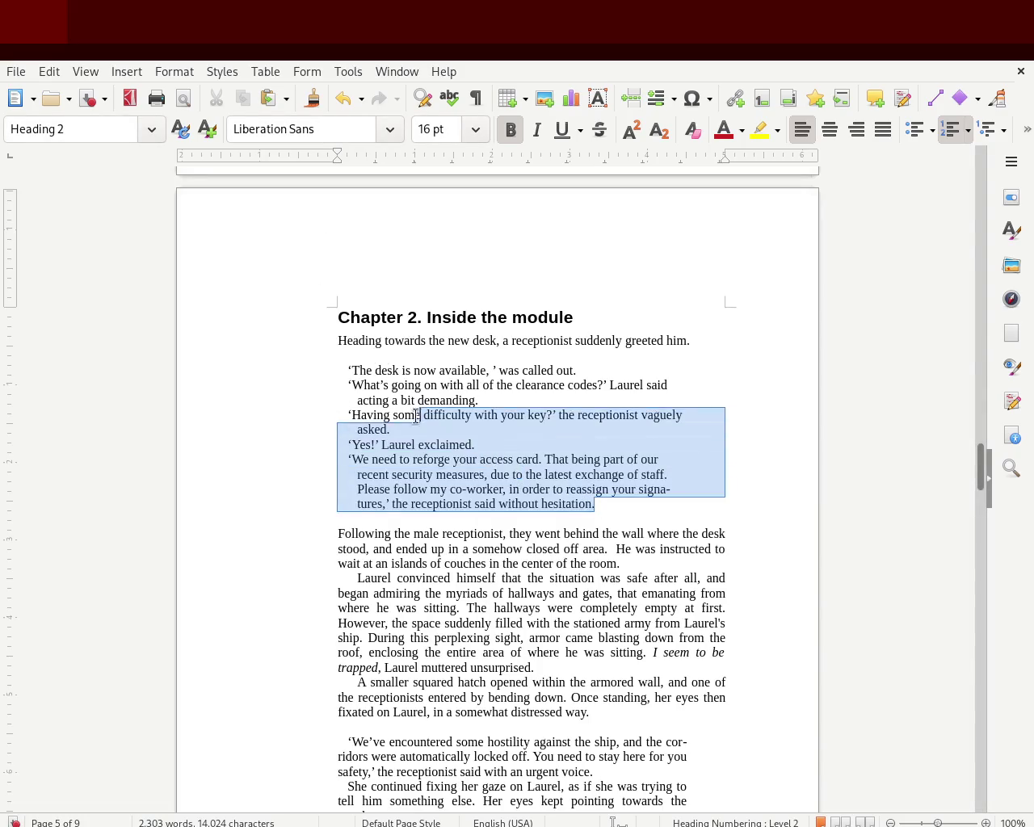
{"action": "key", "text": "ctrl+j"}
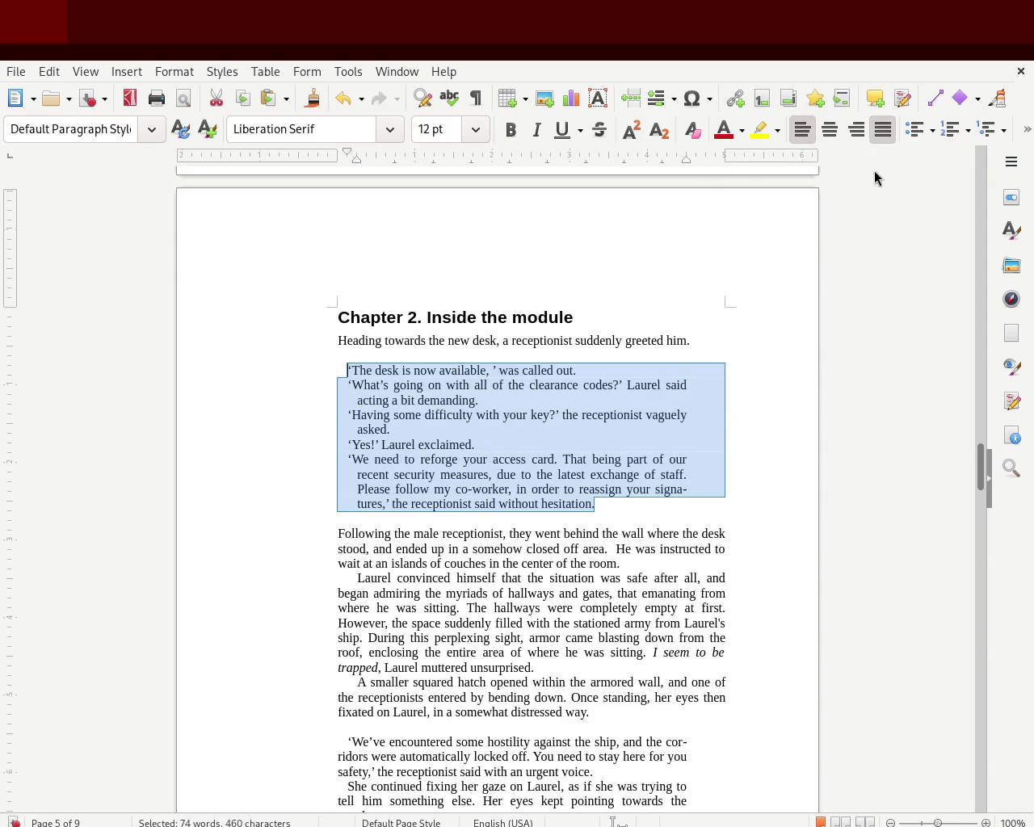
{"action": "left_click", "coordinate": [823, 322]}
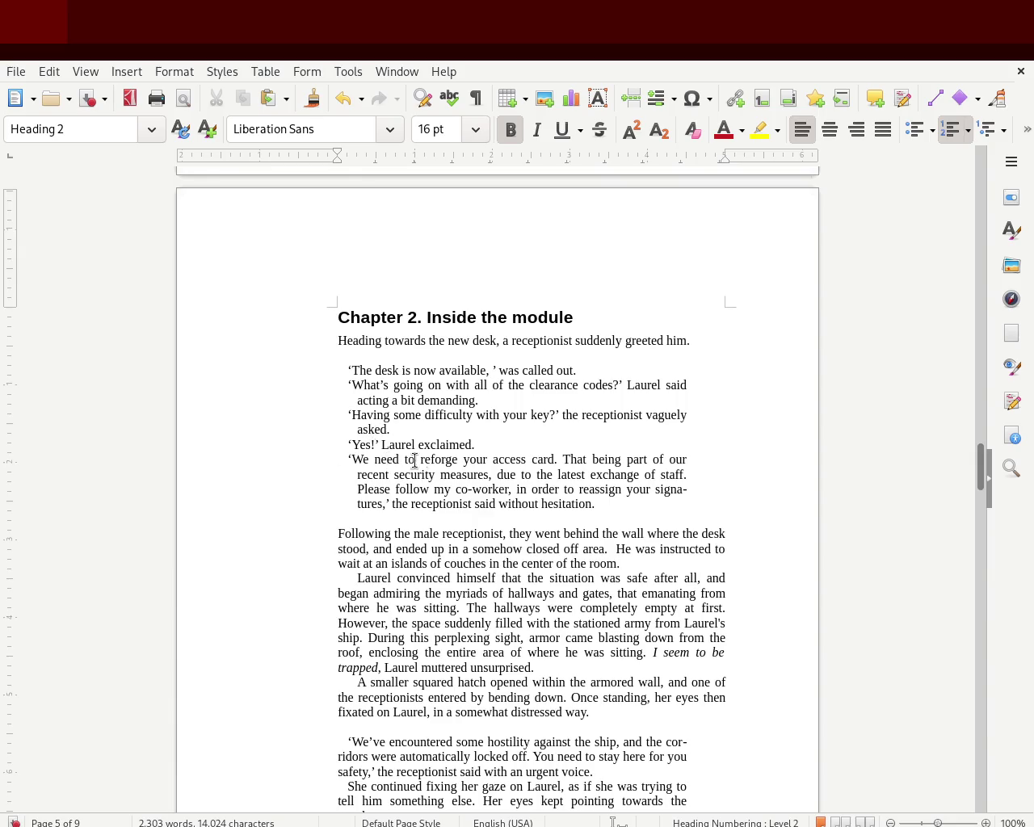
{"action": "key", "text": "ctrl+s"}
Step: Move the dialogue quotes' first lines flush with the body text, keeping the hanging indents, and save
{"action": "left_click_drag", "start_coordinate": [605, 503], "coordinate": [307, 356]}
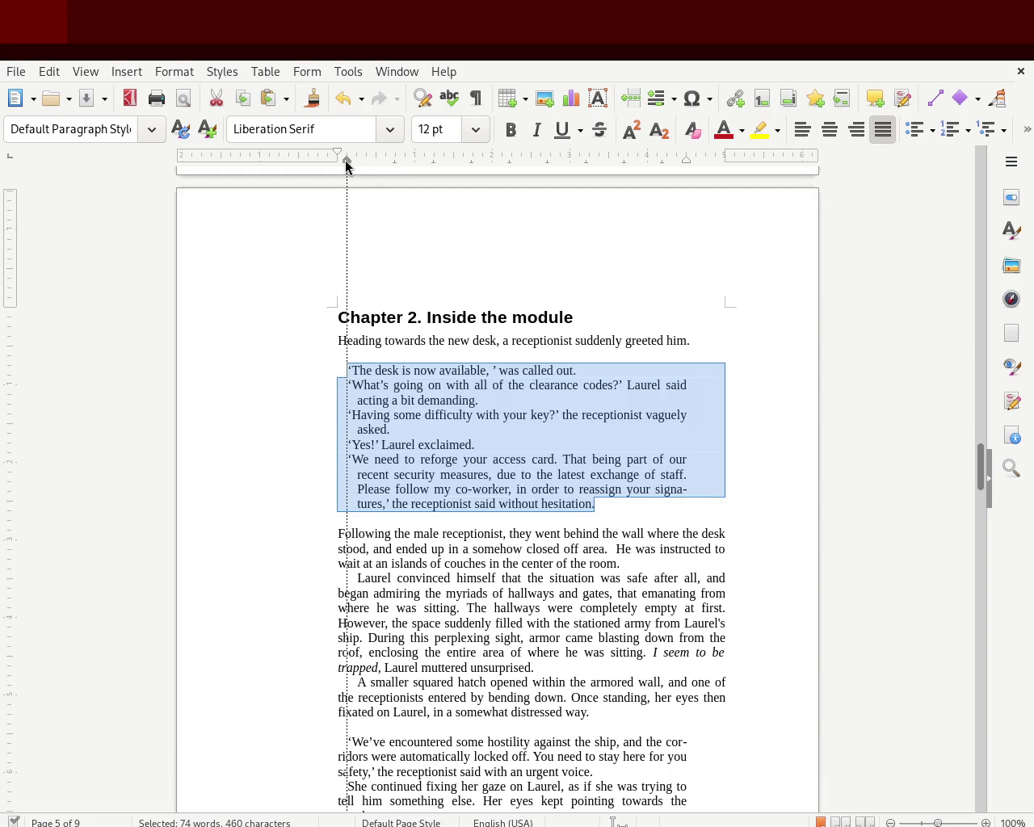
{"action": "left_click_drag", "start_coordinate": [345, 161], "coordinate": [345, 160]}
{"action": "left_click", "coordinate": [243, 326]}
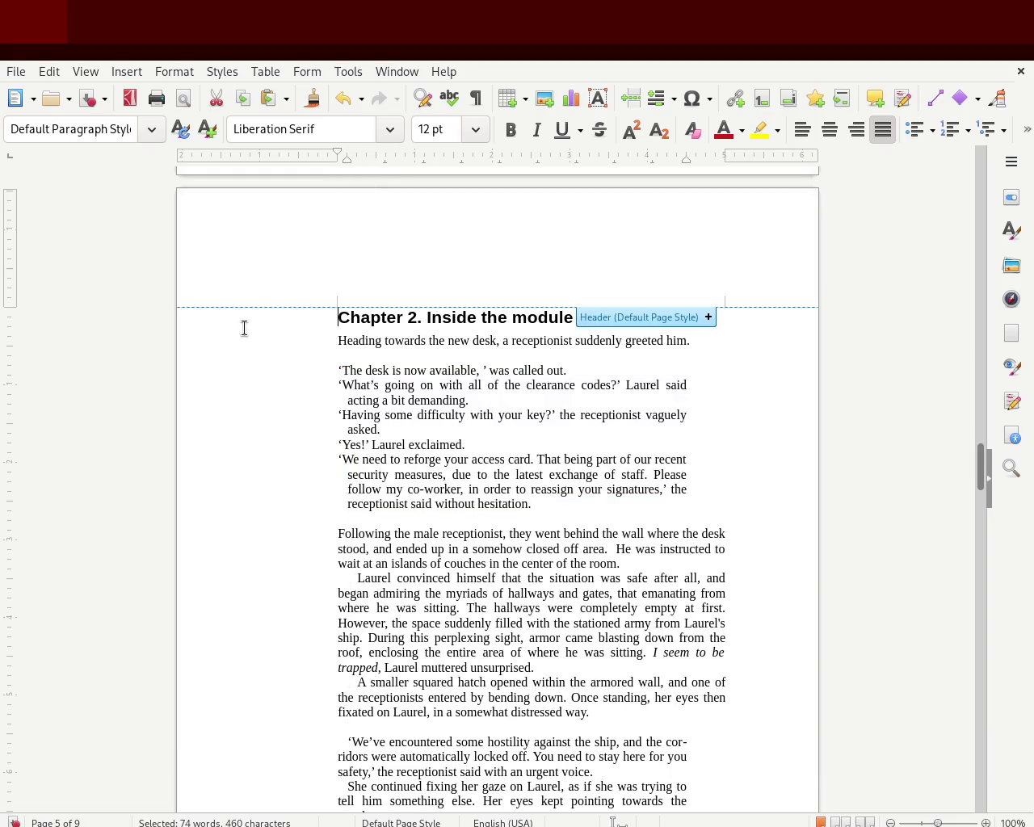
{"action": "left_click", "coordinate": [222, 385]}
{"action": "key", "text": "ctrl+s"}
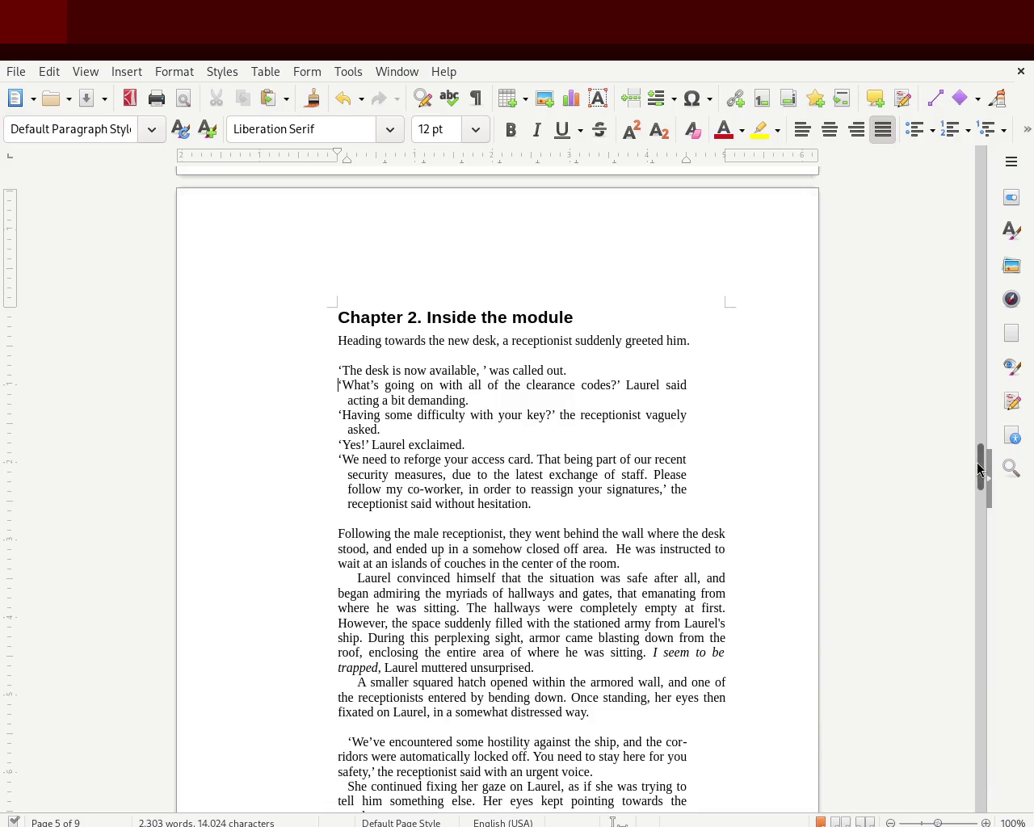
{"action": "left_click_drag", "start_coordinate": [977, 463], "coordinate": [977, 456]}
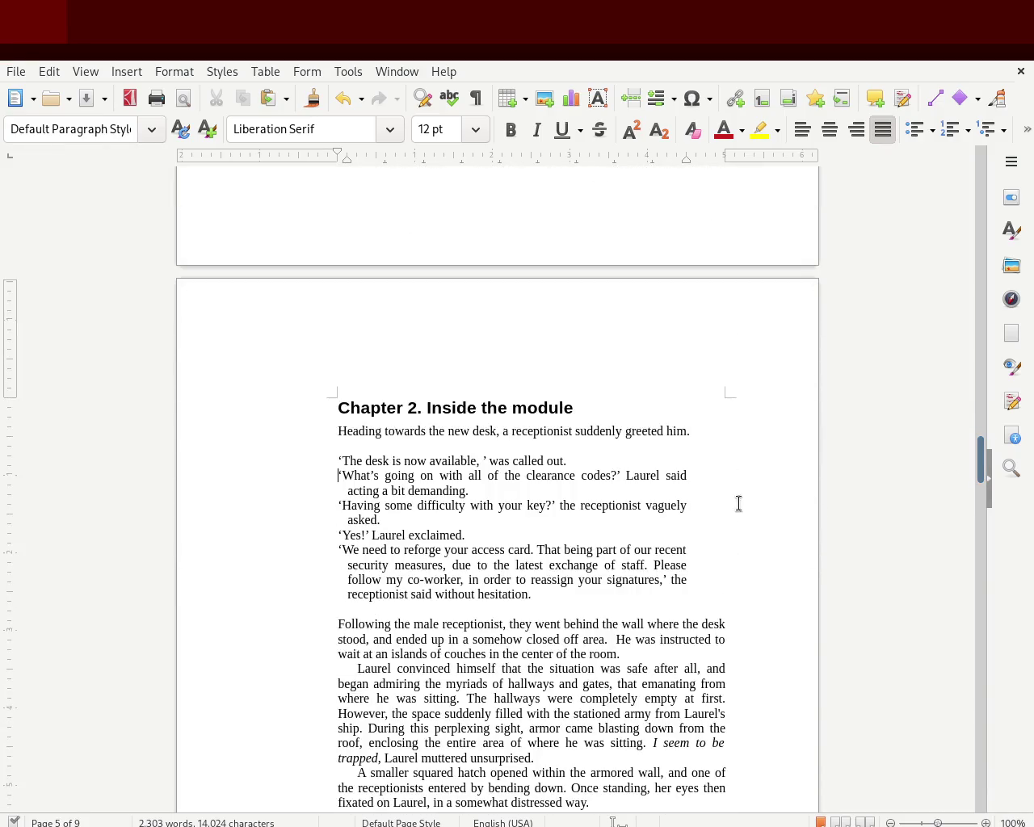
{"action": "left_click_drag", "start_coordinate": [534, 595], "coordinate": [295, 464]}
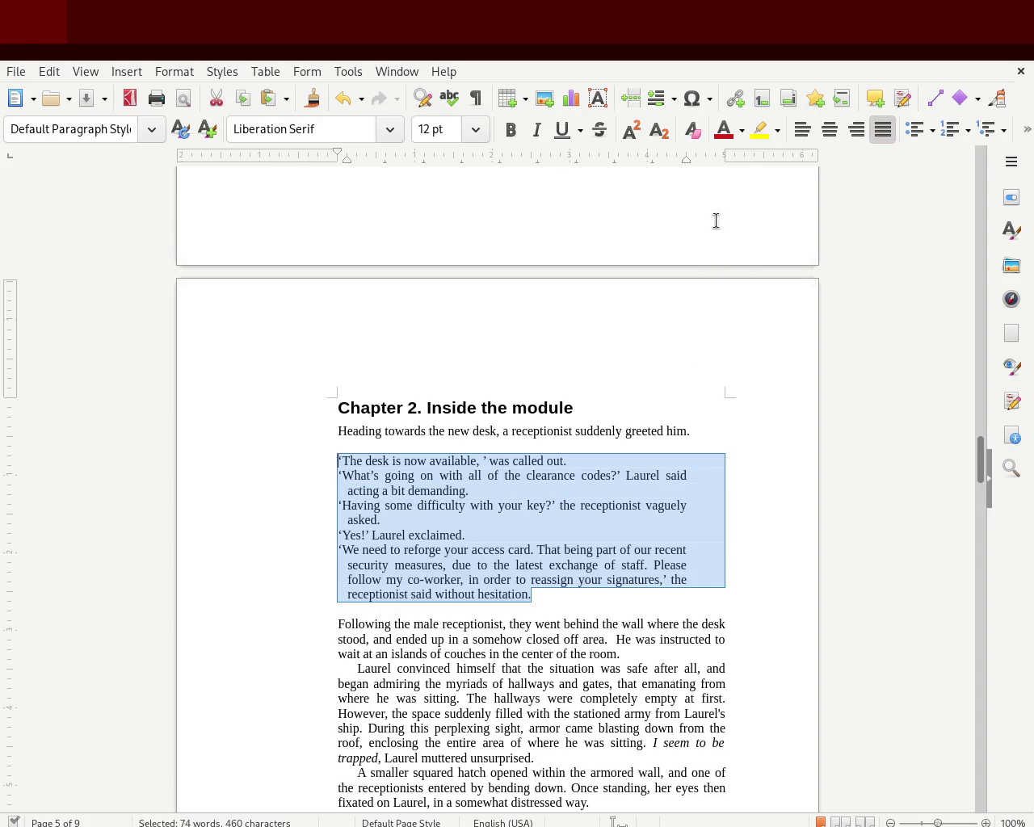
{"action": "left_click", "coordinate": [769, 349]}
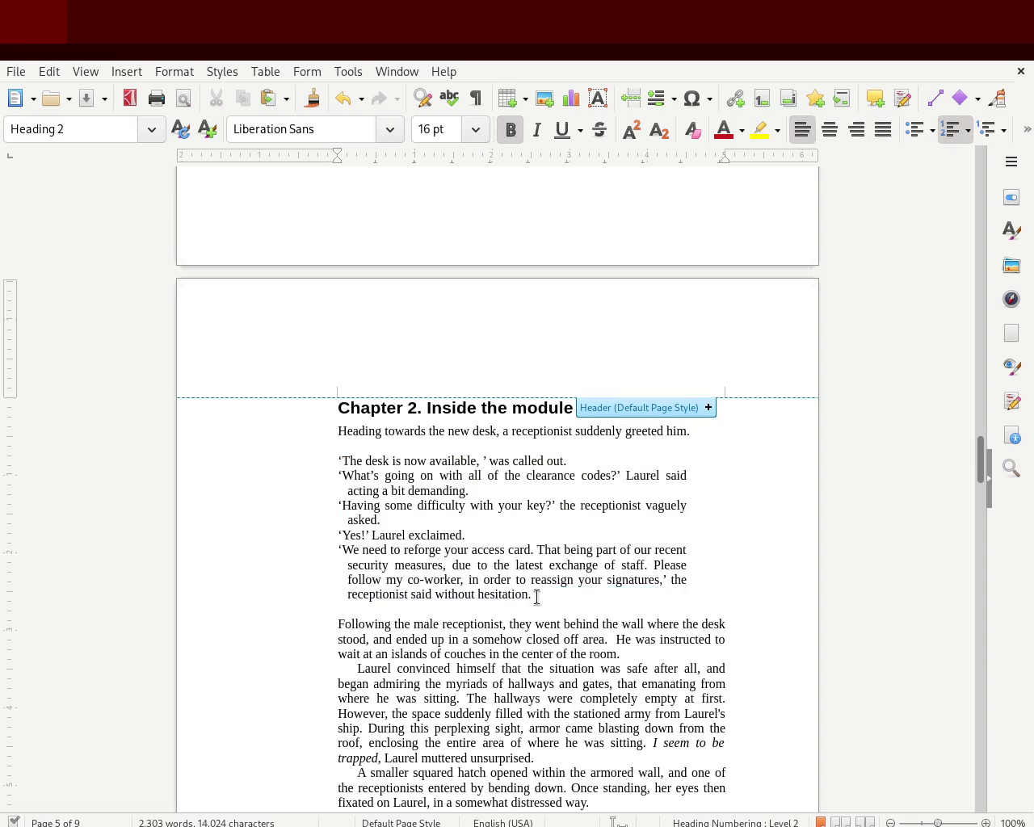
{"action": "left_click_drag", "start_coordinate": [533, 596], "coordinate": [299, 467]}
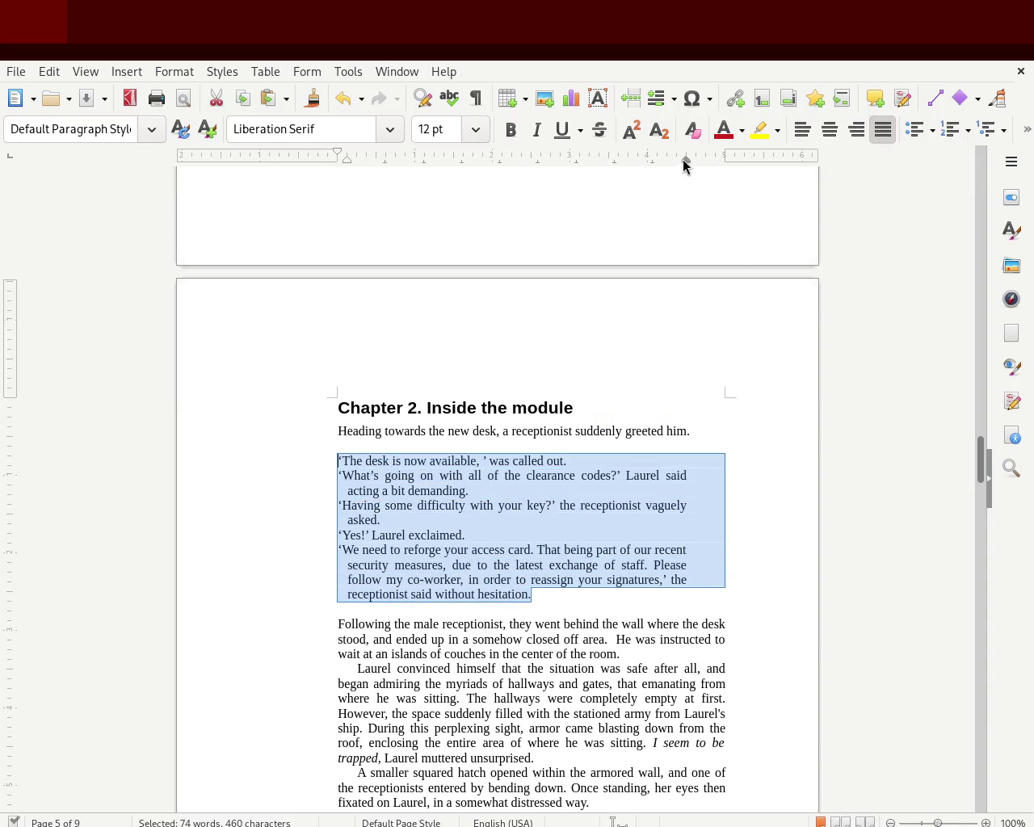
{"action": "left_click_drag", "start_coordinate": [648, 165], "coordinate": [649, 165]}
{"action": "left_click", "coordinate": [695, 305]}
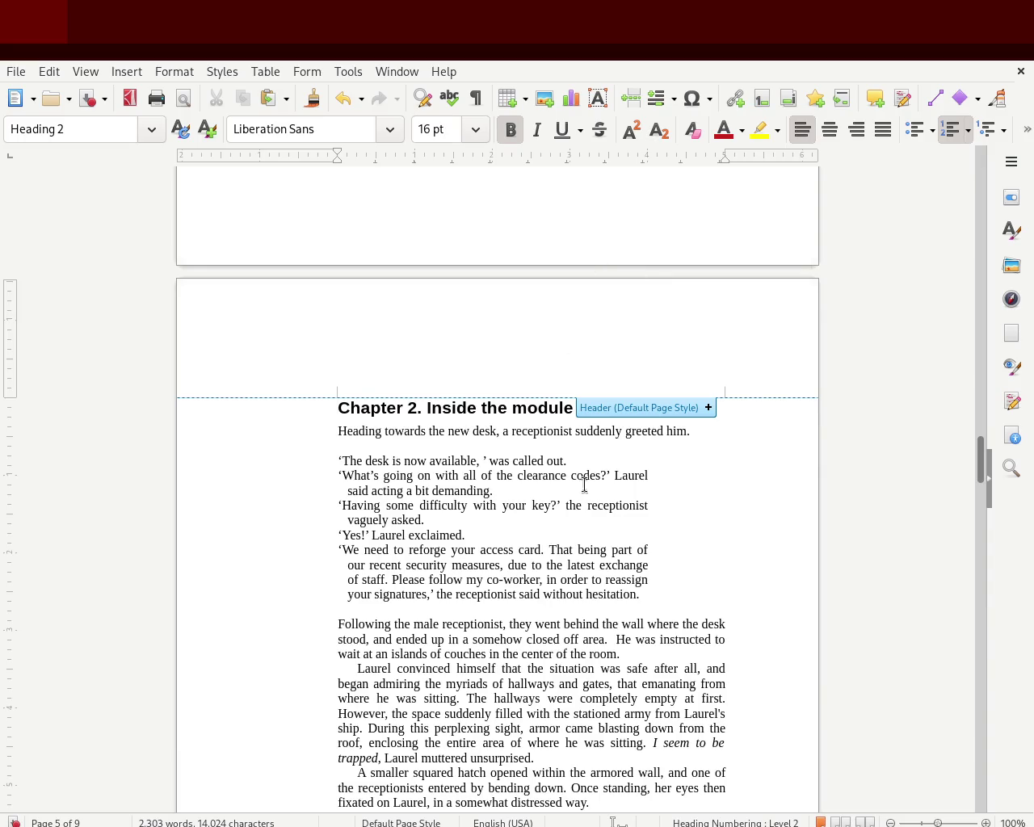
{"action": "left_click_drag", "start_coordinate": [651, 593], "coordinate": [318, 465]}
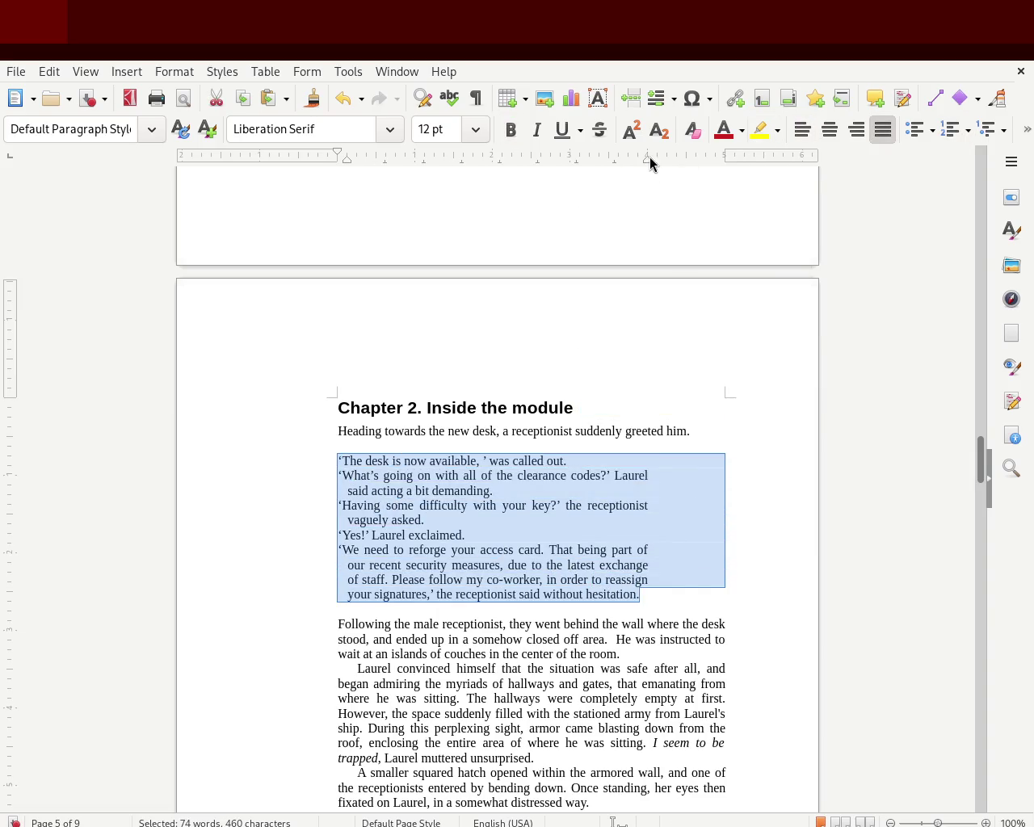
{"action": "left_click_drag", "start_coordinate": [649, 159], "coordinate": [528, 189]}
{"action": "left_click", "coordinate": [594, 333]}
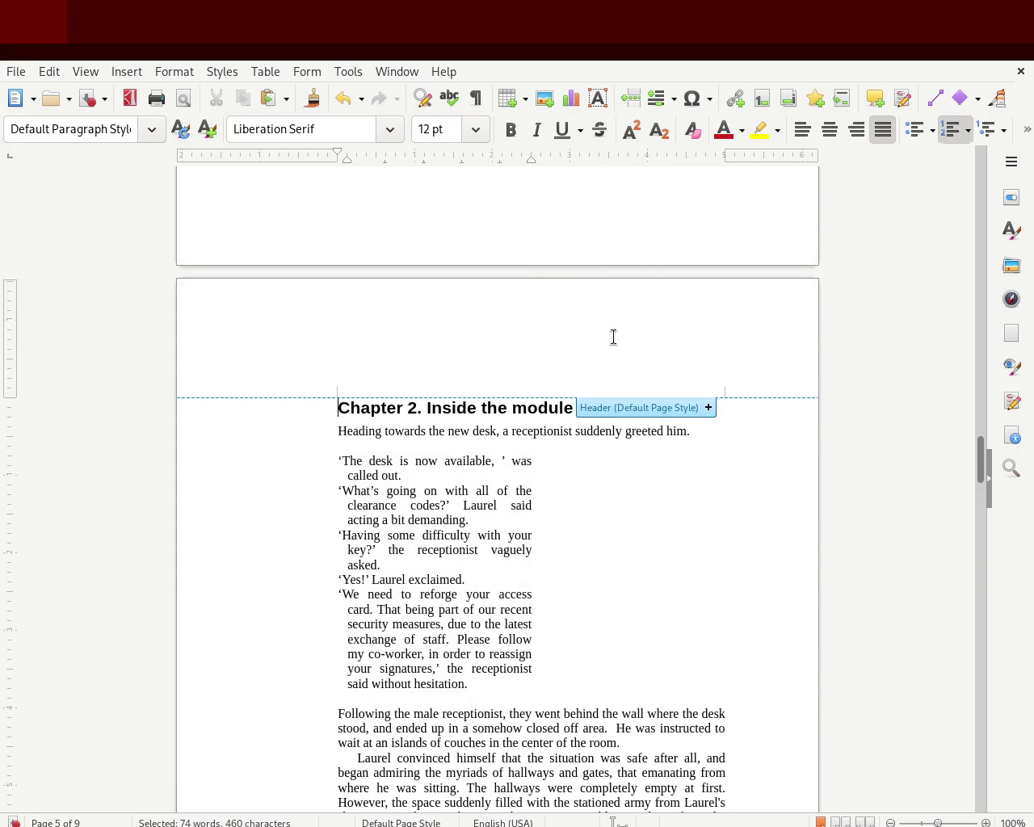
{"action": "key", "text": "ctrl+z"}
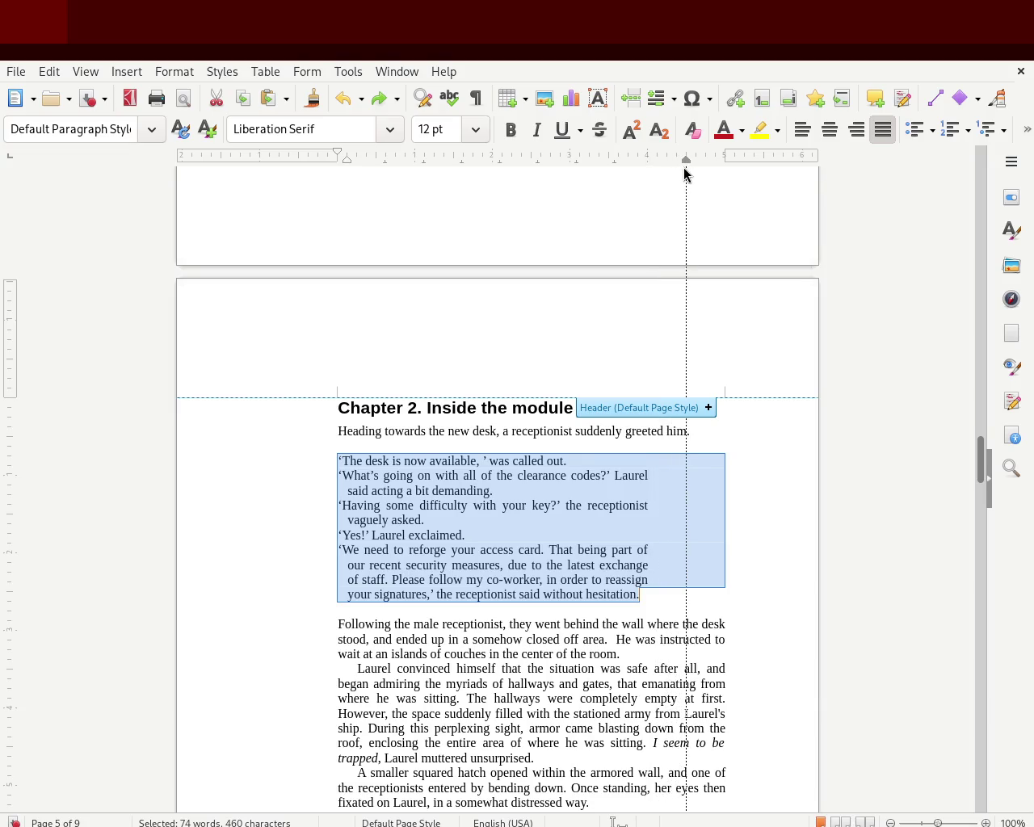
{"action": "left_click_drag", "start_coordinate": [685, 174], "coordinate": [686, 176]}
{"action": "left_click", "coordinate": [800, 424]}
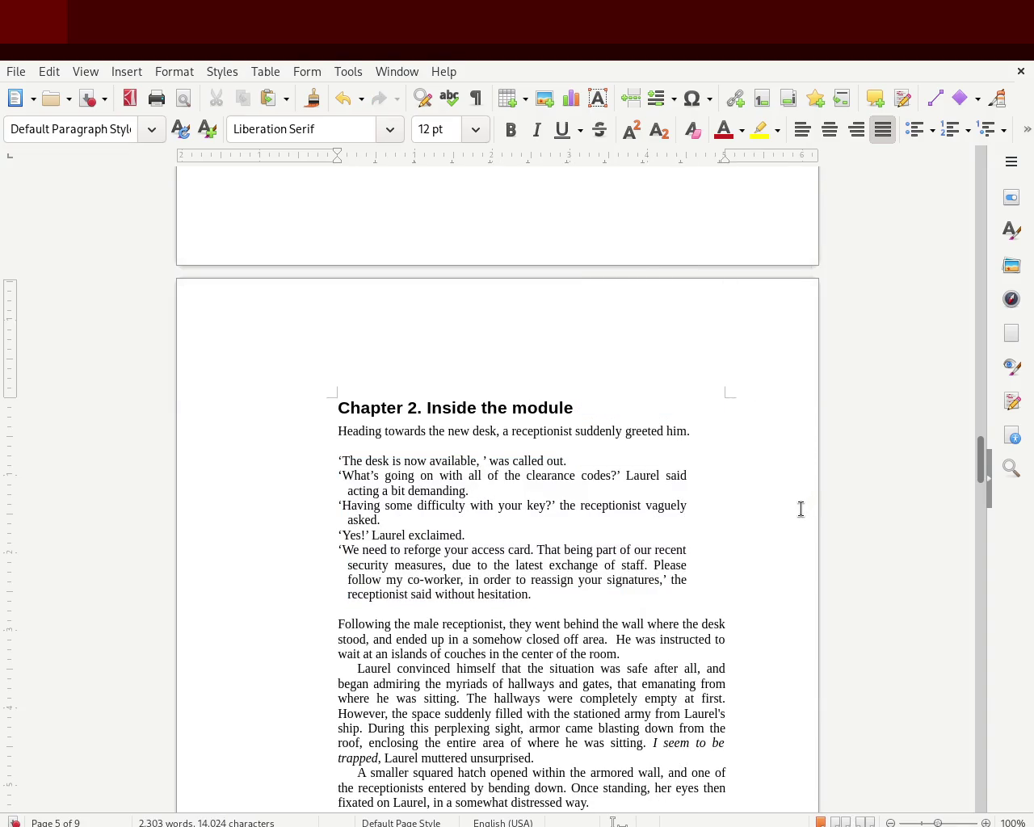
{"action": "key", "text": "ctrl+s"}
{"action": "left_click_drag", "start_coordinate": [979, 457], "coordinate": [987, 367]}
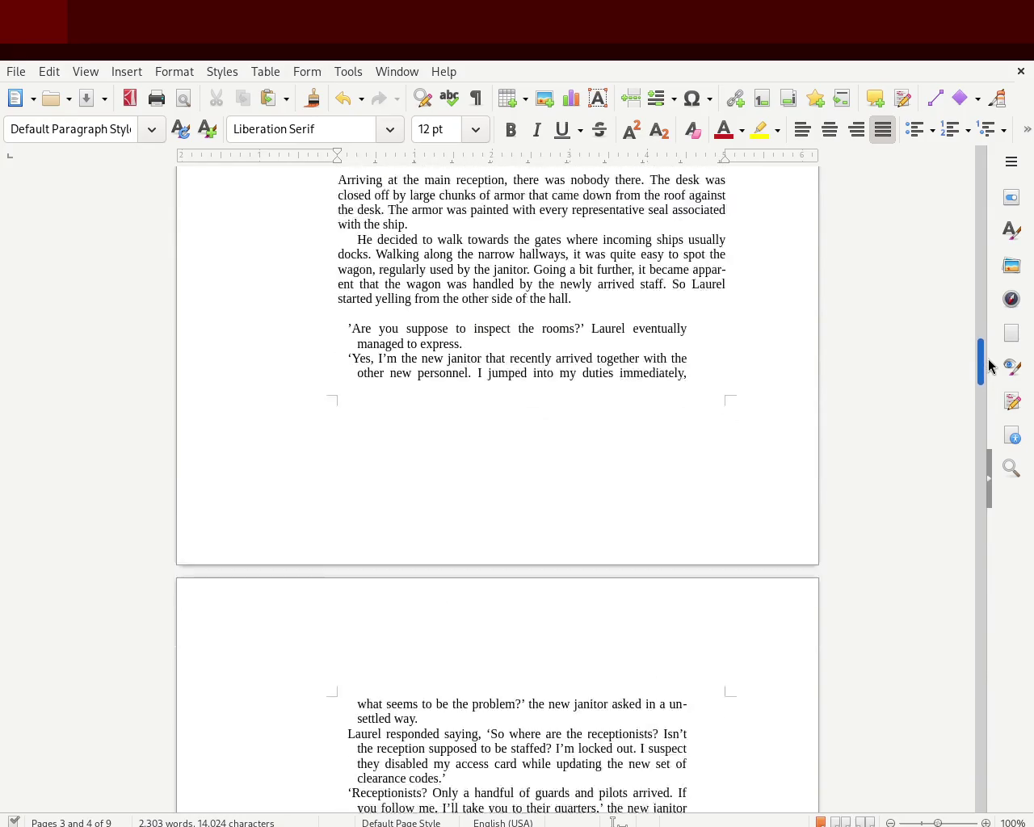
Step: Shift the three Chapter 1 dialogue paragraphs left so they sit flush with the body text
{"action": "mouse_move", "coordinate": [416, 685]}
{"action": "left_mouse_down"}
{"action": "mouse_move", "coordinate": [261, 388]}
{"action": "mouse_move", "coordinate": [348, 172]}
{"action": "mouse_move", "coordinate": [349, 691]}
{"action": "left_mouse_up"}
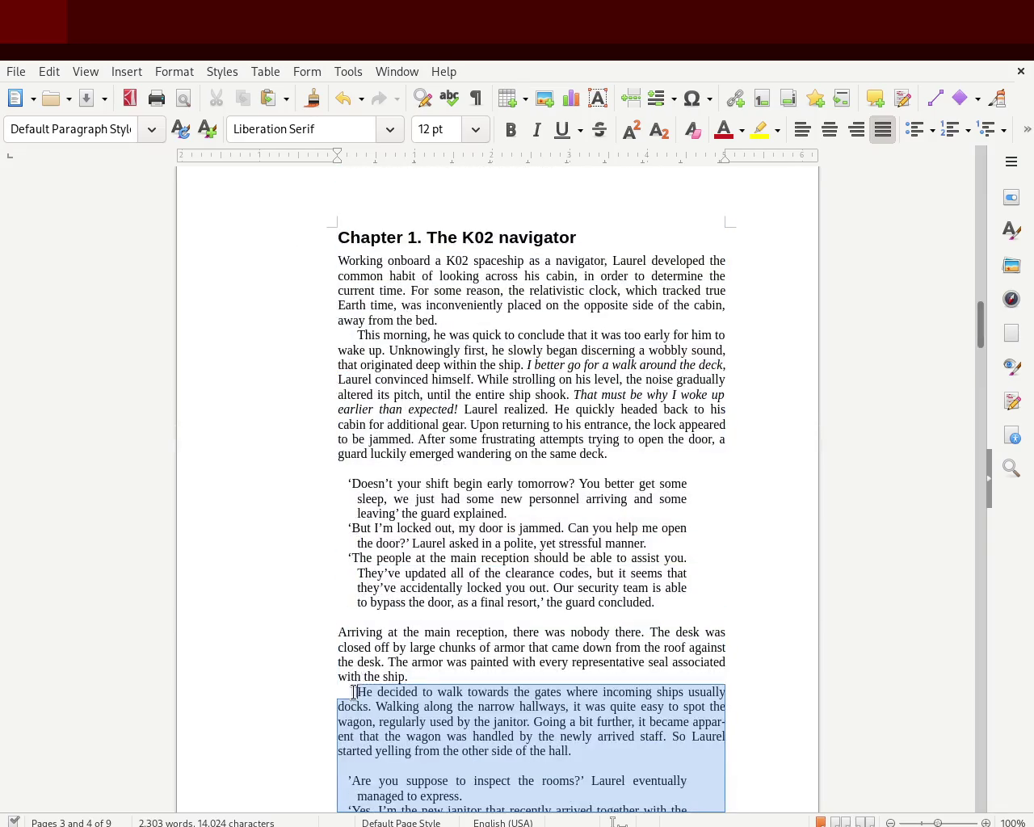
{"action": "left_click", "coordinate": [400, 590]}
{"action": "left_click_drag", "start_coordinate": [656, 603], "coordinate": [311, 483]}
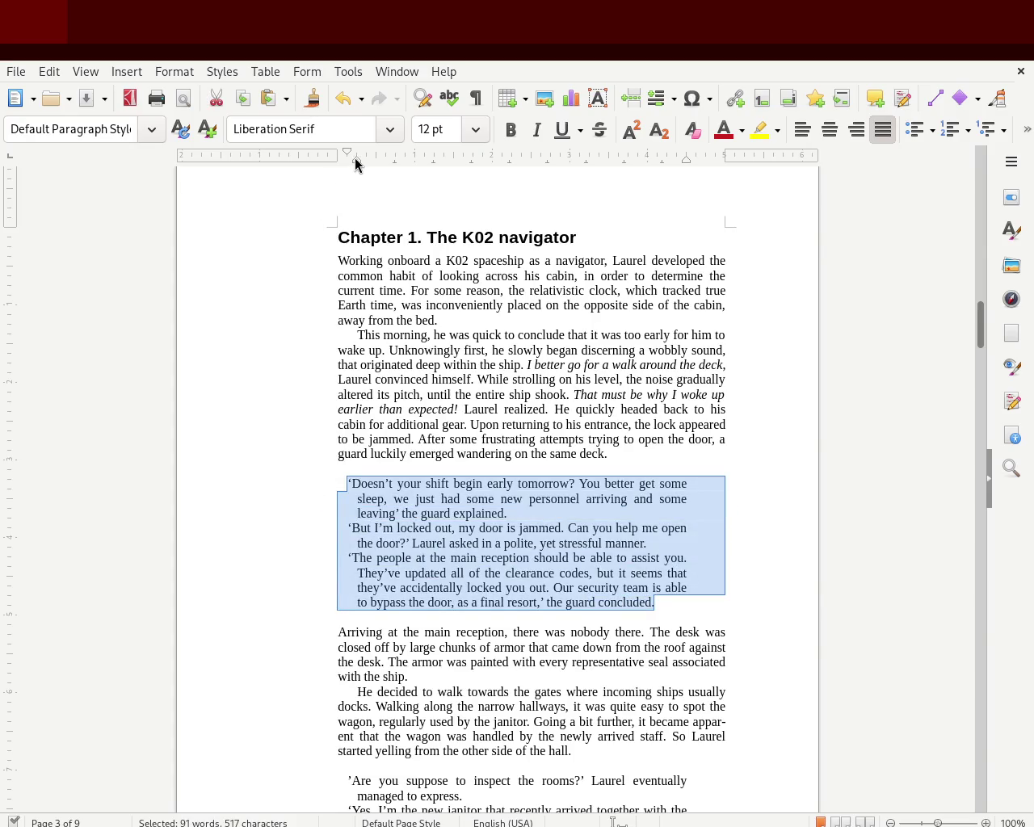
{"action": "left_click_drag", "start_coordinate": [346, 161], "coordinate": [336, 161]}
{"action": "left_click", "coordinate": [310, 319]}
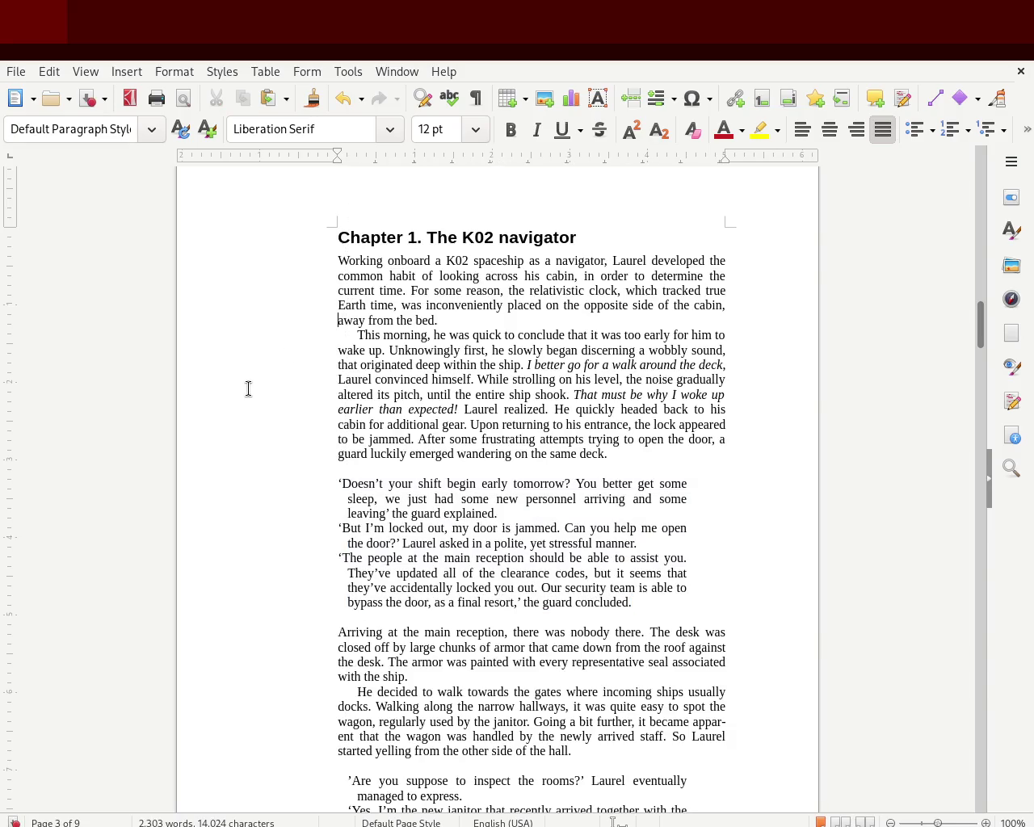
Step: Save the manuscript and magnify the page to check the alignment
{"action": "key", "text": "ctrl+s"}
{"action": "left_click_drag", "start_coordinate": [980, 324], "coordinate": [981, 332]}
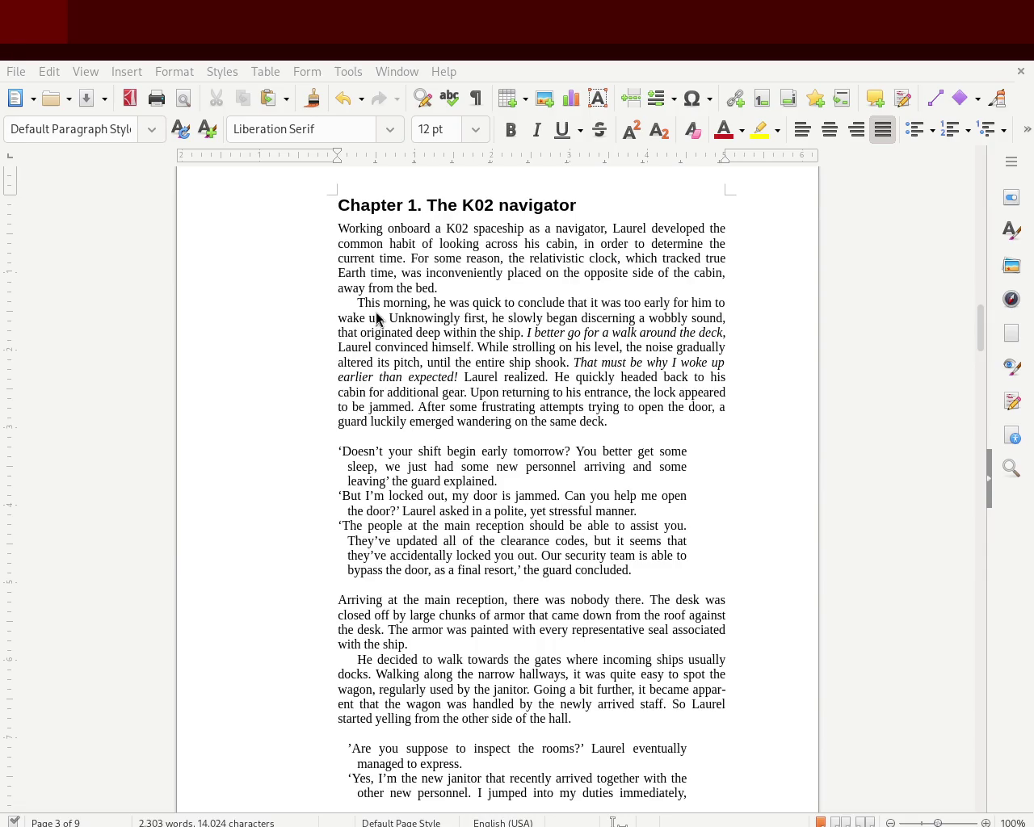
{"action": "left_click_drag", "start_coordinate": [950, 823], "coordinate": [939, 822]}
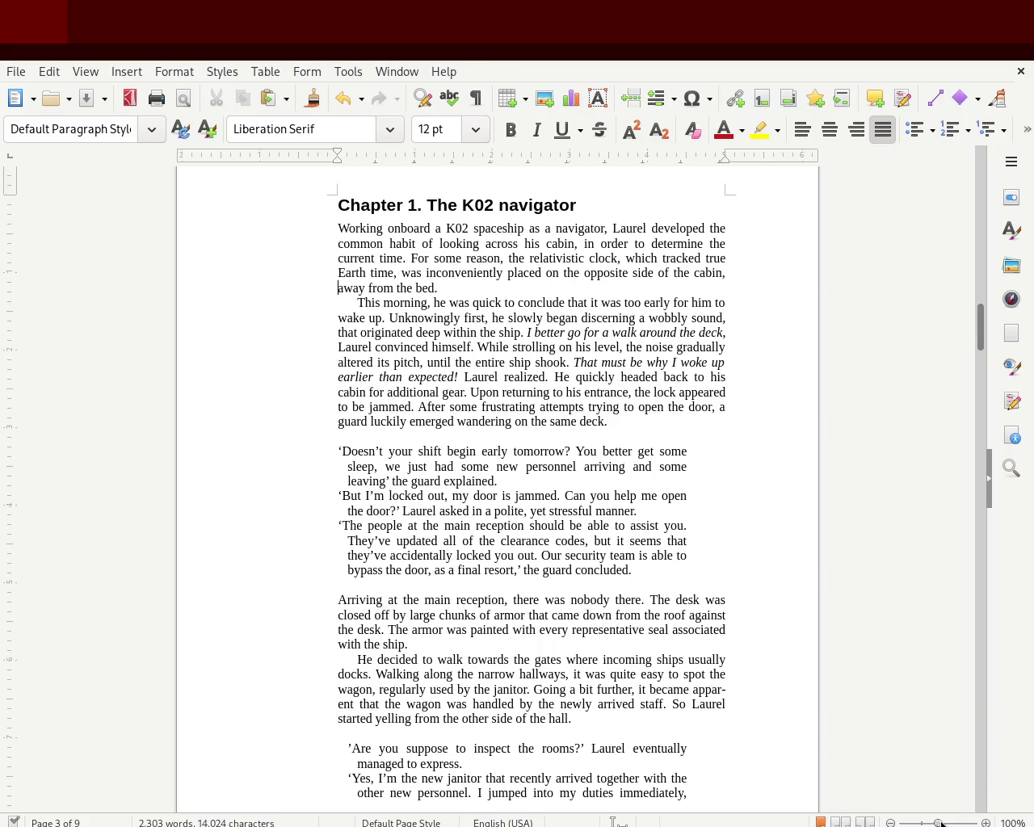
Step: Adjust the zoom and view of page 3, then save the manuscript
{"action": "left_click_drag", "start_coordinate": [939, 823], "coordinate": [939, 823]}
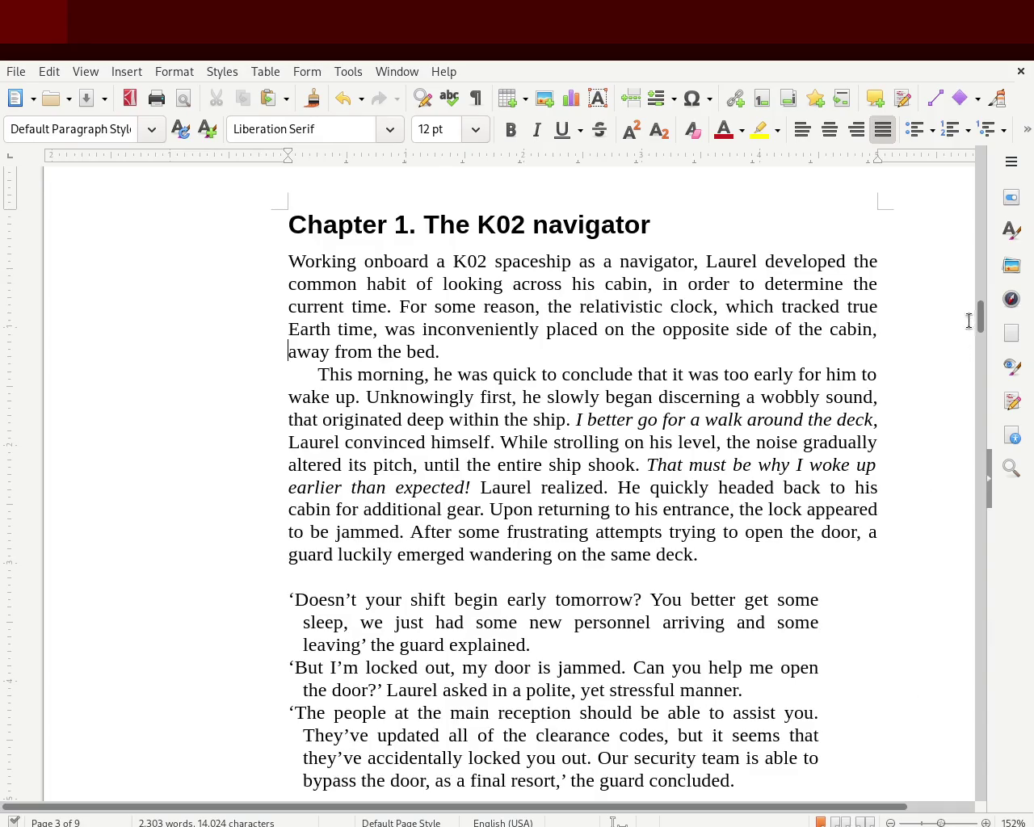
{"action": "scroll", "coordinate": [975, 313], "scroll_direction": "down", "scroll_amount": 2}
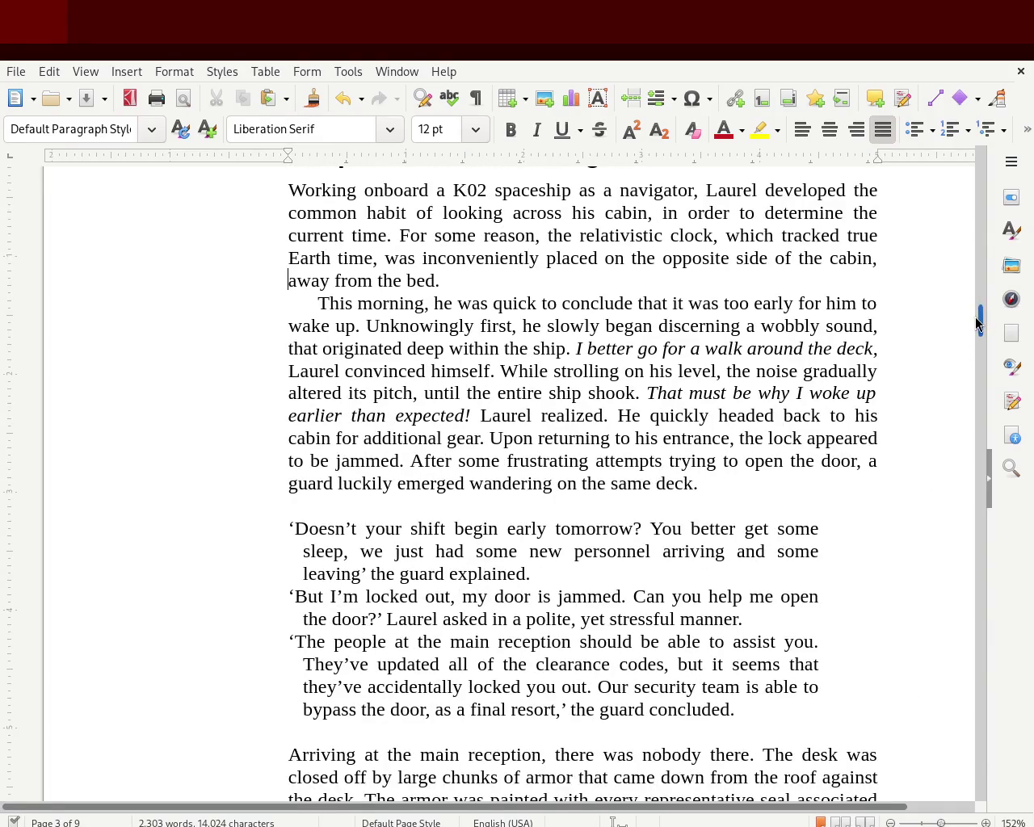
{"action": "scroll", "coordinate": [978, 315], "scroll_direction": "up", "scroll_amount": 4}
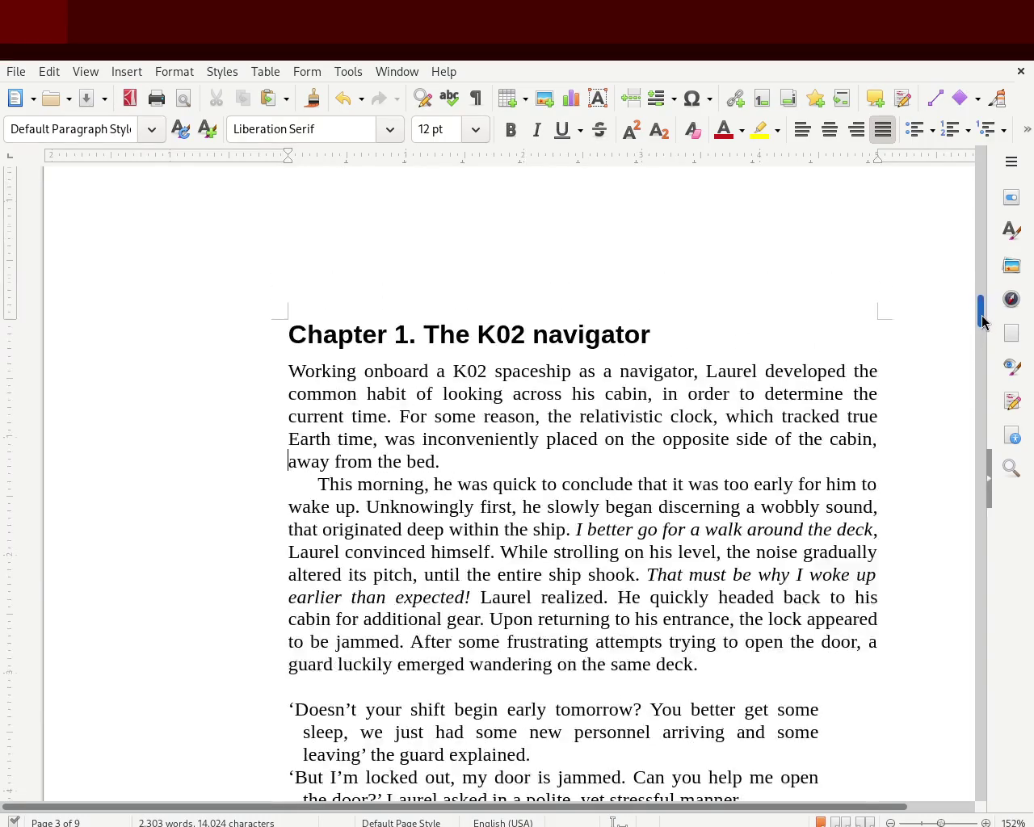
{"action": "left_click_drag", "start_coordinate": [981, 322], "coordinate": [981, 329]}
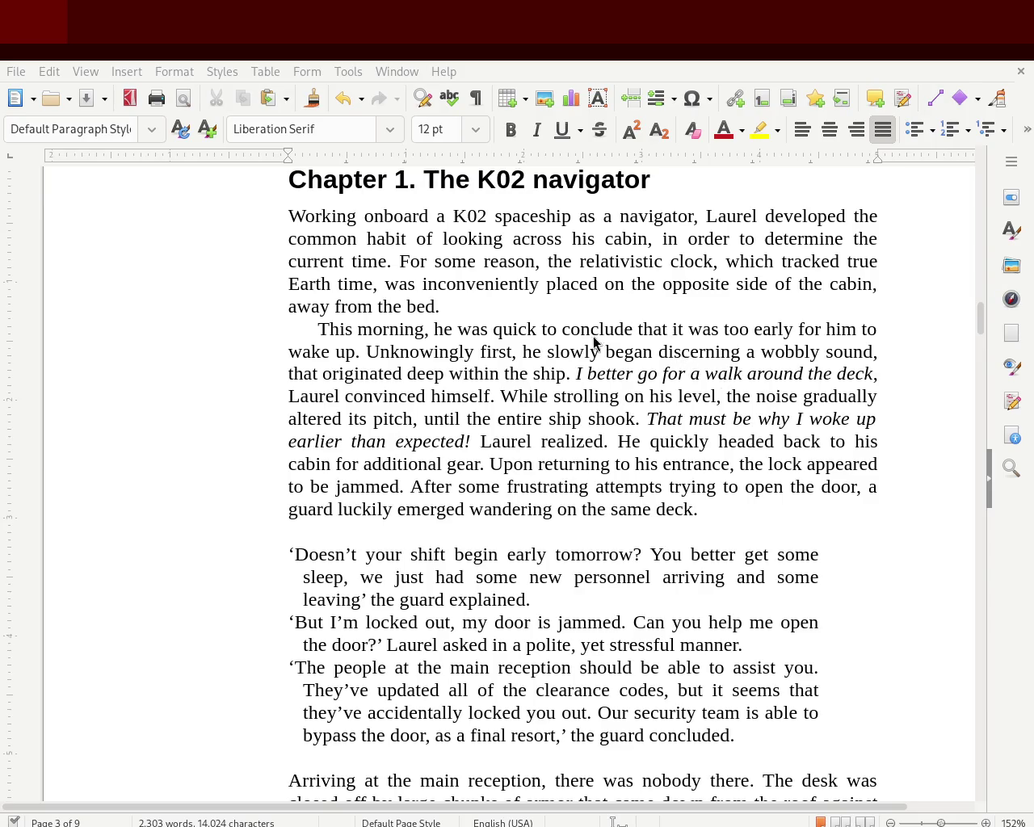
{"action": "left_click", "coordinate": [356, 257]}
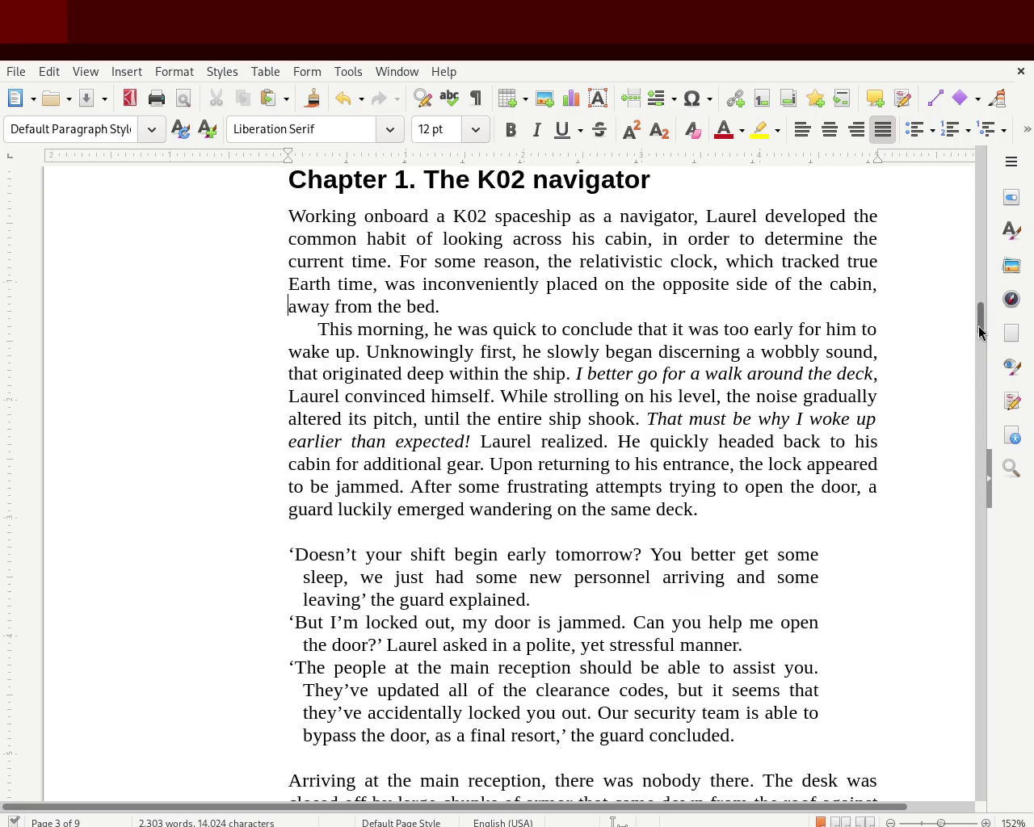
{"action": "left_click_drag", "start_coordinate": [982, 322], "coordinate": [981, 326]}
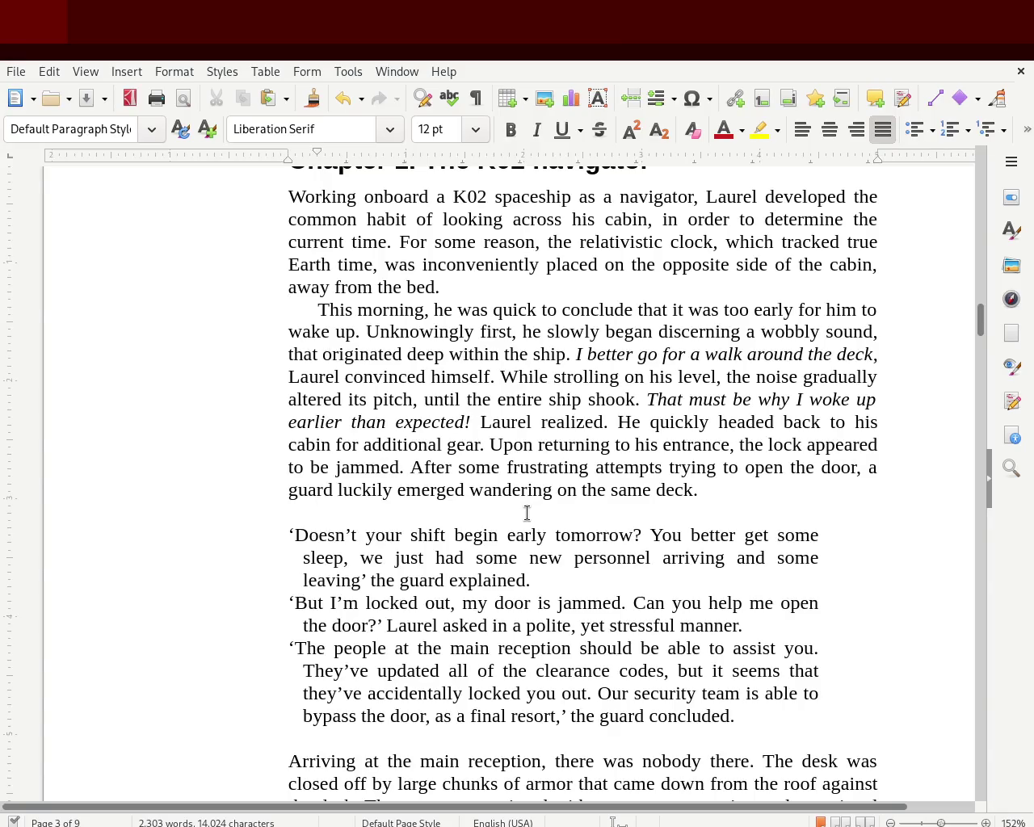
{"action": "key", "text": "ctrl+s"}
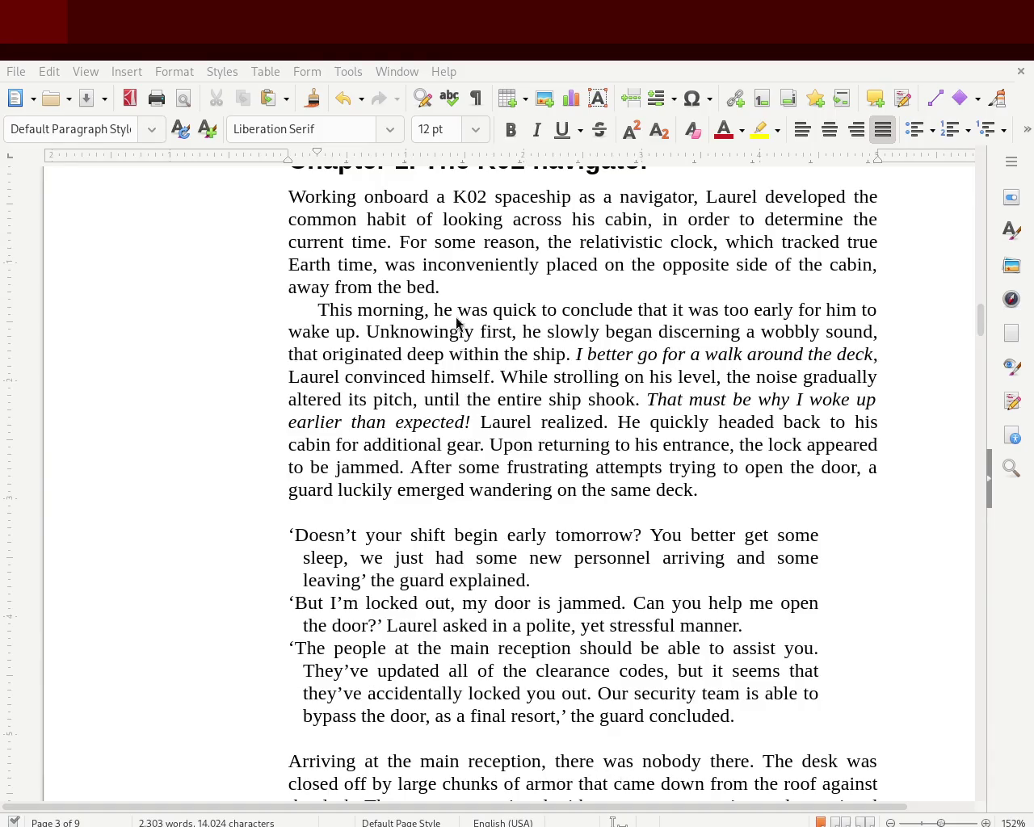
Step: Inspect the first dialogue paragraph, then zoom out to show the full page
{"action": "mouse_move", "coordinate": [980, 316]}
{"action": "left_mouse_down"}
{"action": "mouse_move", "coordinate": [972, 213]}
{"action": "mouse_move", "coordinate": [959, 323]}
{"action": "left_mouse_up"}
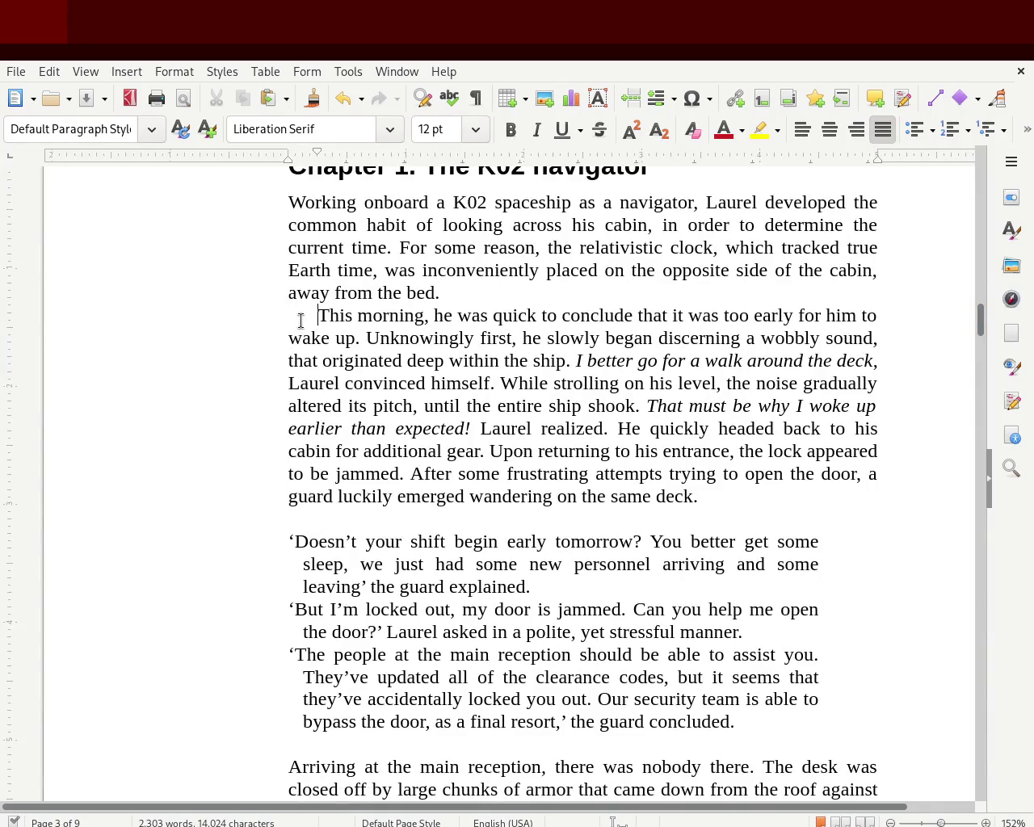
{"action": "left_click", "coordinate": [297, 569]}
{"action": "left_click_drag", "start_coordinate": [535, 588], "coordinate": [255, 535]}
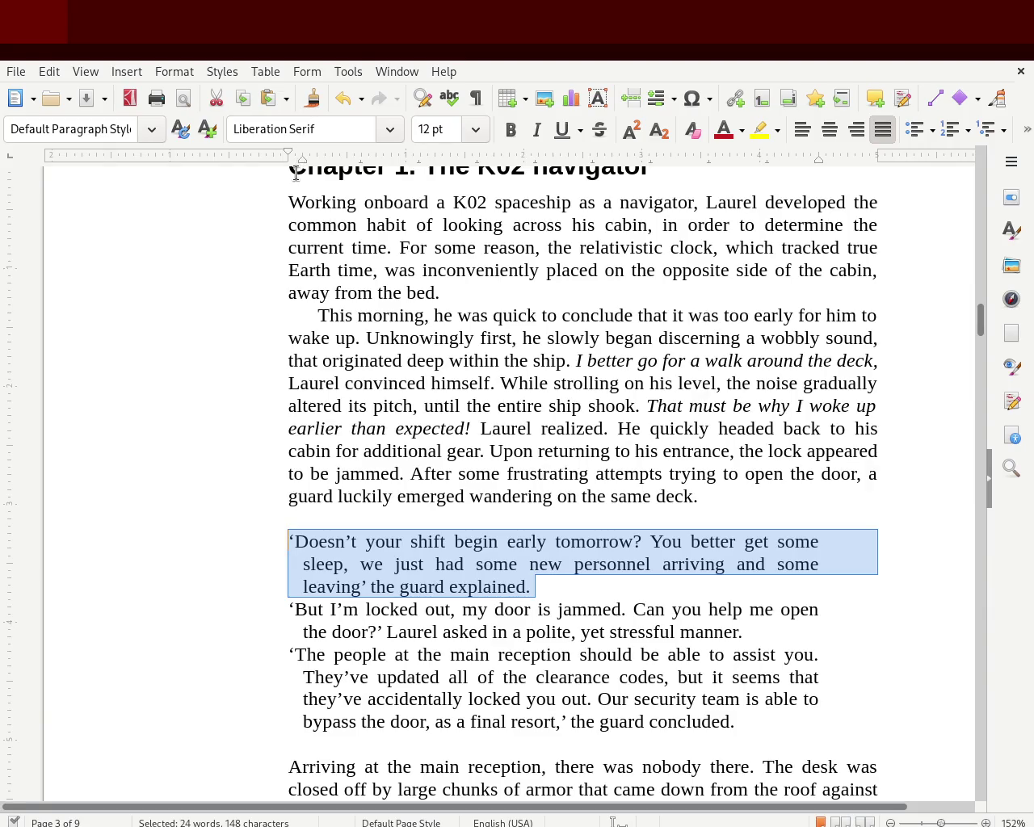
{"action": "left_click", "coordinate": [309, 314]}
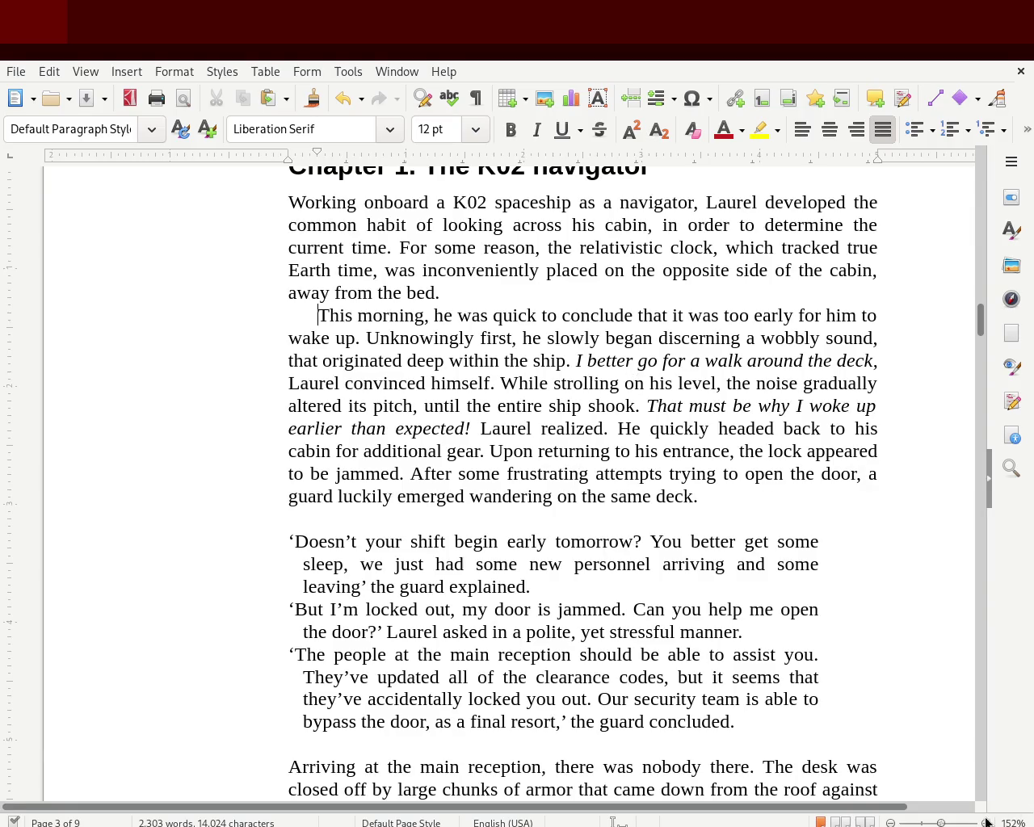
{"action": "left_click", "coordinate": [942, 824]}
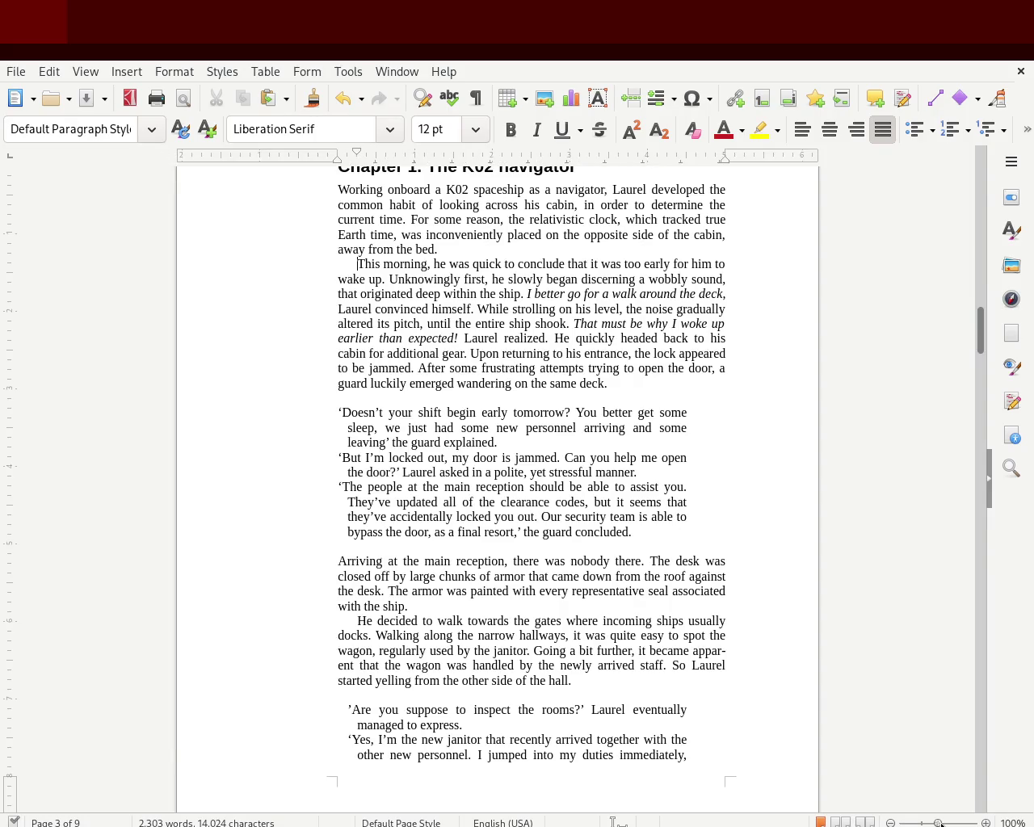
Step: Move the three dialogue paragraphs' left indent so wrapped lines match the body first-line indent
{"action": "left_click", "coordinate": [337, 426]}
{"action": "left_click_drag", "start_coordinate": [643, 531], "coordinate": [322, 417]}
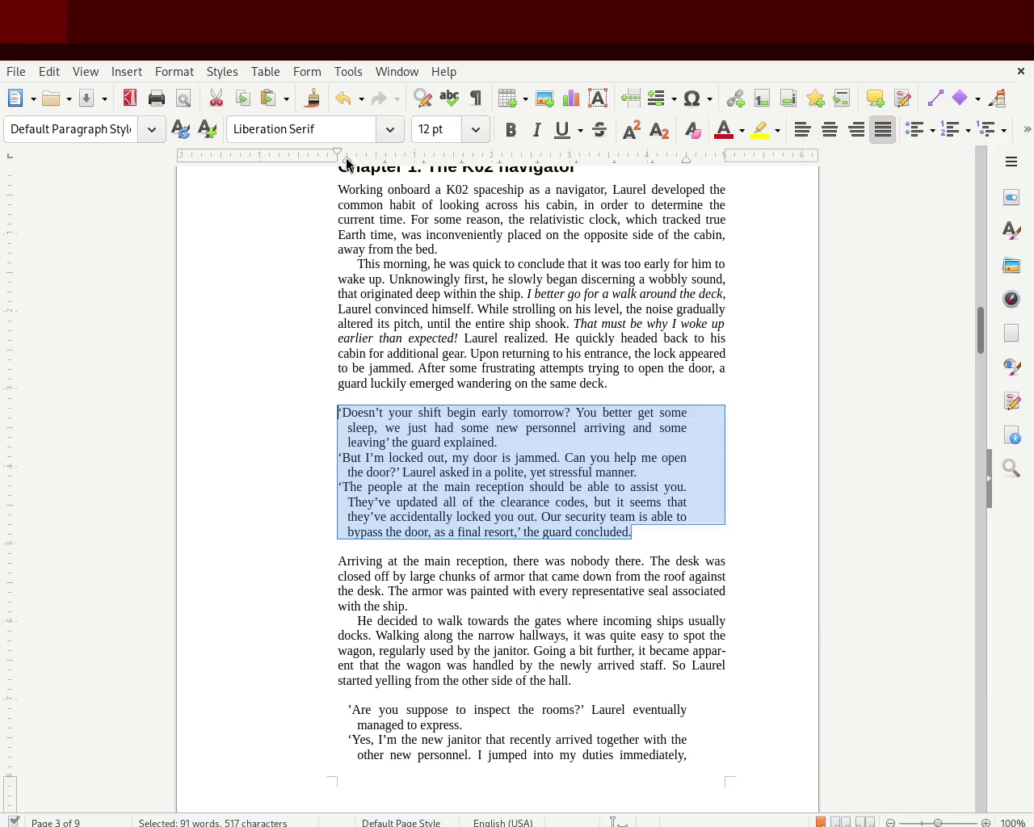
{"action": "left_click_drag", "start_coordinate": [354, 159], "coordinate": [353, 161]}
{"action": "key", "text": "ctrl+z"}
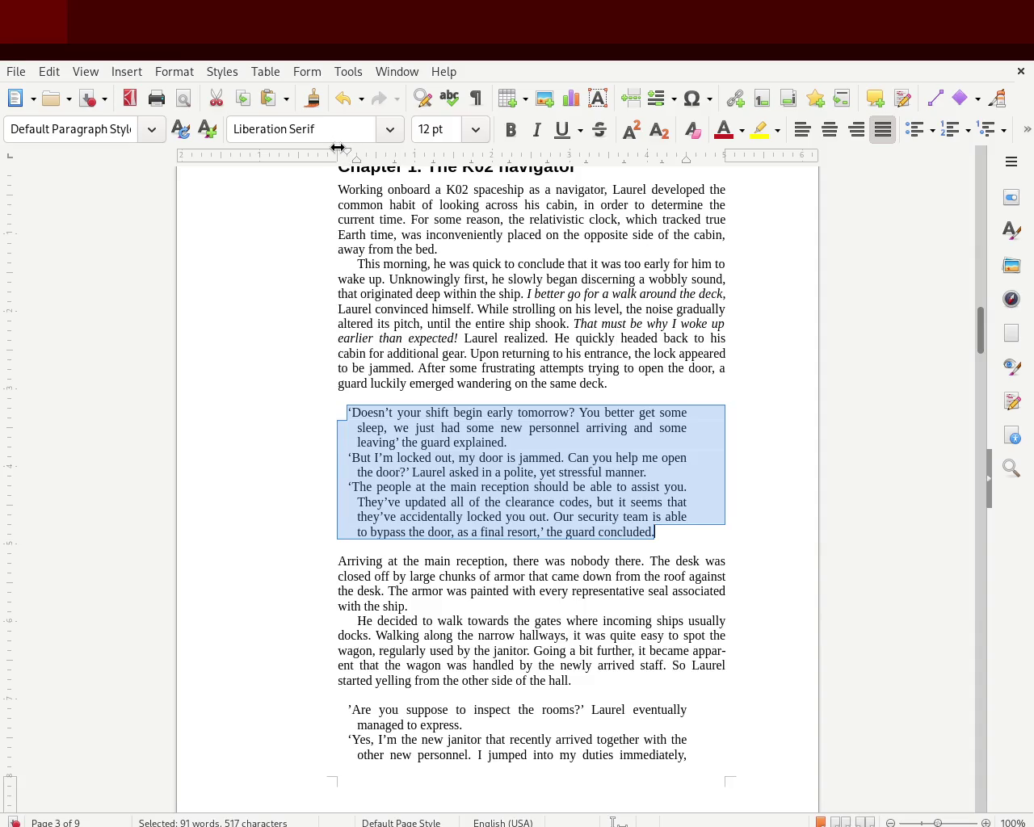
{"action": "left_click_drag", "start_coordinate": [337, 153], "coordinate": [337, 154]}
{"action": "left_click", "coordinate": [180, 377]}
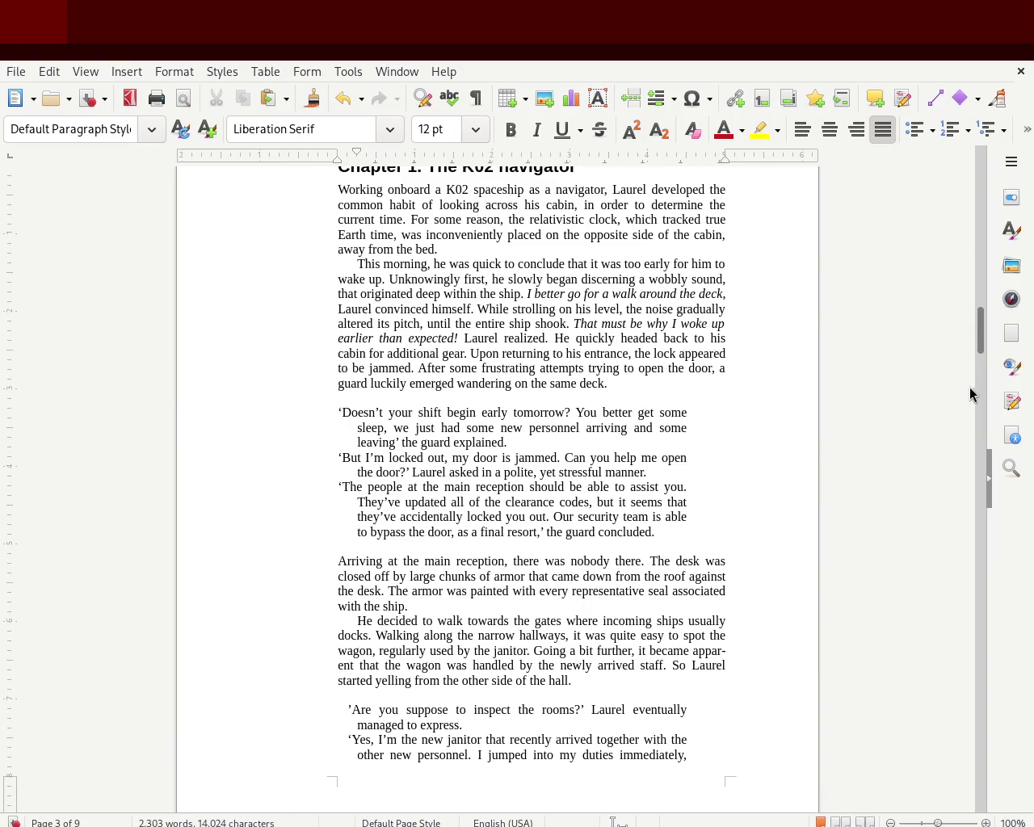
{"action": "scroll", "coordinate": [983, 347], "scroll_direction": "up", "scroll_amount": 1}
{"action": "scroll", "coordinate": [983, 347], "scroll_direction": "up", "scroll_amount": 1}
Step: Save, then delete the blank lines above the dialogue block and above 'Arriving'
{"action": "key", "text": "ctrl+s"}
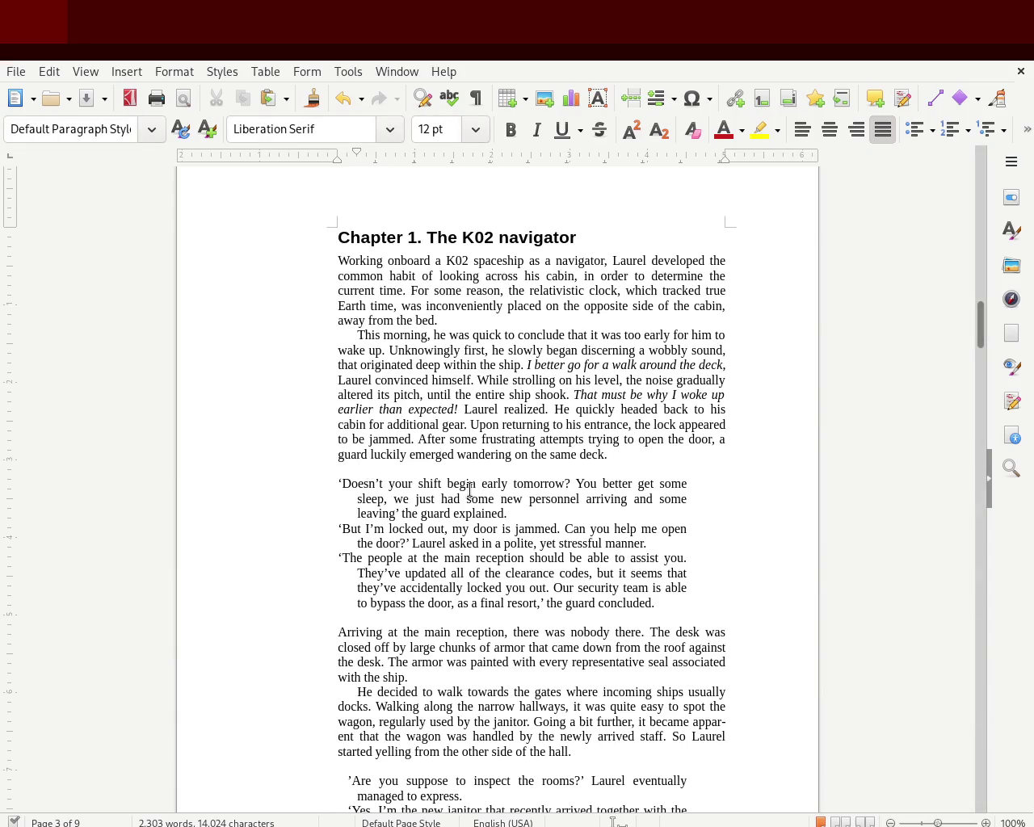
{"action": "key", "text": "BackSpace"}
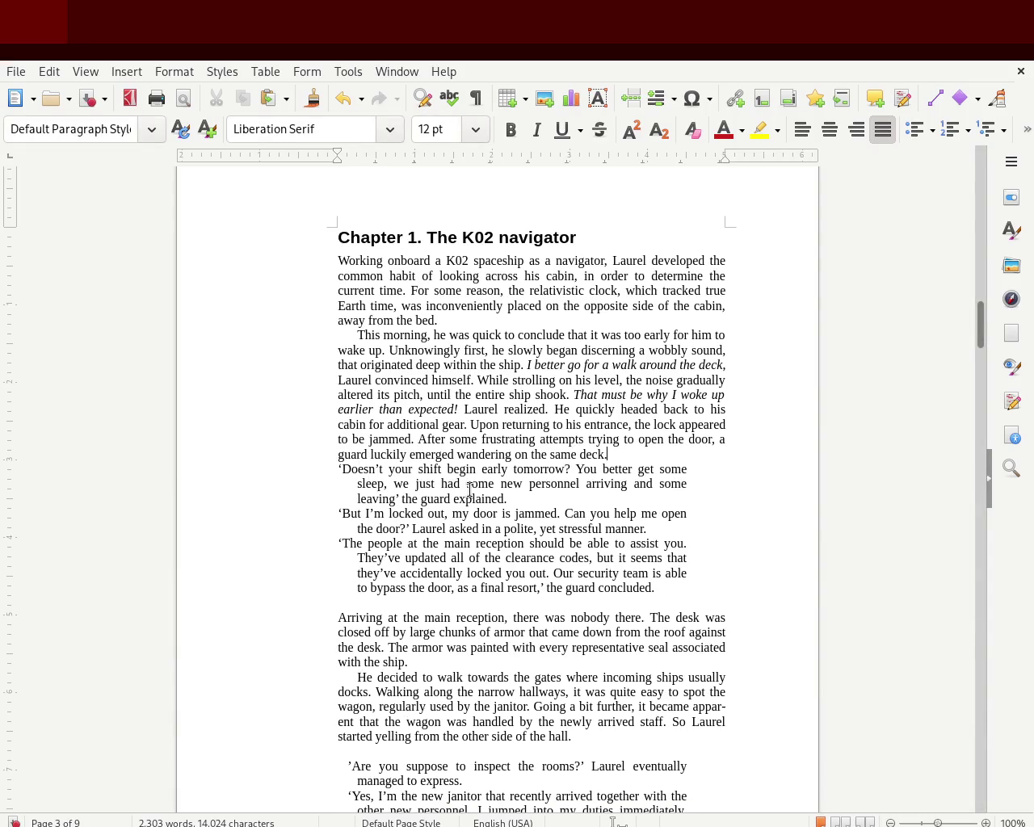
{"action": "left_click", "coordinate": [386, 607]}
{"action": "key", "text": "BackSpace"}
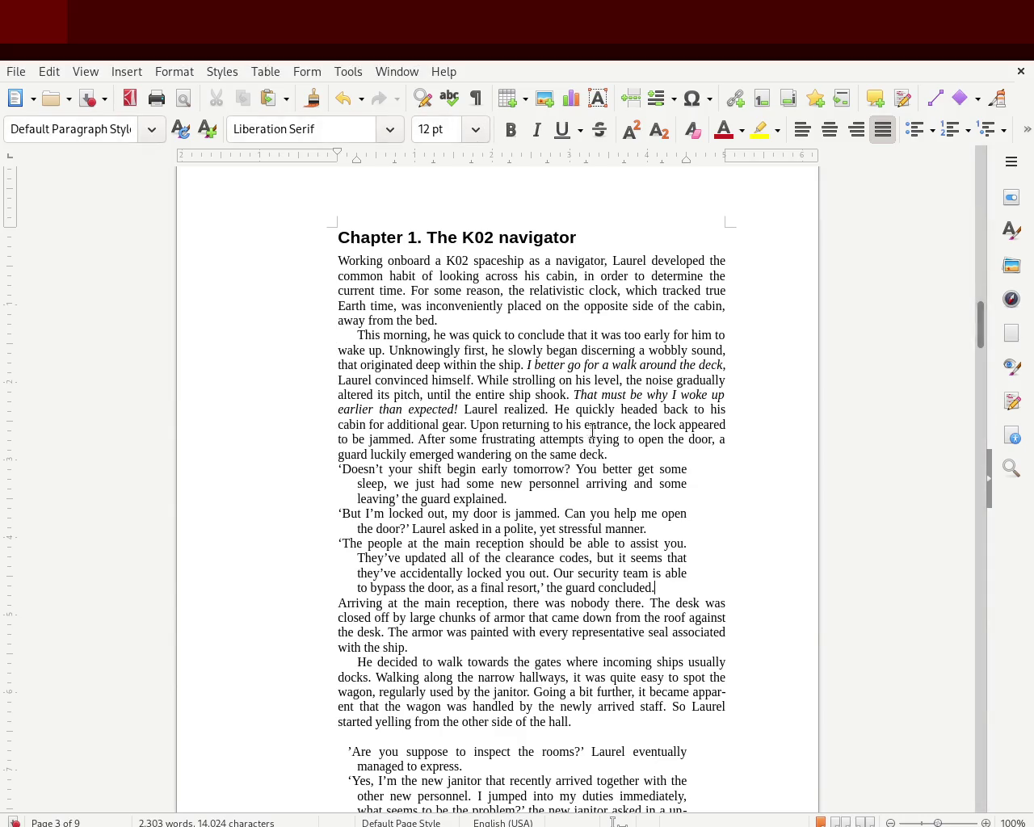
{"action": "mouse_move", "coordinate": [654, 588]}
{"action": "left_mouse_down"}
{"action": "mouse_move", "coordinate": [348, 505]}
{"action": "mouse_move", "coordinate": [297, 472]}
{"action": "left_mouse_up"}
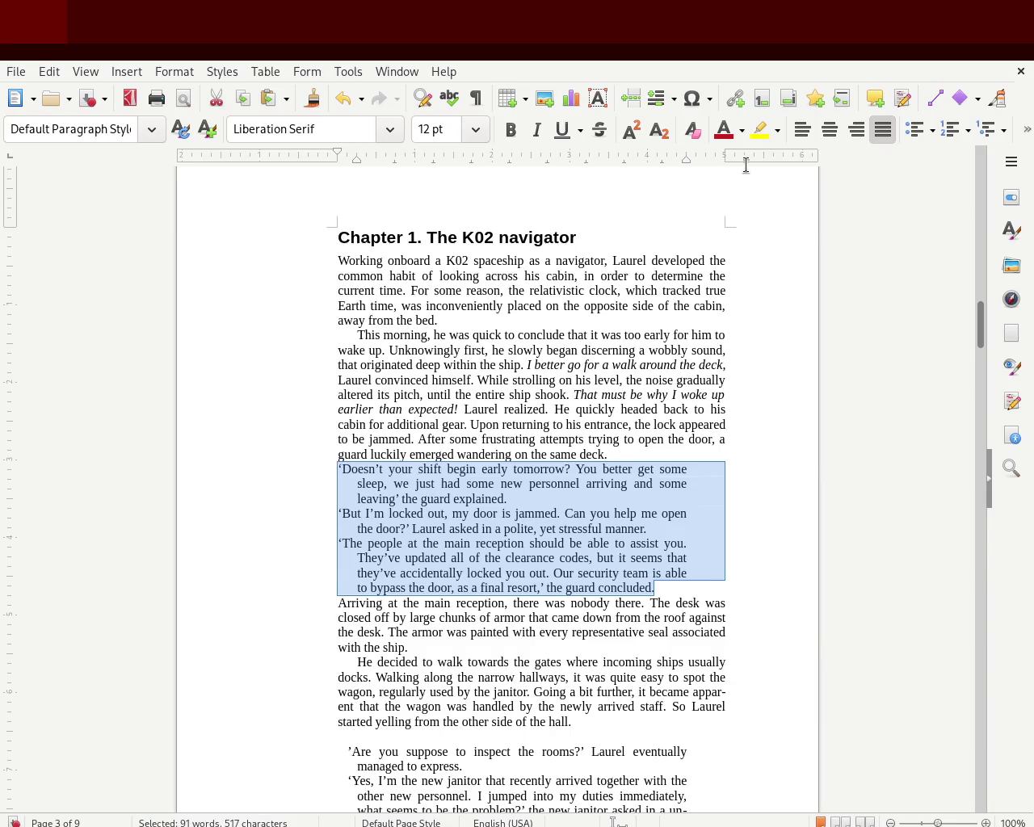
{"action": "left_click_drag", "start_coordinate": [686, 159], "coordinate": [647, 159]}
{"action": "left_click", "coordinate": [635, 237]}
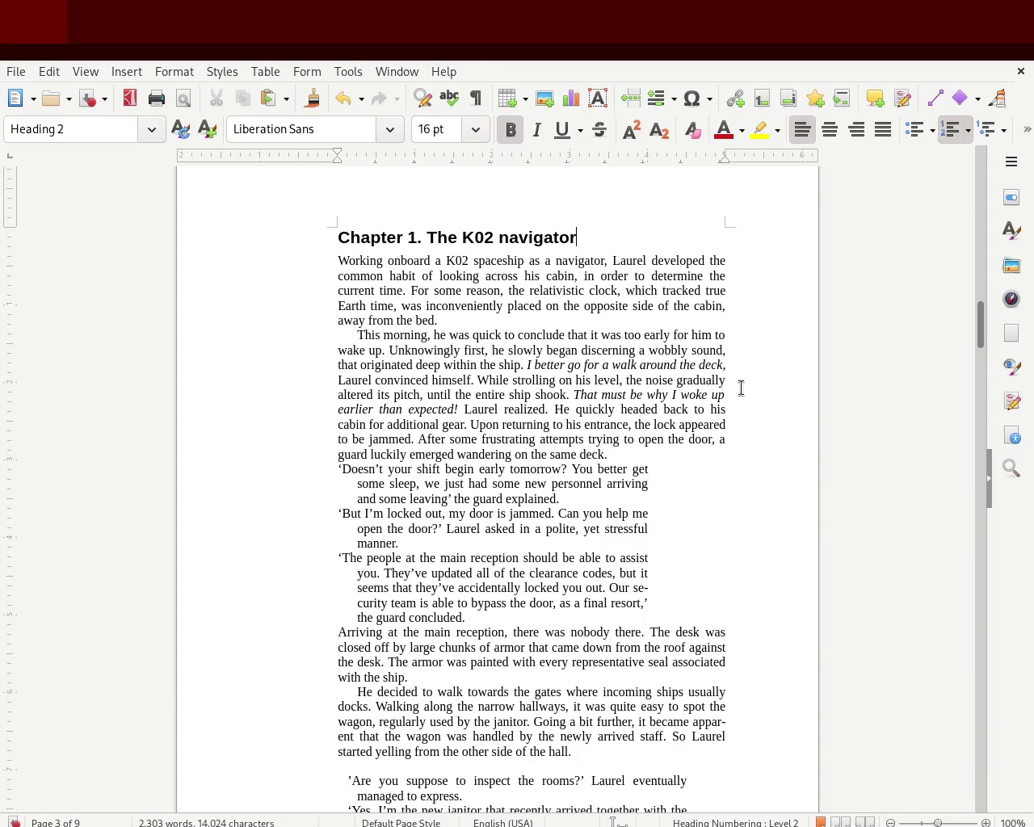
{"action": "key", "text": "ctrl+z"}
{"action": "left_click", "coordinate": [672, 375]}
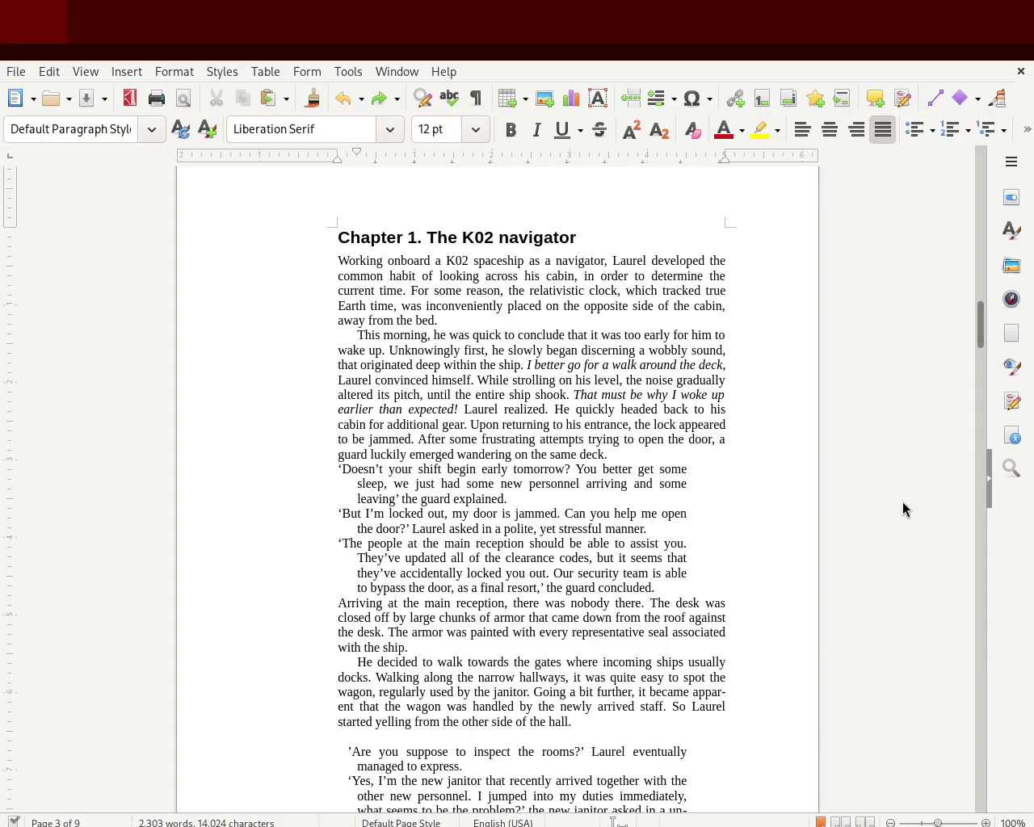
{"action": "scroll", "coordinate": [981, 324], "scroll_direction": "down", "scroll_amount": 3}
{"action": "scroll", "coordinate": [981, 327], "scroll_direction": "down", "scroll_amount": 2}
{"action": "mouse_move", "coordinate": [981, 325]}
{"action": "left_mouse_down"}
{"action": "mouse_move", "coordinate": [982, 306]}
{"action": "mouse_move", "coordinate": [981, 318]}
{"action": "left_mouse_up"}
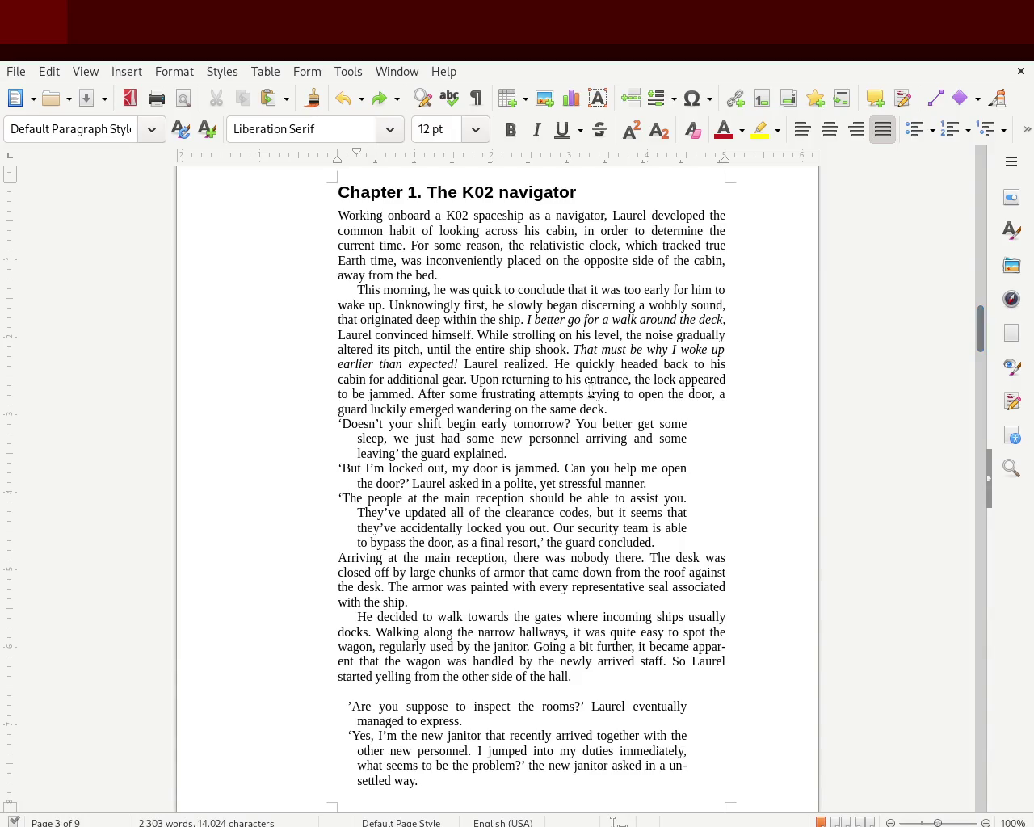
{"action": "left_click", "coordinate": [358, 289]}
{"action": "left_click_drag", "start_coordinate": [356, 153], "coordinate": [333, 155]}
{"action": "key", "text": "Tab"}
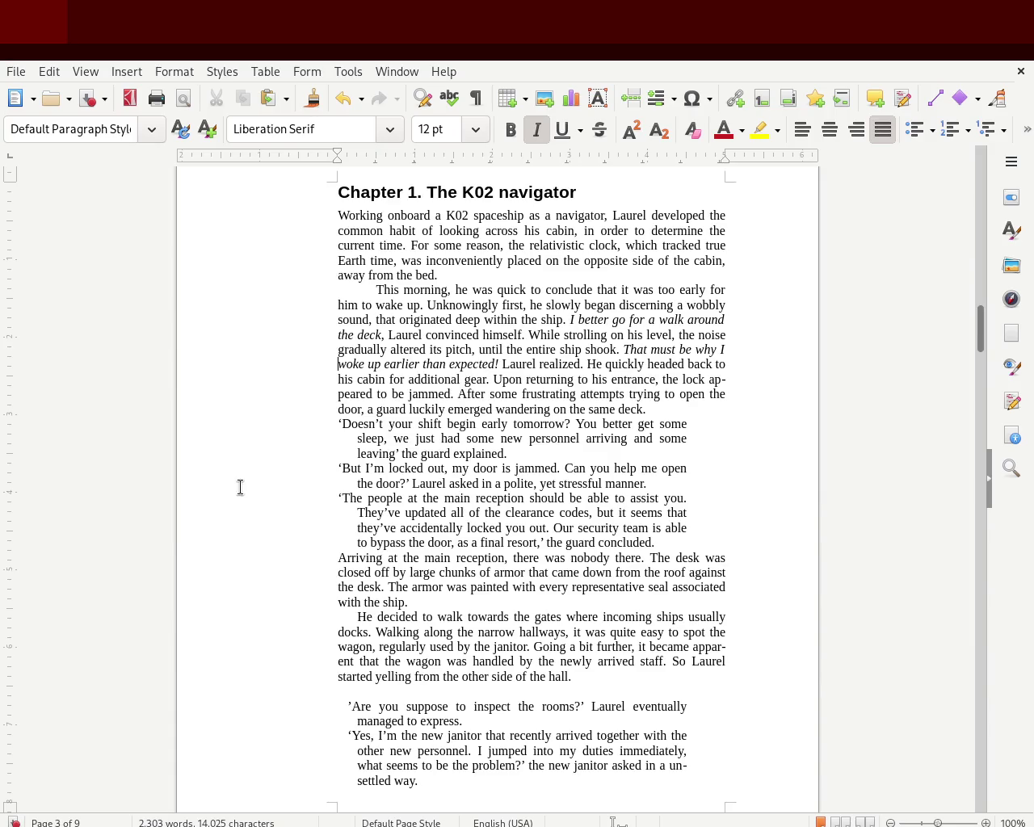
{"action": "left_click", "coordinate": [349, 619]}
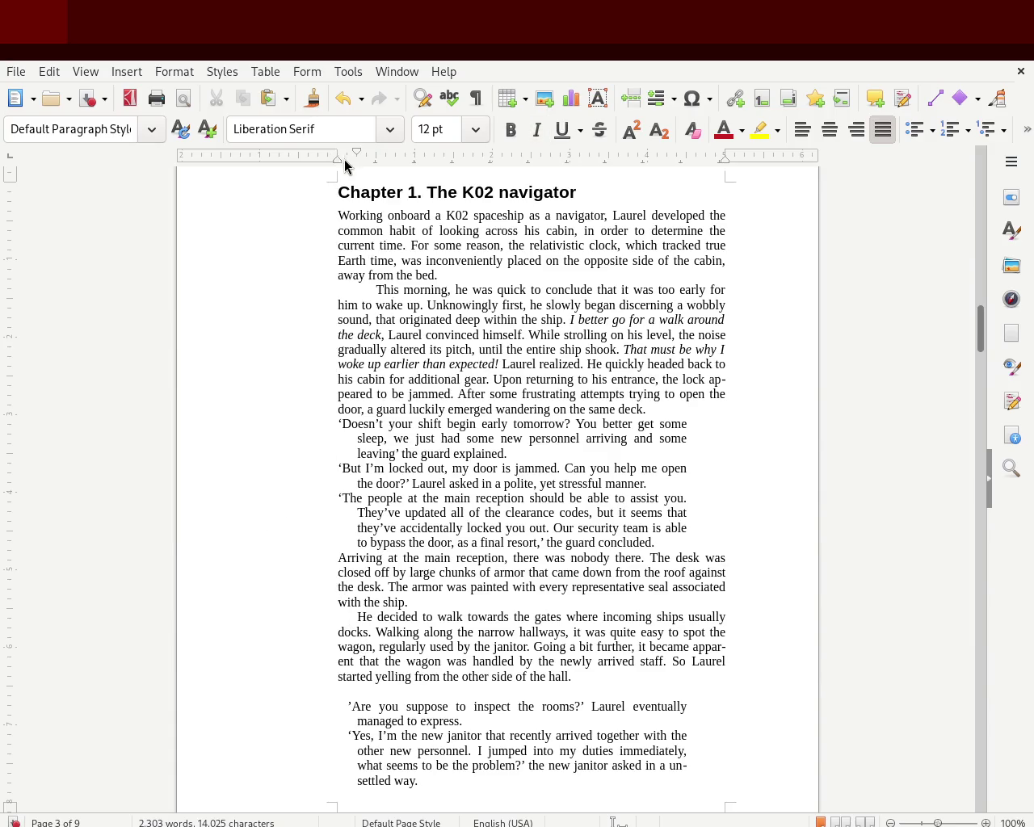
{"action": "left_click_drag", "start_coordinate": [358, 155], "coordinate": [337, 155]}
{"action": "key", "text": "Tab"}
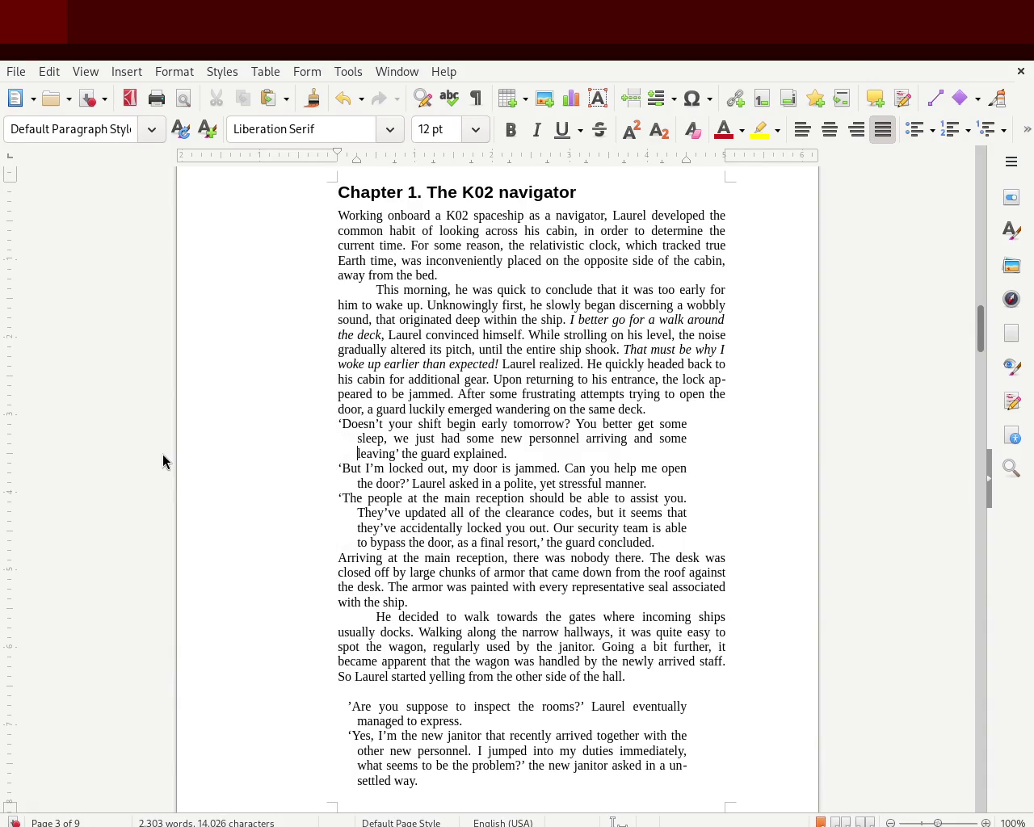
{"action": "key", "text": "ctrl+z"}
{"action": "key", "text": "ctrl+z"}
{"action": "key", "text": "ctrl+z"}
{"action": "key", "text": "ctrl+z"}
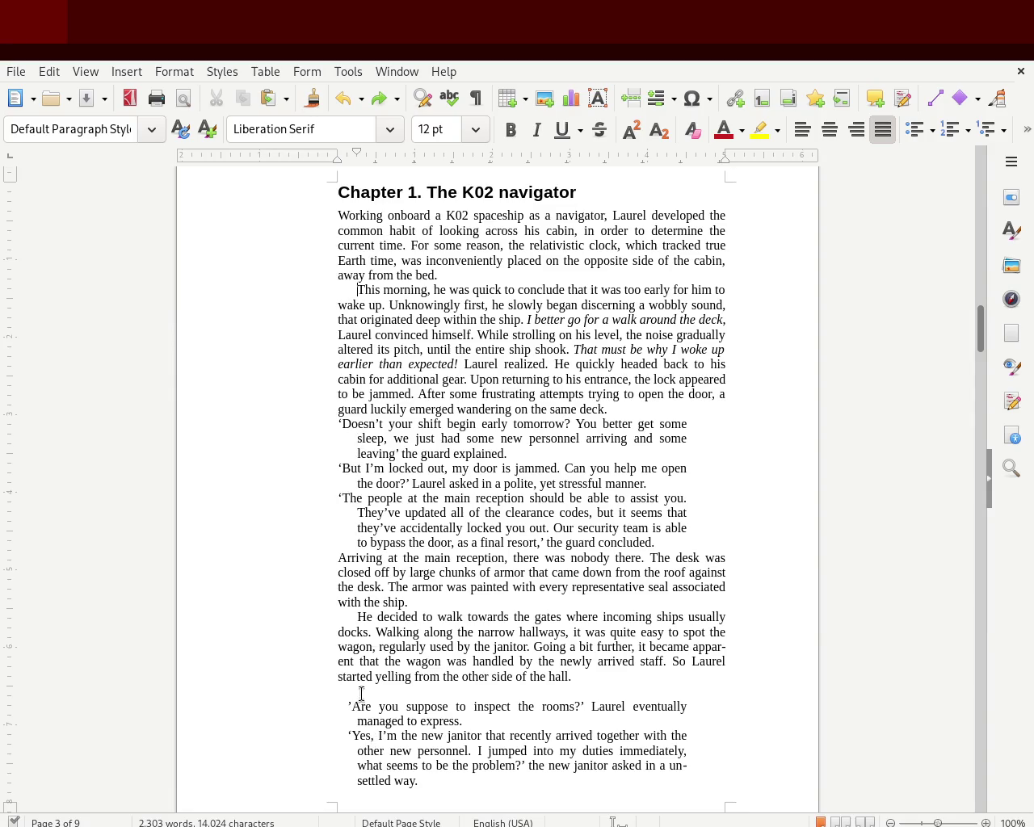
{"action": "left_click", "coordinate": [378, 447]}
{"action": "left_click", "coordinate": [354, 288]}
{"action": "left_click_drag", "start_coordinate": [656, 542], "coordinate": [288, 422]}
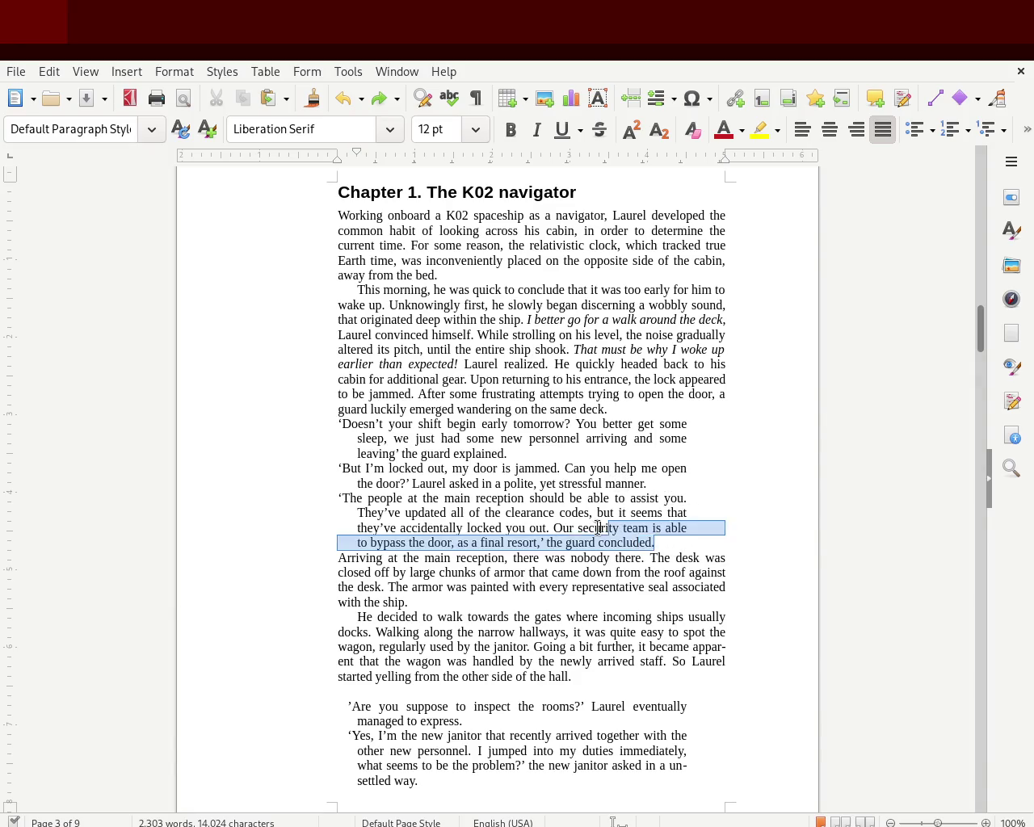
{"action": "left_click", "coordinate": [288, 423]}
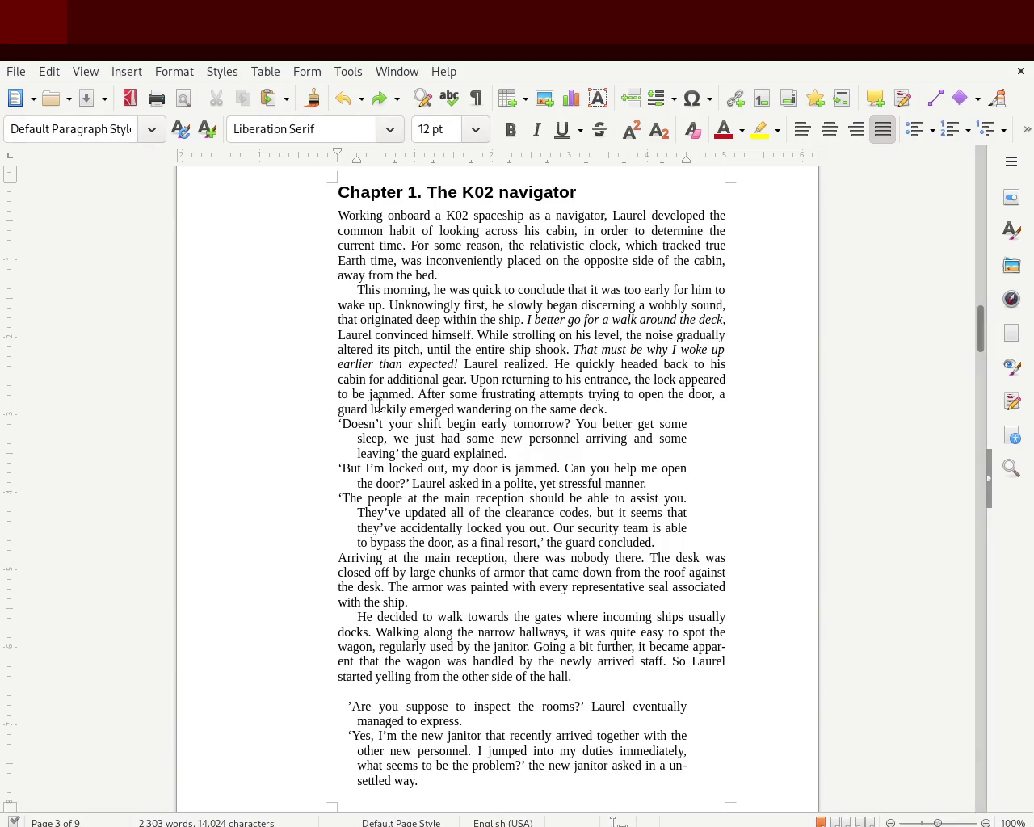
{"action": "mouse_move", "coordinate": [659, 543]}
{"action": "left_mouse_down"}
{"action": "mouse_move", "coordinate": [356, 468]}
{"action": "mouse_move", "coordinate": [271, 420]}
{"action": "left_mouse_up"}
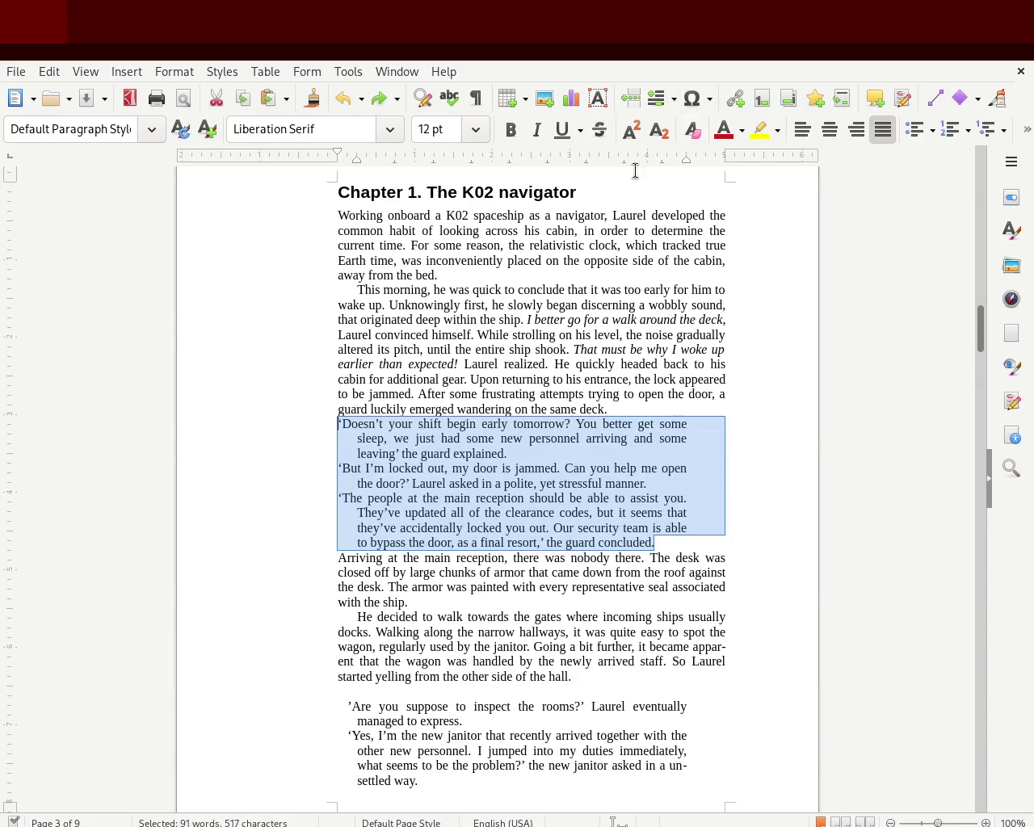
{"action": "left_click_drag", "start_coordinate": [687, 161], "coordinate": [647, 161]}
{"action": "left_click", "coordinate": [615, 290]}
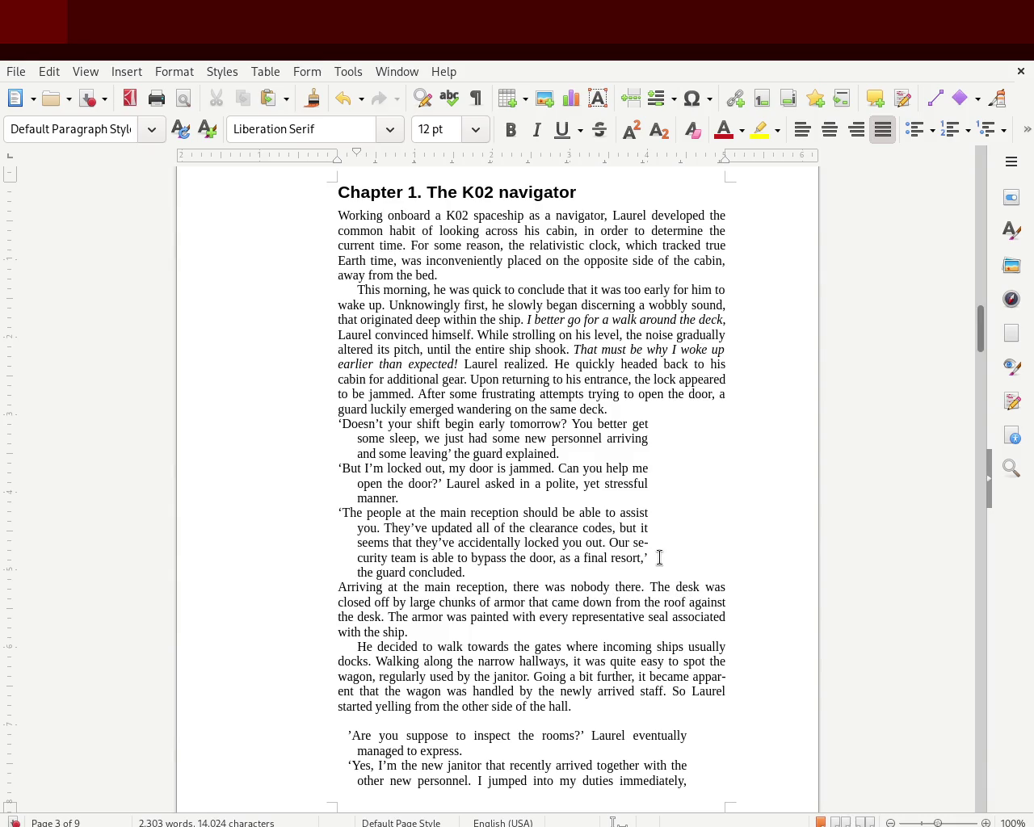
{"action": "key", "text": "ctrl+z"}
{"action": "left_click", "coordinate": [658, 558]}
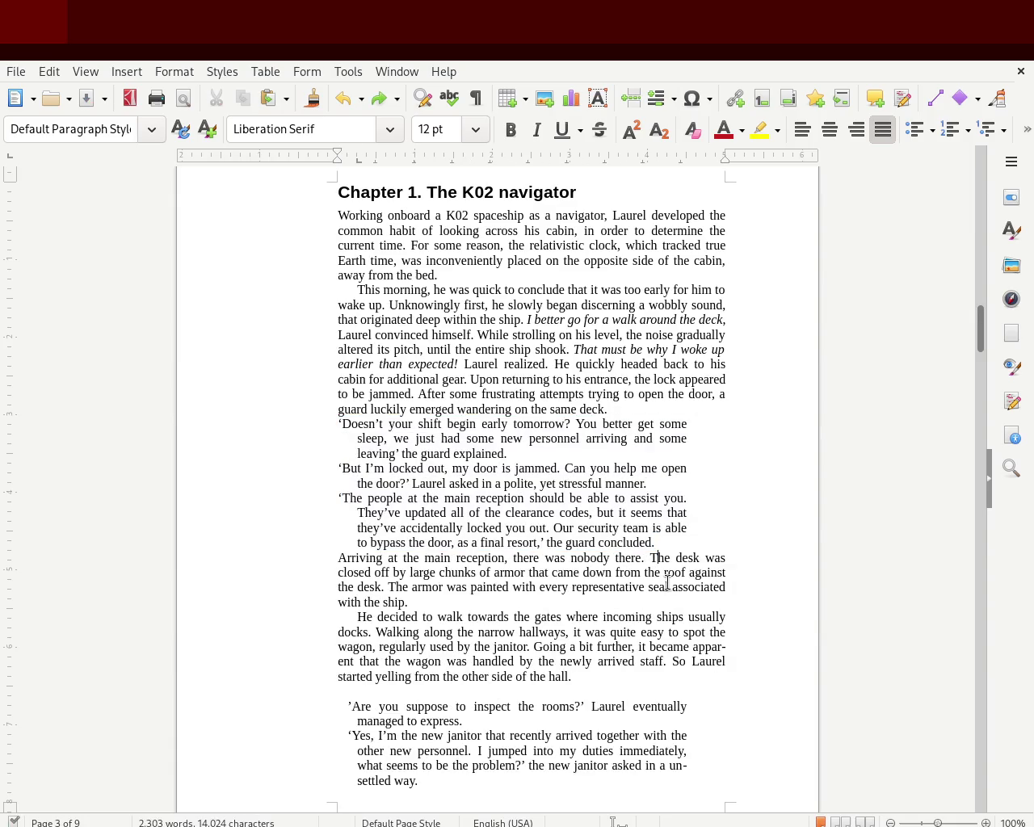
{"action": "key", "text": "ctrl+z"}
{"action": "left_click", "coordinate": [49, 71]}
{"action": "left_click", "coordinate": [68, 113]}
{"action": "left_click", "coordinate": [48, 72]}
{"action": "left_click", "coordinate": [69, 113]}
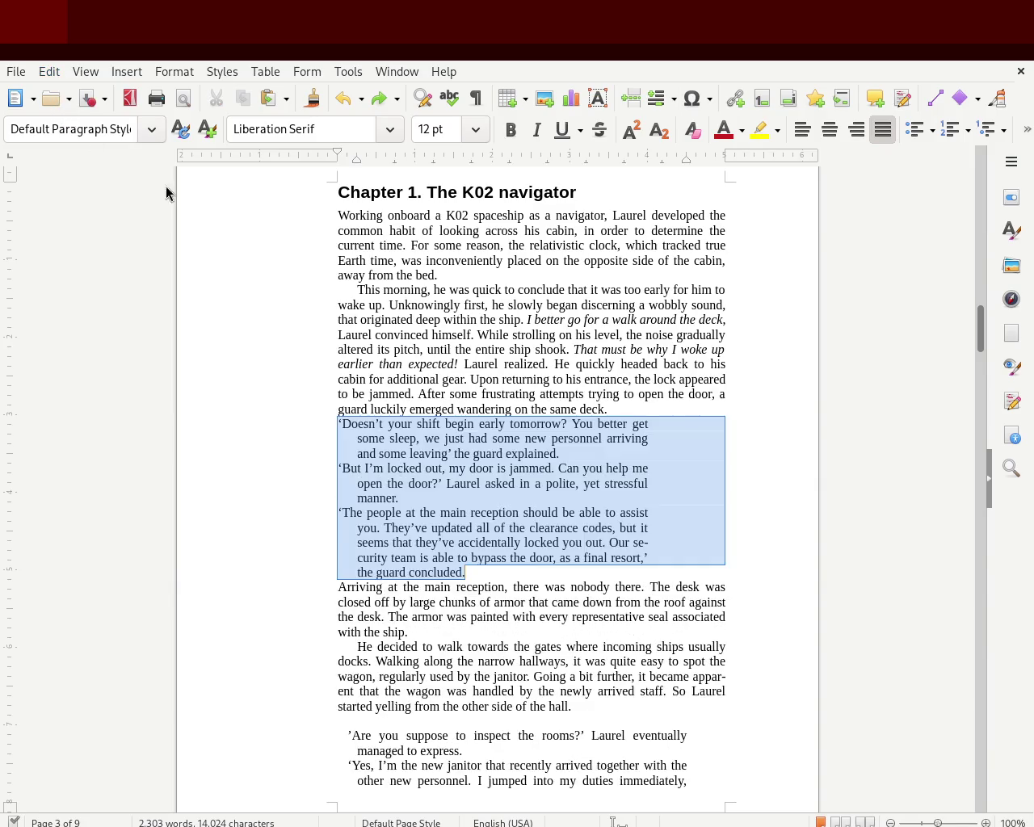
{"action": "left_click", "coordinate": [543, 309]}
{"action": "key", "text": "ctrl+s"}
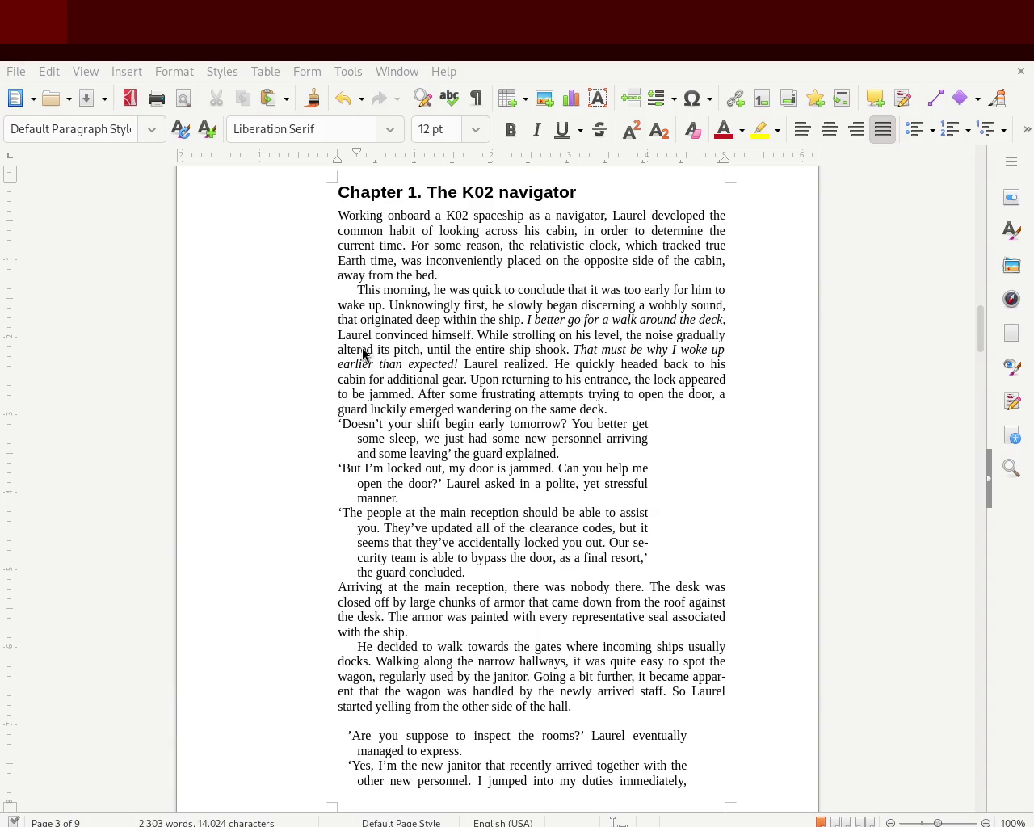
{"action": "left_click", "coordinate": [334, 418]}
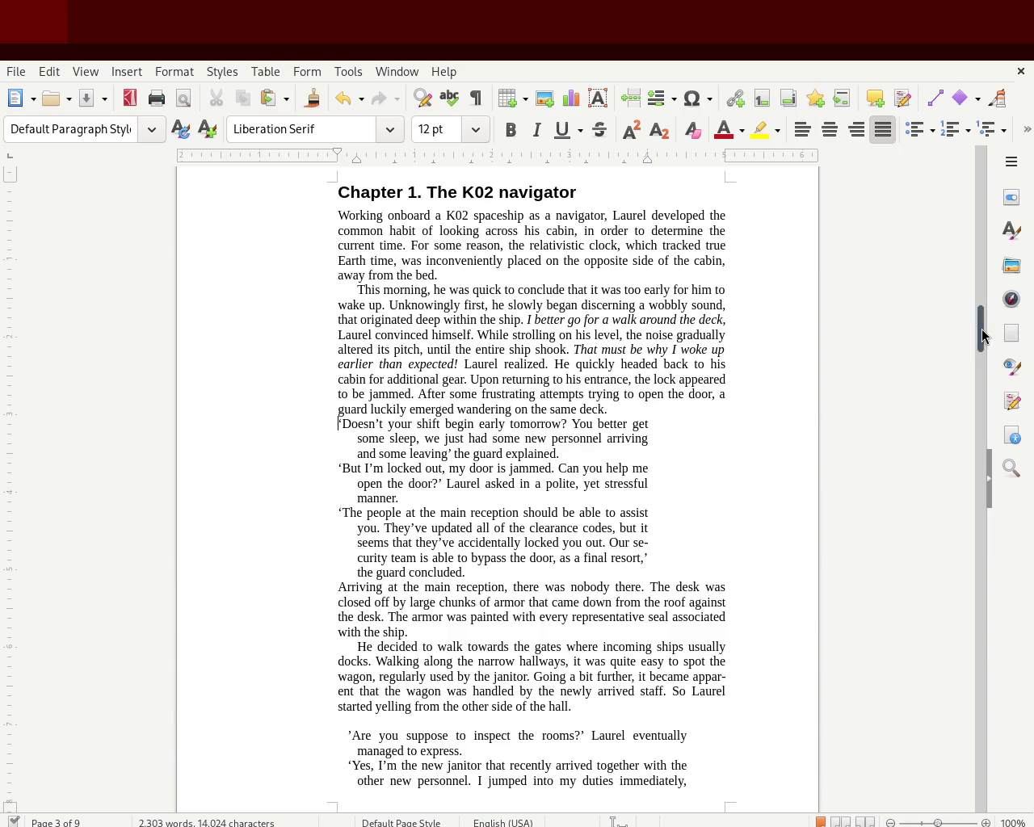
Step: Select the three Chapter 1 dialogue paragraphs and extend their right indent to the text margin
{"action": "left_click_drag", "start_coordinate": [979, 335], "coordinate": [983, 330]}
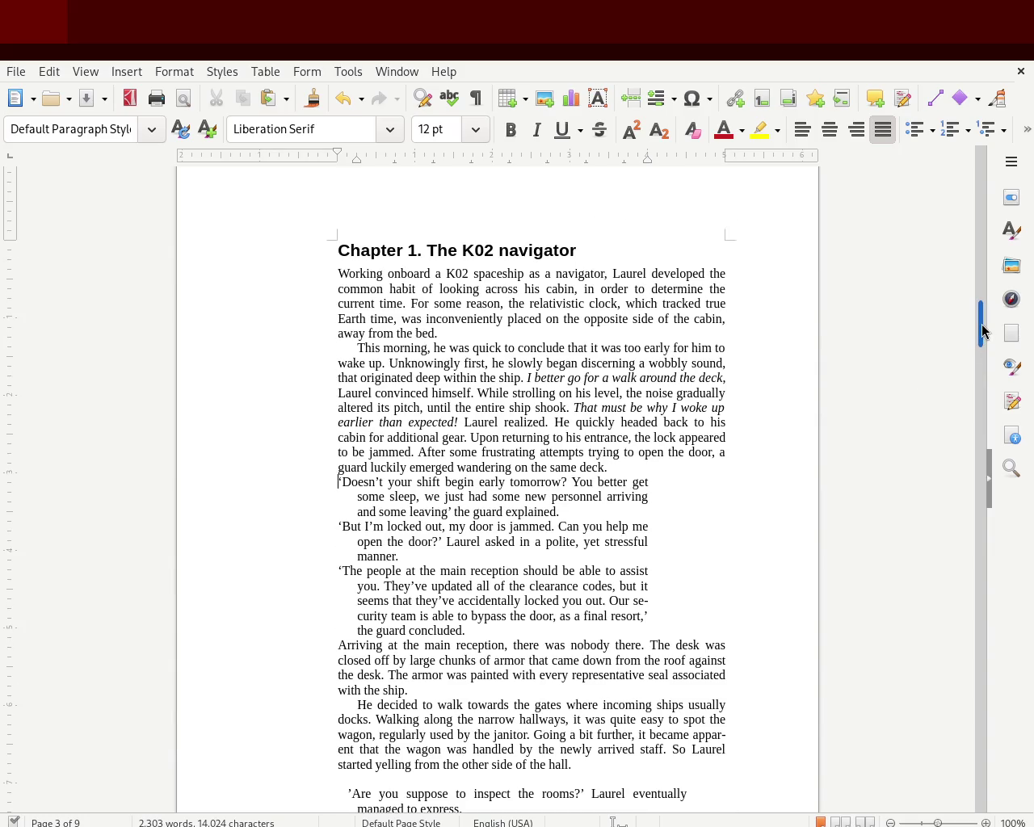
{"action": "mouse_move", "coordinate": [979, 327]}
{"action": "left_mouse_down"}
{"action": "mouse_move", "coordinate": [976, 355]}
{"action": "mouse_move", "coordinate": [966, 325]}
{"action": "left_mouse_up"}
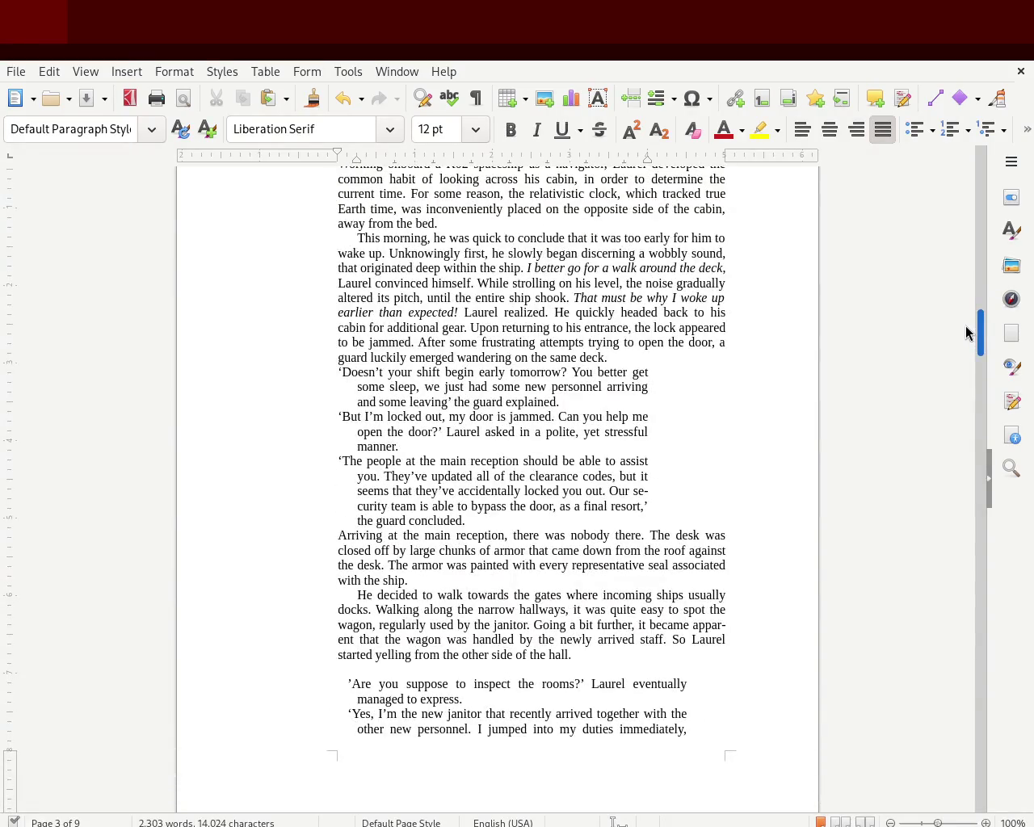
{"action": "left_click_drag", "start_coordinate": [468, 521], "coordinate": [293, 371]}
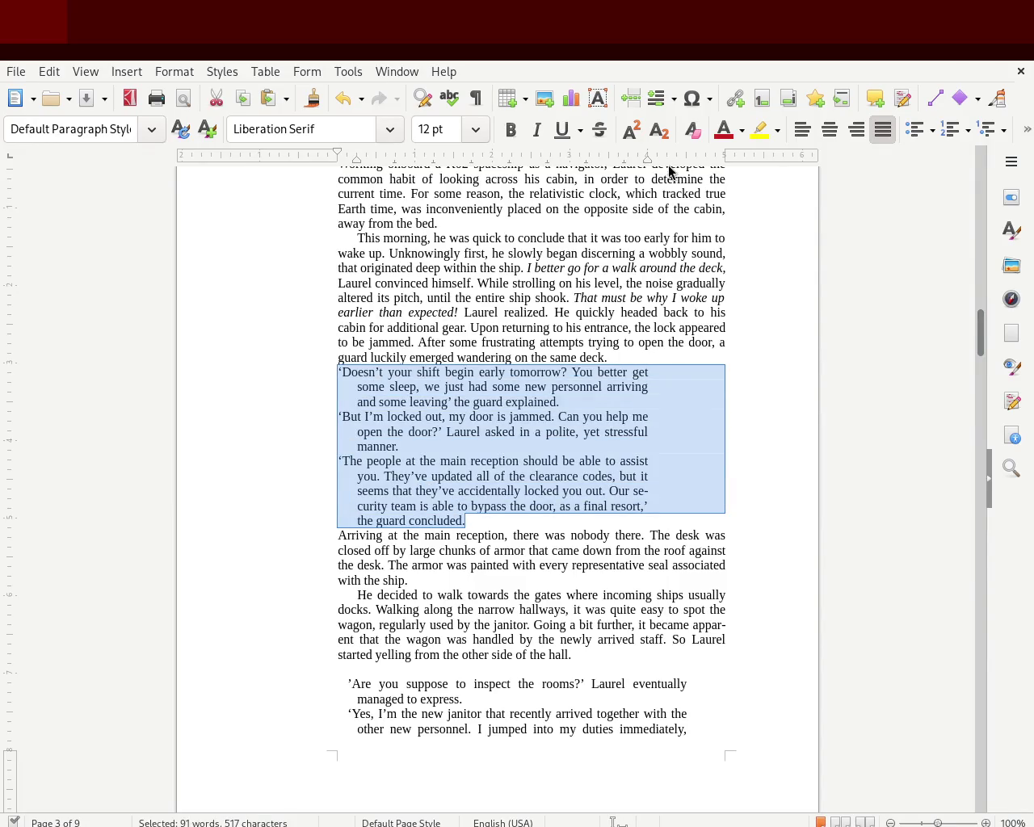
{"action": "left_click_drag", "start_coordinate": [646, 158], "coordinate": [726, 158]}
{"action": "key", "text": "ctrl+z"}
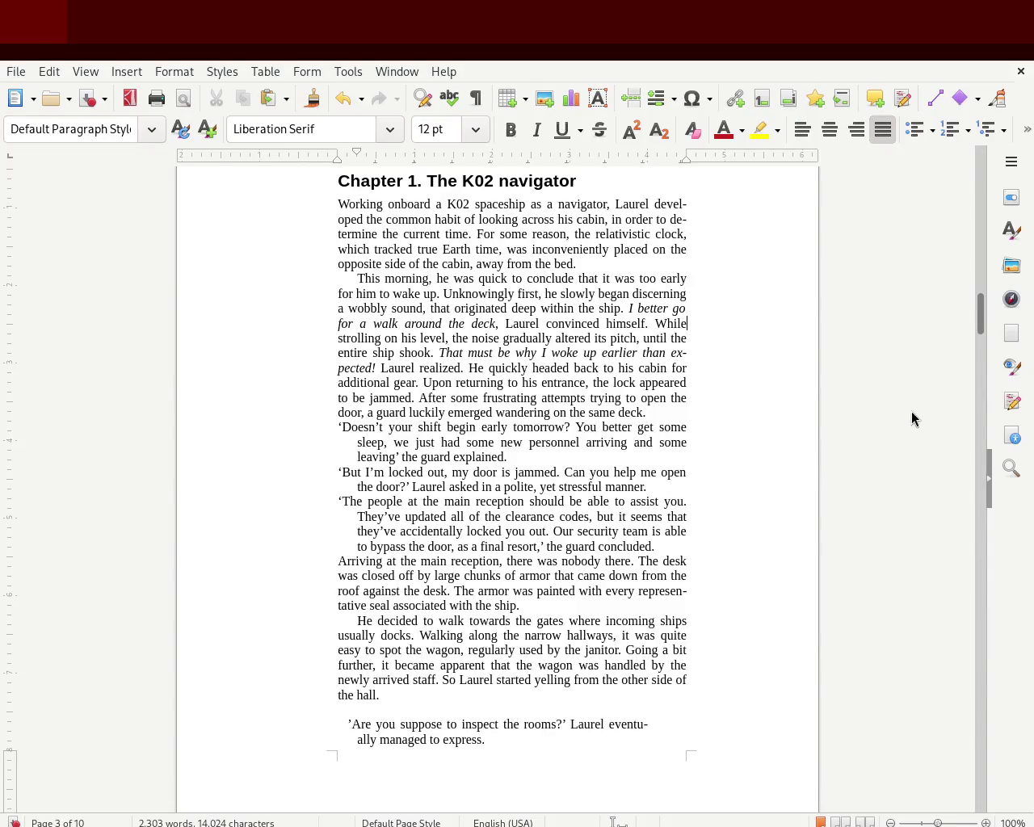
{"action": "mouse_move", "coordinate": [981, 312]}
{"action": "left_mouse_down"}
{"action": "mouse_move", "coordinate": [980, 326]}
{"action": "mouse_move", "coordinate": [976, 300]}
{"action": "mouse_move", "coordinate": [974, 349]}
{"action": "mouse_move", "coordinate": [972, 322]}
{"action": "left_mouse_up"}
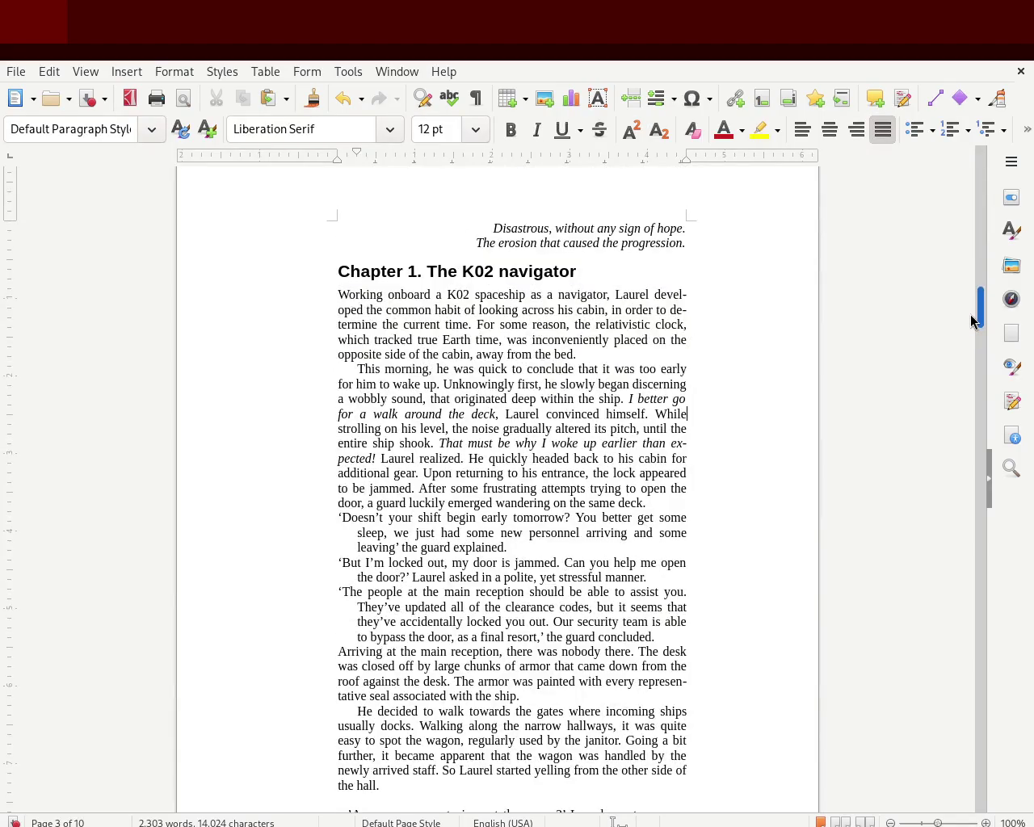
Step: Delete the blank lines above the epigraph so it fits on page 2, saving before and after
{"action": "key", "text": "ctrl+s"}
{"action": "left_click_drag", "start_coordinate": [980, 323], "coordinate": [974, 276]}
{"action": "left_click", "coordinate": [643, 354]}
{"action": "key", "text": "Delete"}
{"action": "key", "text": "Delete"}
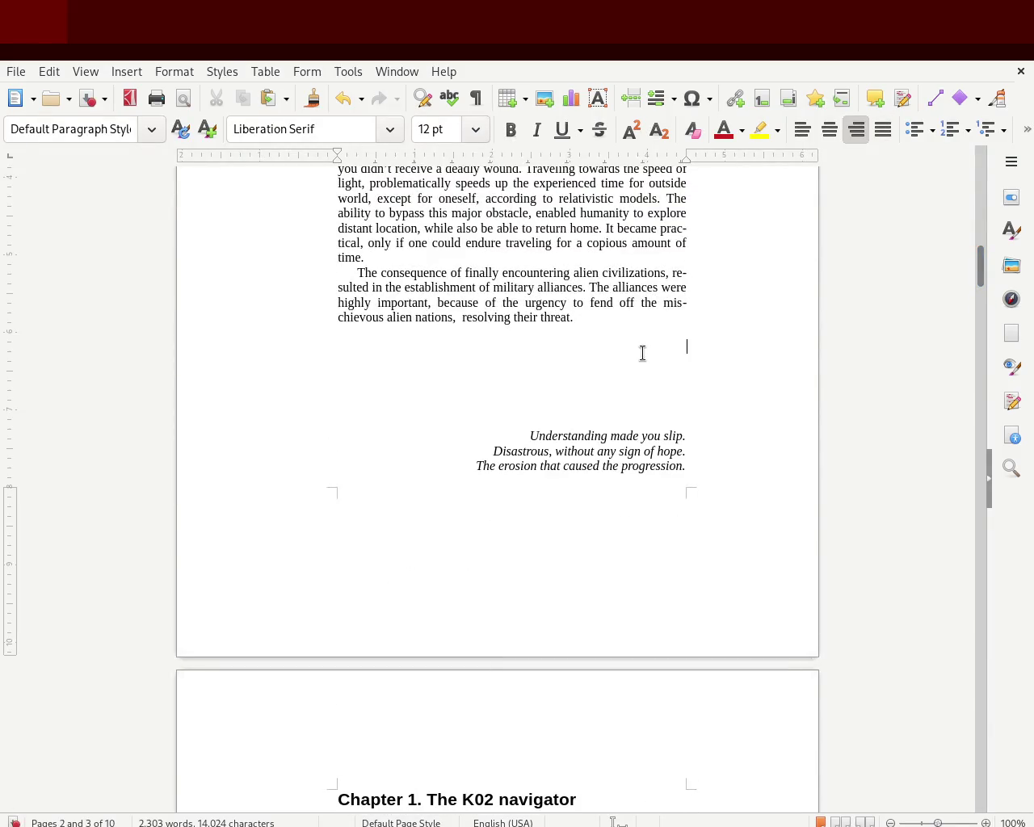
{"action": "mouse_move", "coordinate": [977, 256]}
{"action": "left_mouse_down"}
{"action": "mouse_move", "coordinate": [972, 304]}
{"action": "mouse_move", "coordinate": [966, 295]}
{"action": "left_mouse_up"}
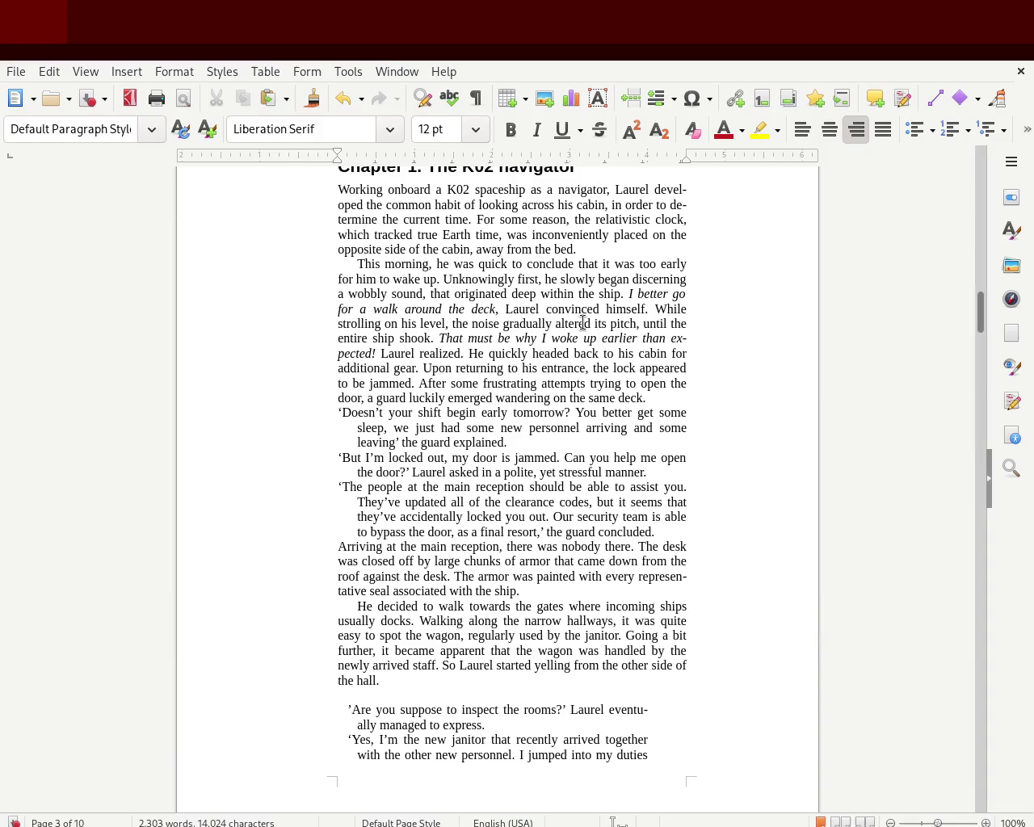
{"action": "mouse_move", "coordinate": [980, 315]}
{"action": "left_mouse_down"}
{"action": "mouse_move", "coordinate": [978, 296]}
{"action": "mouse_move", "coordinate": [964, 374]}
{"action": "mouse_move", "coordinate": [964, 311]}
{"action": "left_mouse_up"}
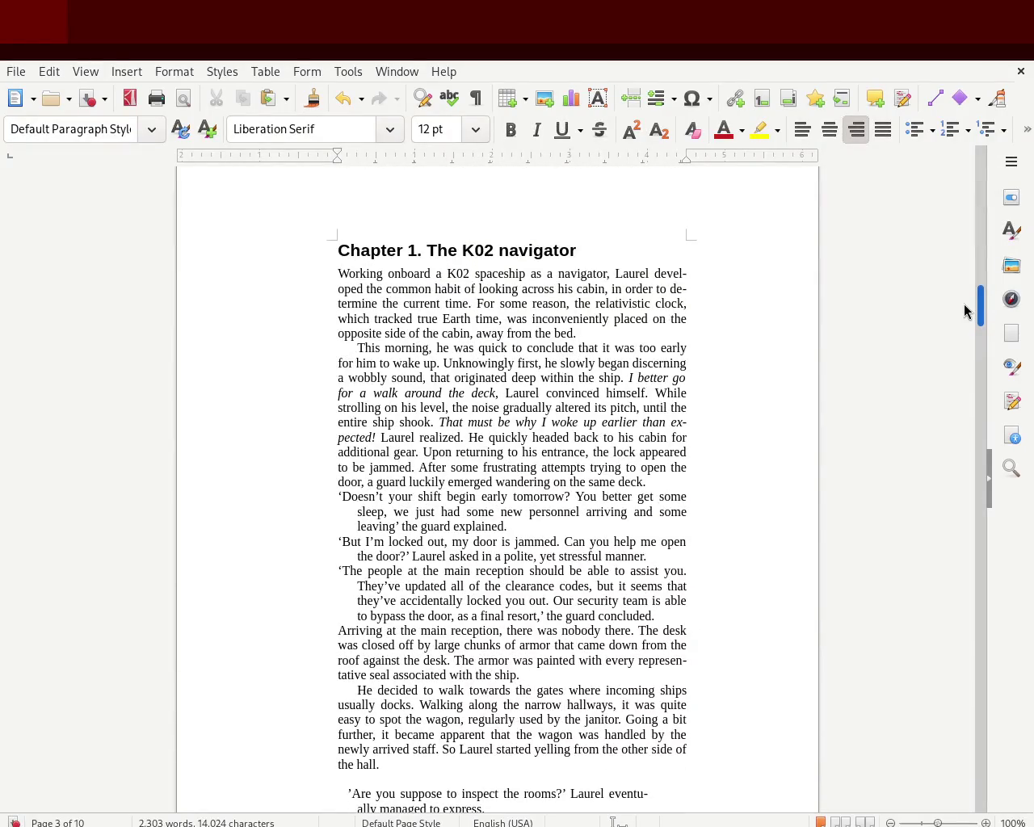
{"action": "key", "text": "ctrl+s"}
{"action": "left_click_drag", "start_coordinate": [981, 300], "coordinate": [984, 314]}
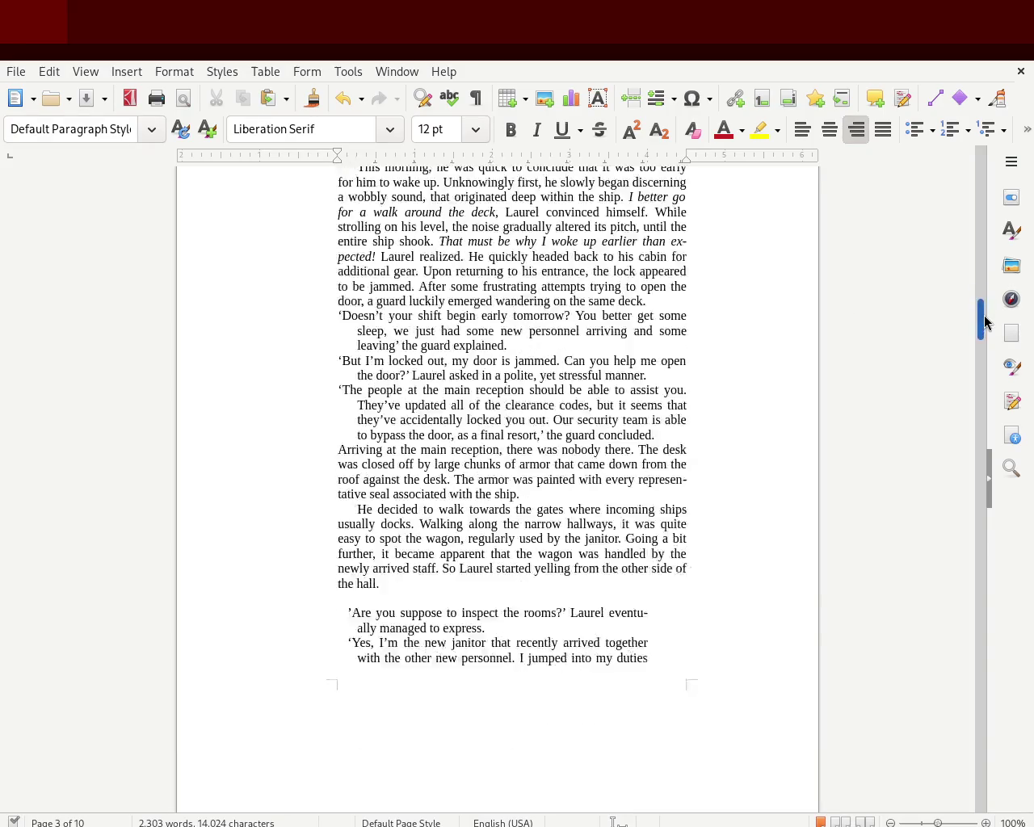
{"action": "scroll", "coordinate": [984, 313], "scroll_direction": "up", "scroll_amount": 2}
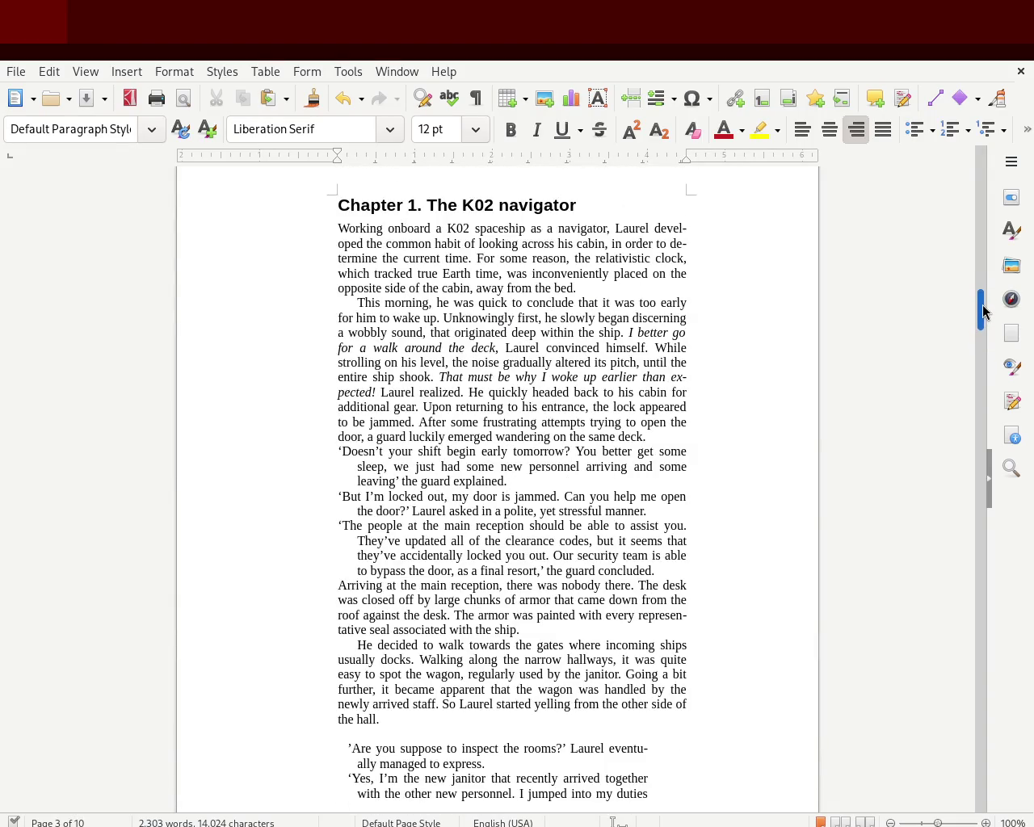
{"action": "triple_click", "coordinate": [363, 451]}
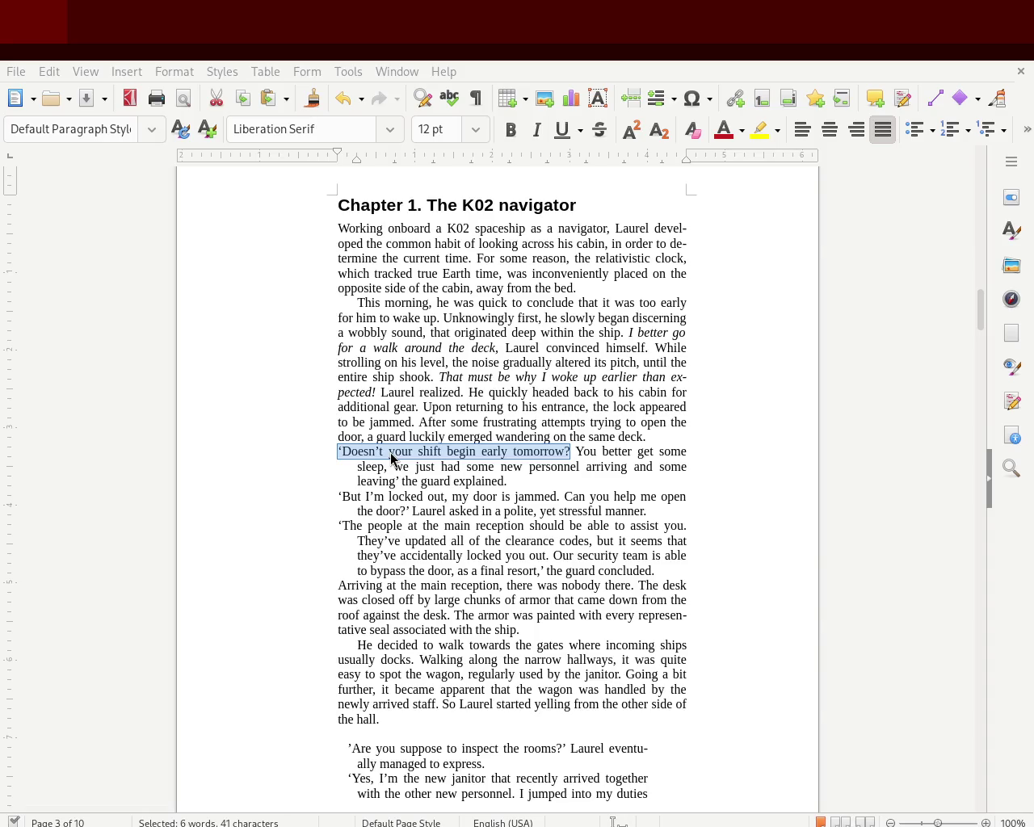
{"action": "left_click", "coordinate": [431, 505]}
{"action": "mouse_move", "coordinate": [340, 451]}
{"action": "left_mouse_down"}
{"action": "mouse_move", "coordinate": [687, 575]}
{"action": "mouse_move", "coordinate": [657, 551]}
{"action": "left_mouse_up"}
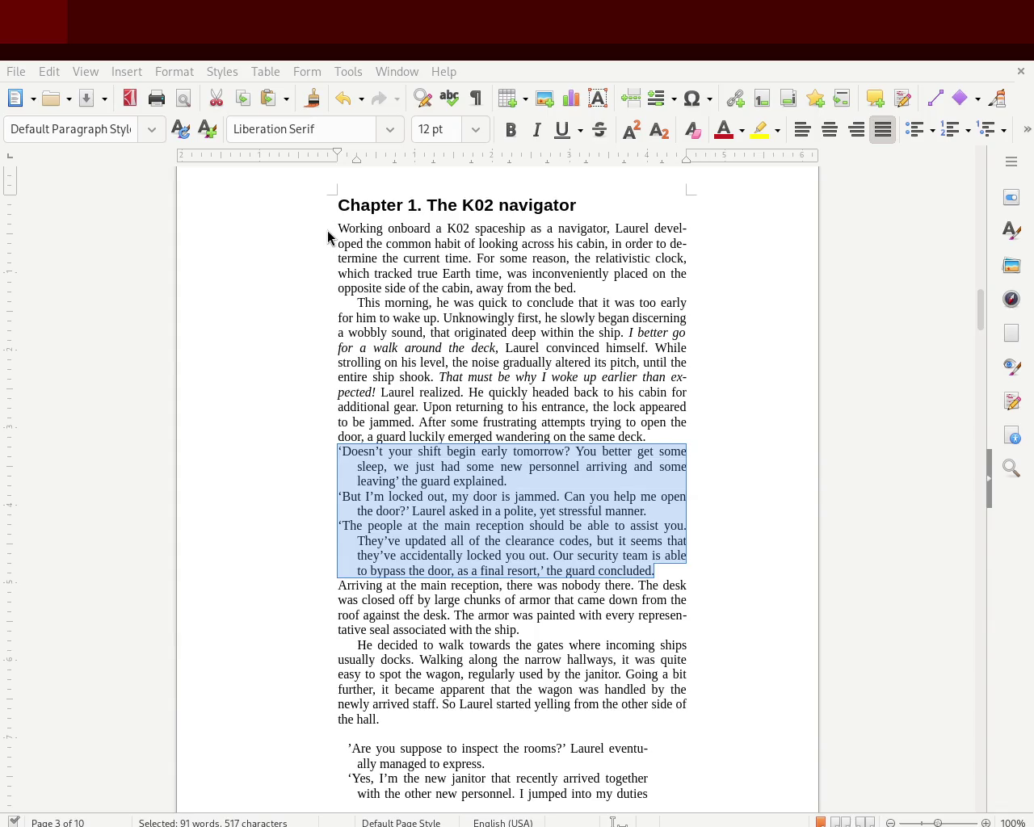
{"action": "left_click", "coordinate": [493, 511]}
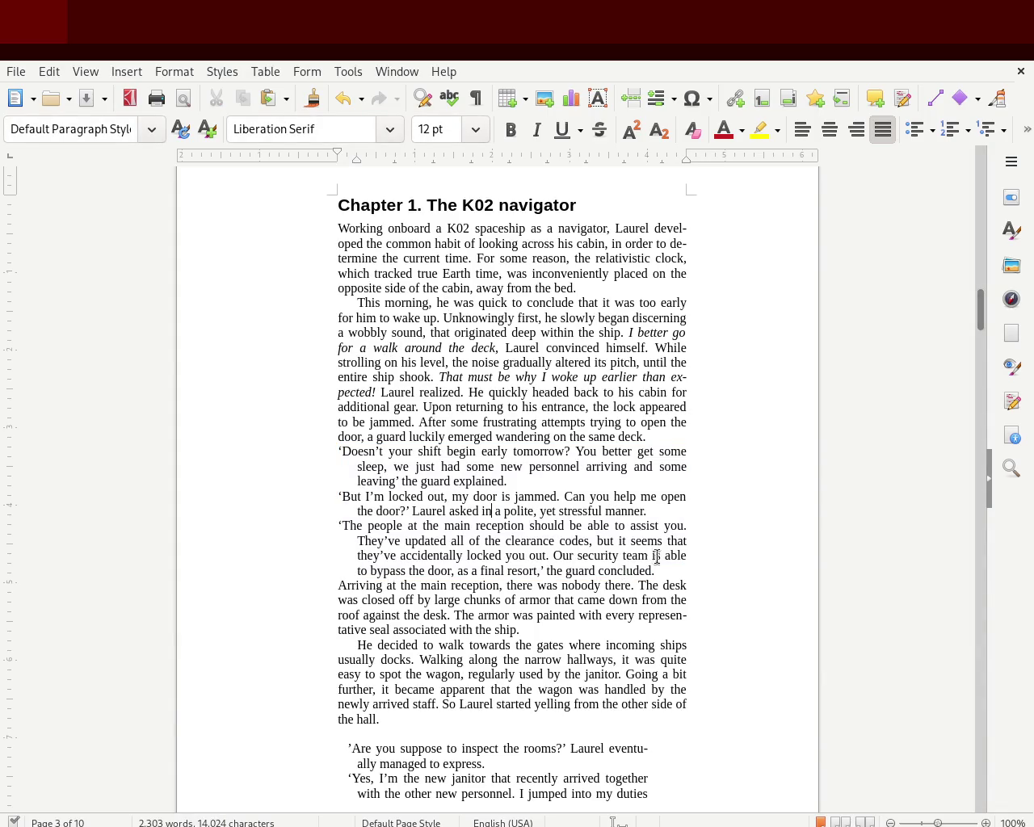
{"action": "mouse_move", "coordinate": [687, 556]}
{"action": "left_mouse_down"}
{"action": "mouse_move", "coordinate": [402, 524]}
{"action": "mouse_move", "coordinate": [308, 452]}
{"action": "left_mouse_up"}
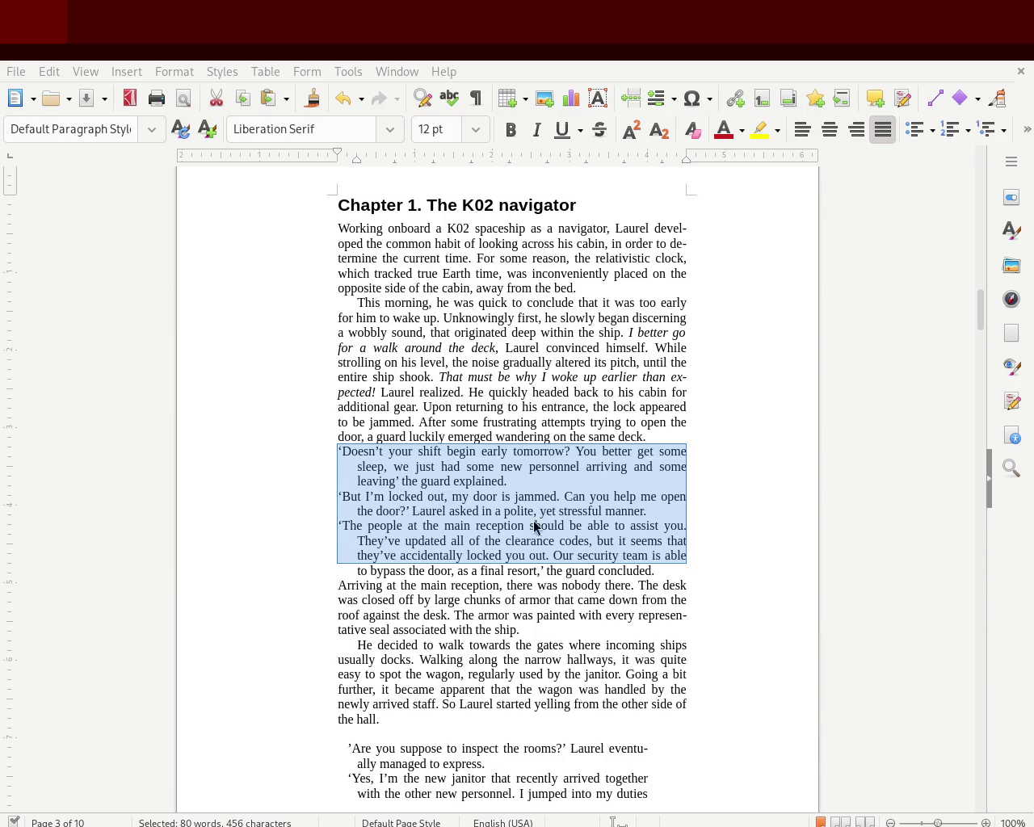
{"action": "left_click", "coordinate": [758, 299]}
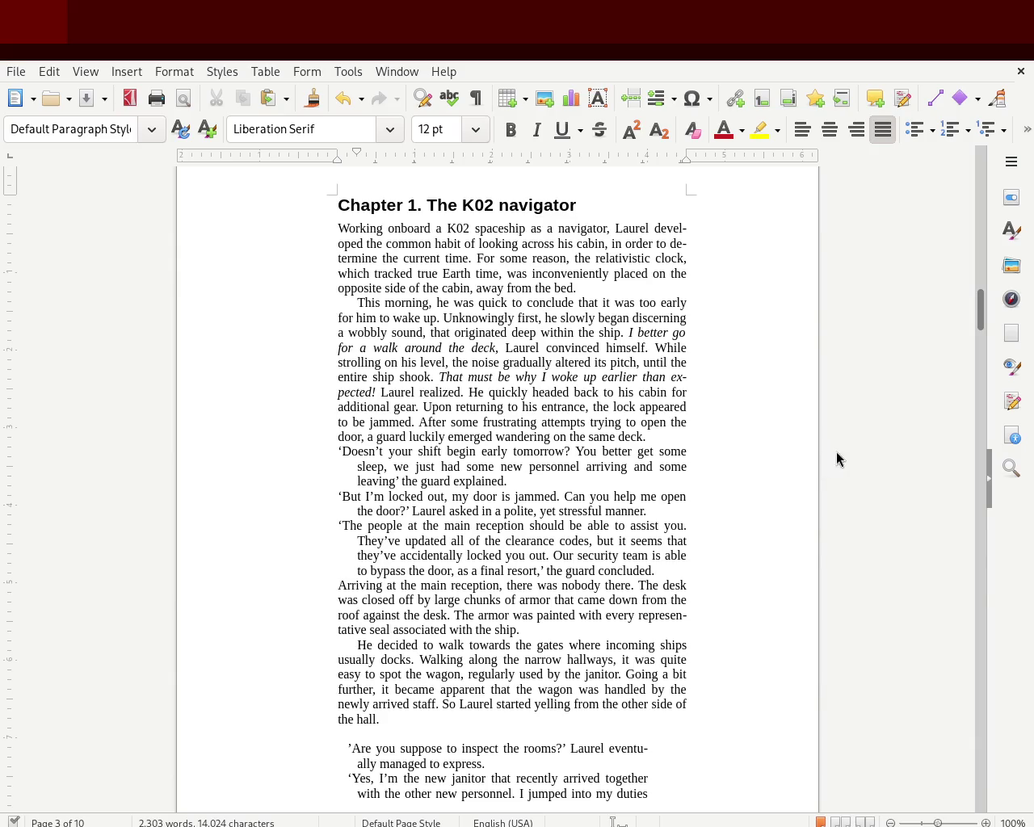
Step: Widen the janitor dialogue block so its first-line and right indents match the body text margins
{"action": "left_click_drag", "start_coordinate": [981, 310], "coordinate": [980, 368]}
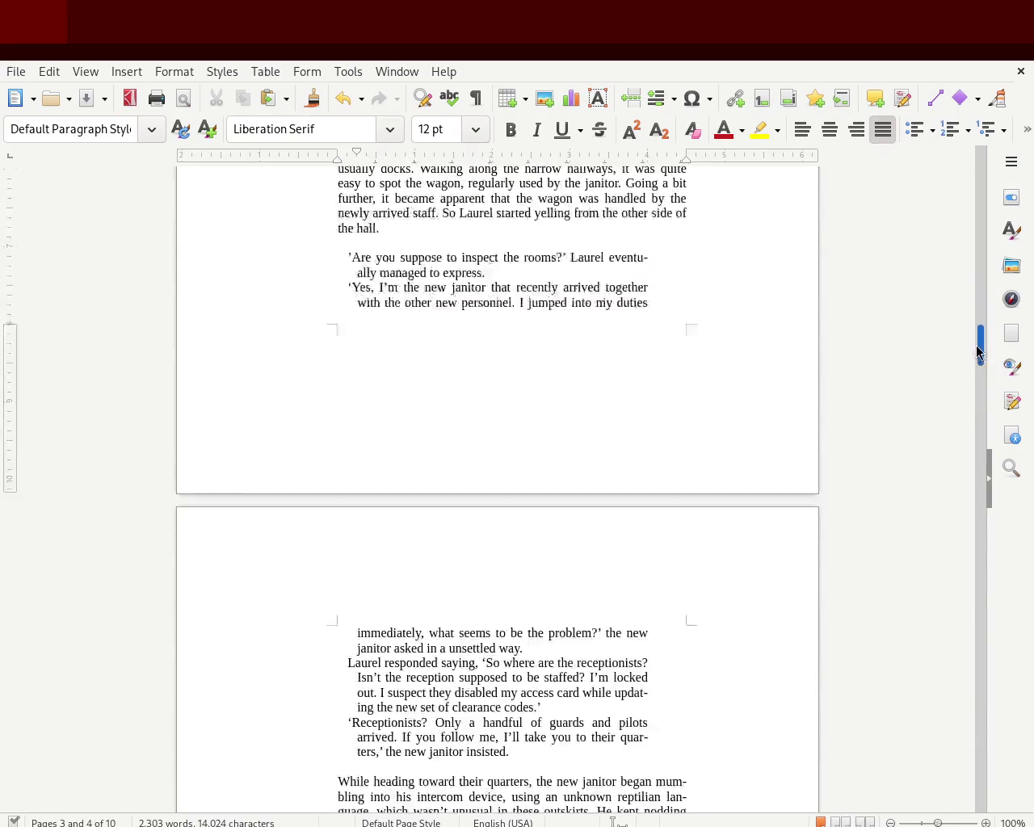
{"action": "left_click", "coordinate": [532, 526]}
{"action": "left_click_drag", "start_coordinate": [532, 526], "coordinate": [312, 320]}
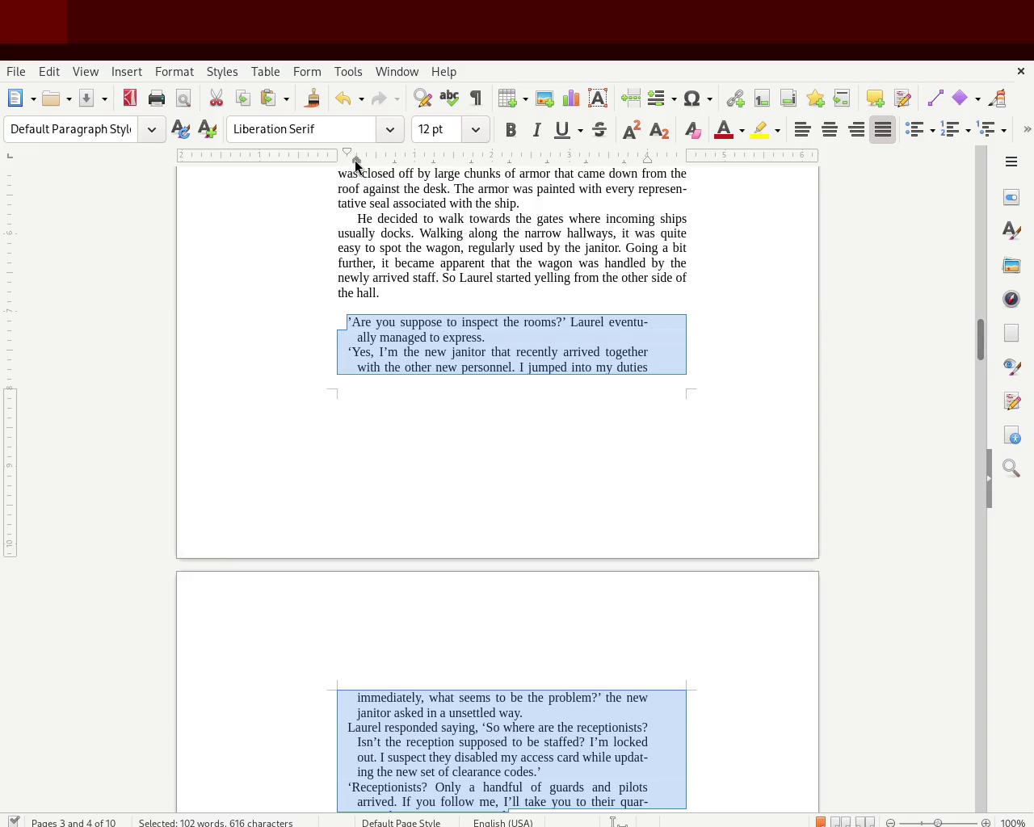
{"action": "left_click_drag", "start_coordinate": [348, 153], "coordinate": [337, 155]}
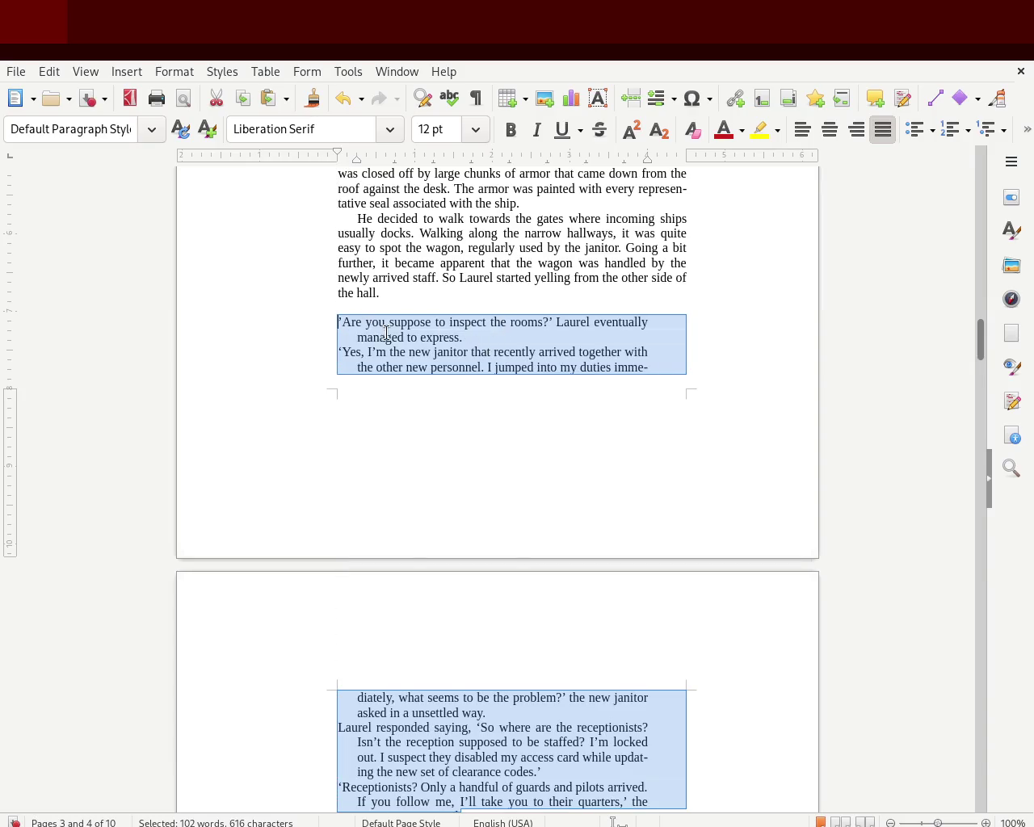
{"action": "left_click_drag", "start_coordinate": [645, 164], "coordinate": [686, 171]}
{"action": "left_click", "coordinate": [719, 331]}
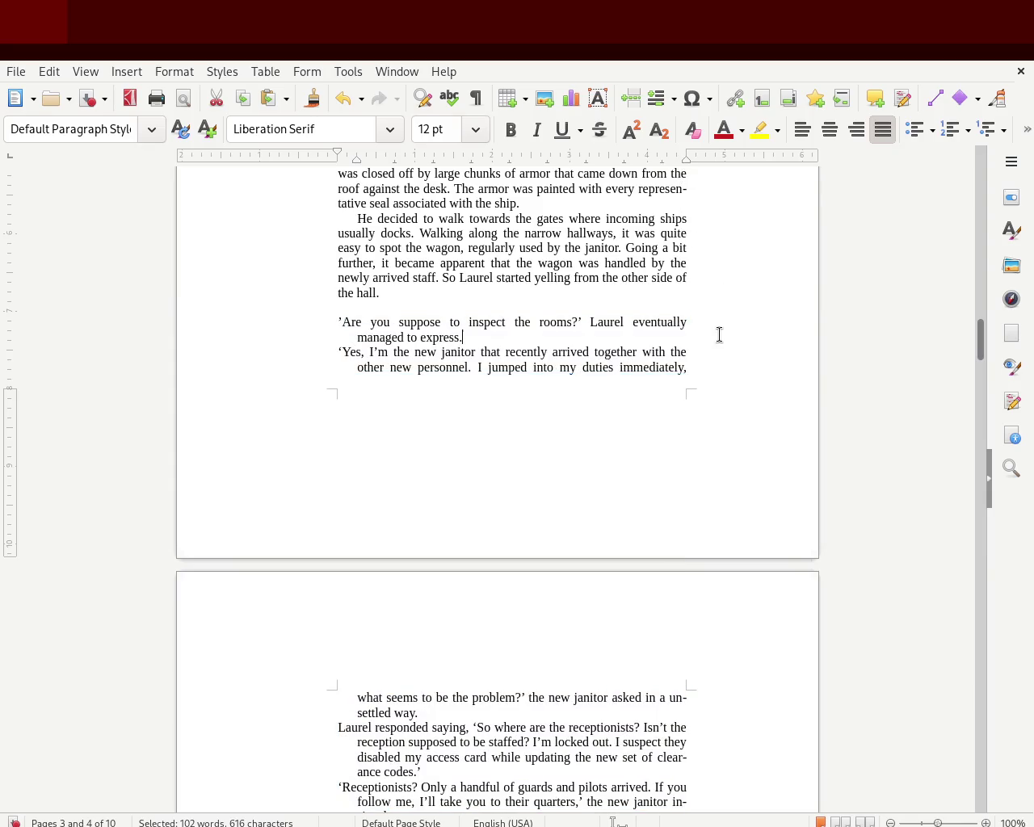
Step: Remove the blank lines before and after the dialogue and justify its last paragraph
{"action": "left_click", "coordinate": [502, 306]}
{"action": "key", "text": "Delete"}
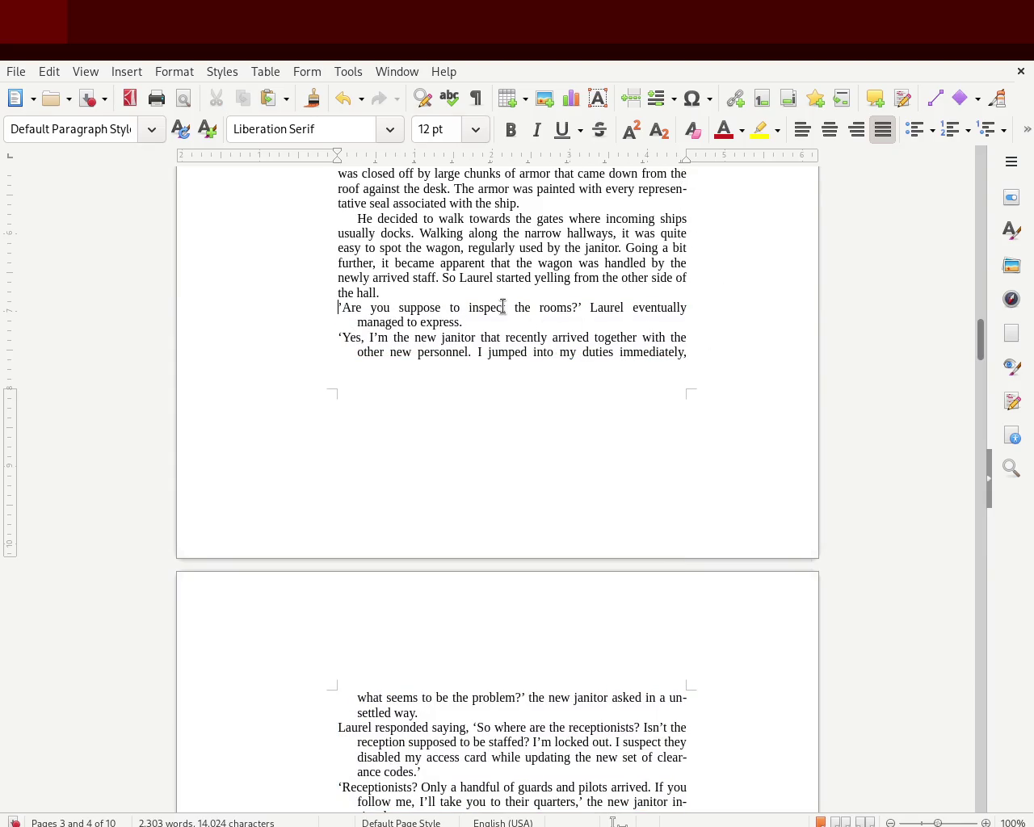
{"action": "mouse_move", "coordinate": [978, 340]}
{"action": "left_mouse_down"}
{"action": "mouse_move", "coordinate": [974, 301]}
{"action": "mouse_move", "coordinate": [968, 368]}
{"action": "left_mouse_up"}
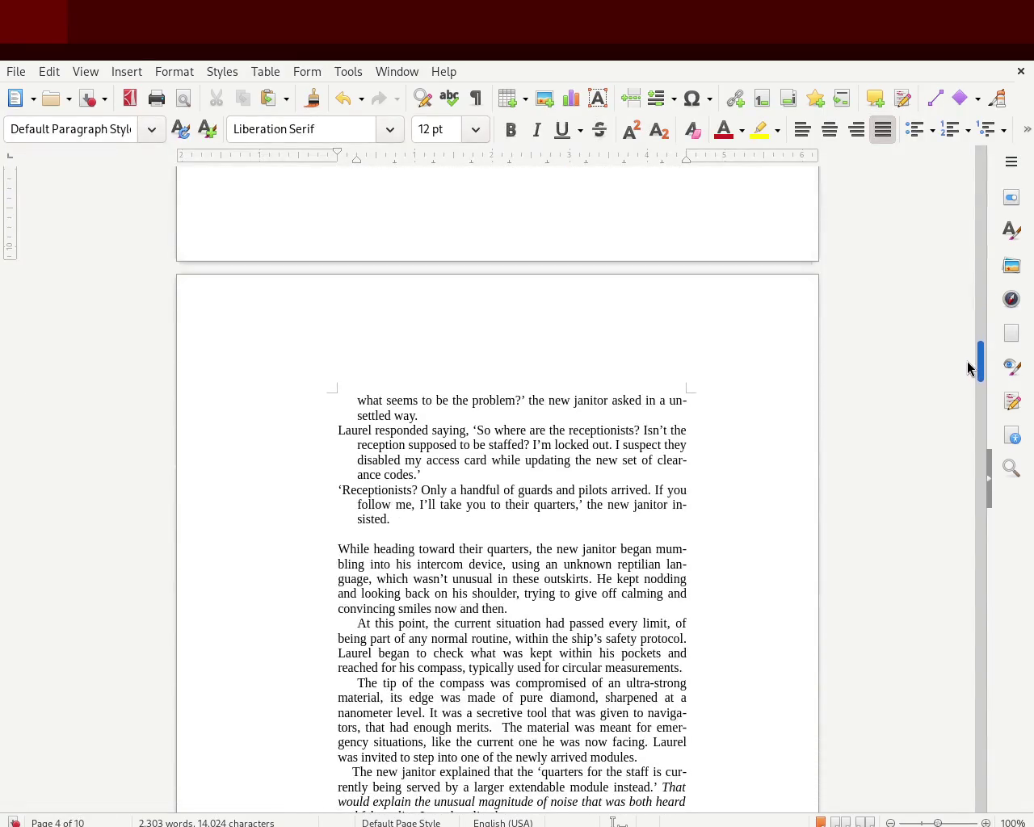
{"action": "left_click", "coordinate": [396, 536]}
{"action": "key", "text": "BackSpace"}
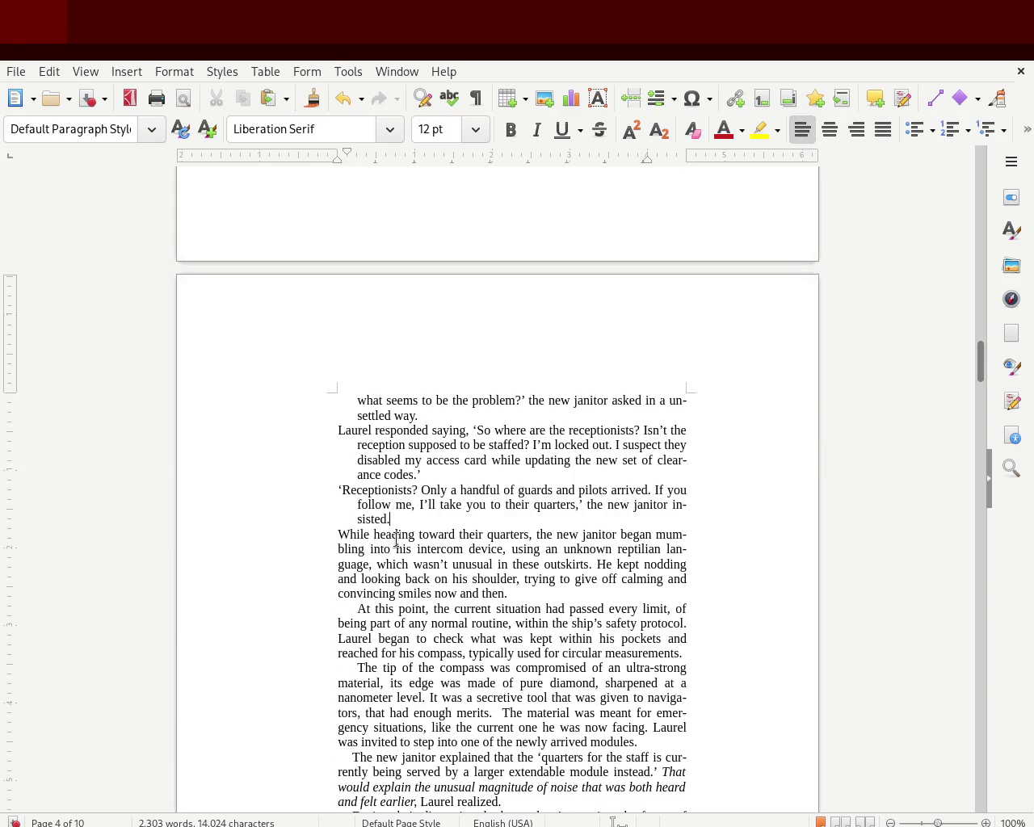
{"action": "key", "text": "ctrl+j"}
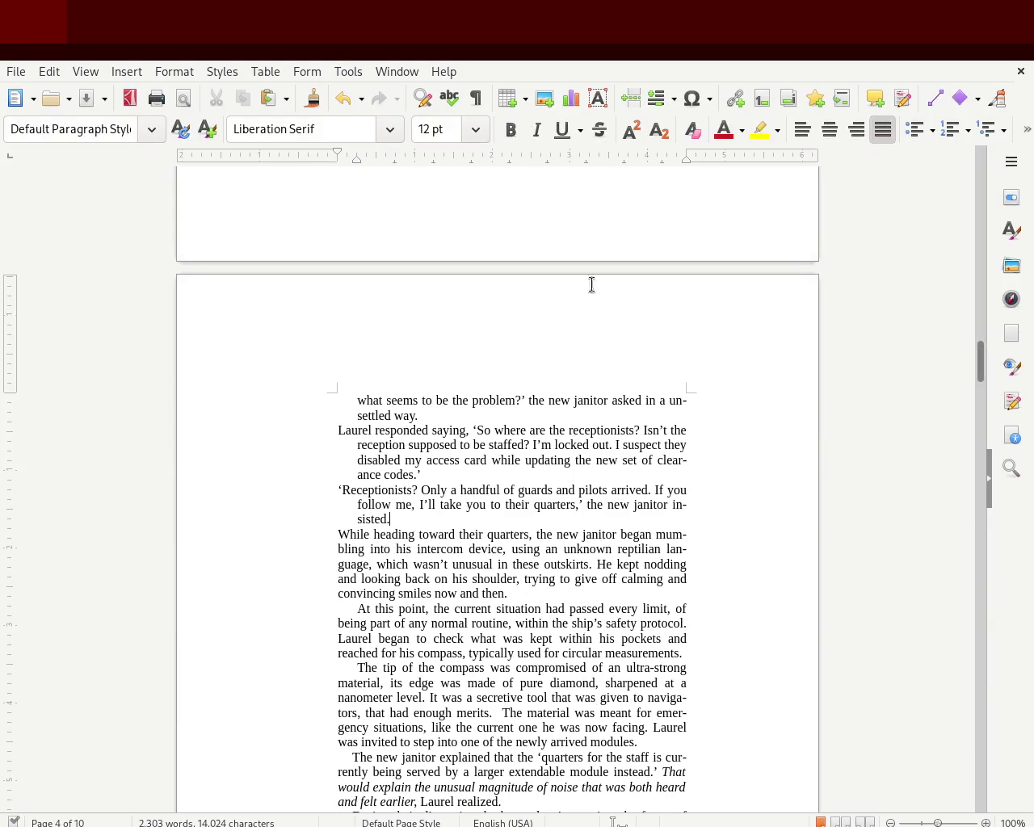
{"action": "left_click_drag", "start_coordinate": [980, 364], "coordinate": [977, 322]}
Step: Nudge the first-line indent of page 4's last two paragraphs right to match the rest
{"action": "scroll", "coordinate": [978, 321], "scroll_direction": "up", "scroll_amount": 1}
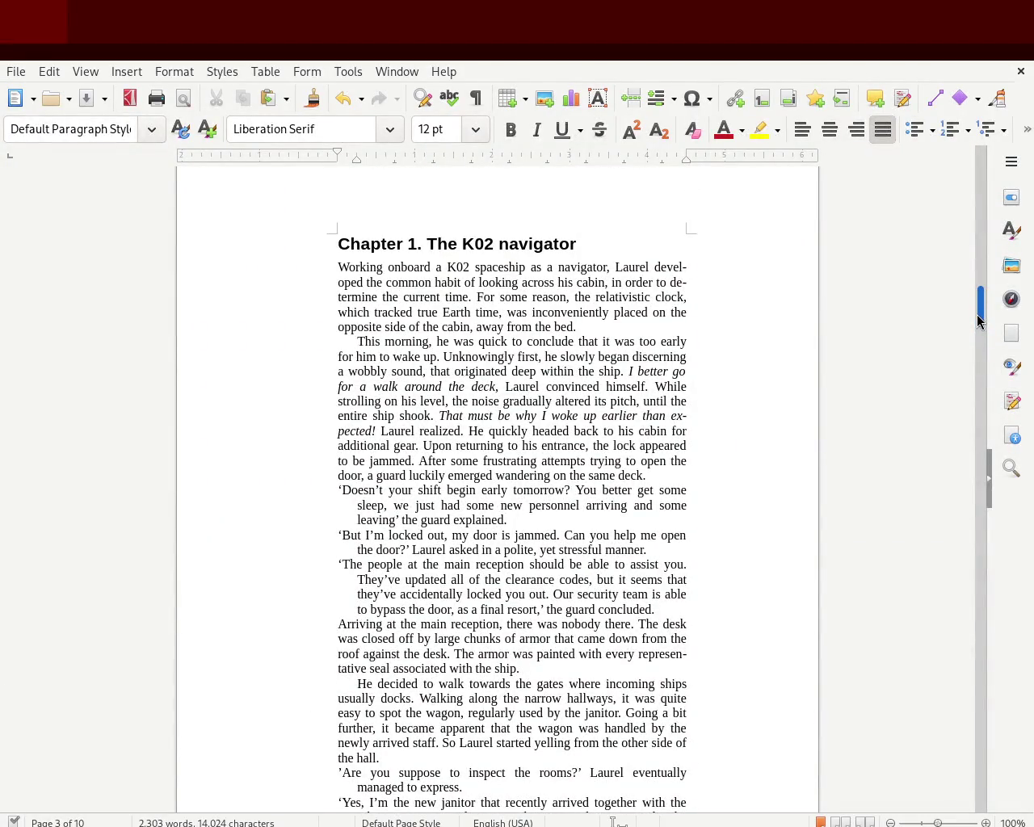
{"action": "left_click_drag", "start_coordinate": [978, 322], "coordinate": [978, 323]}
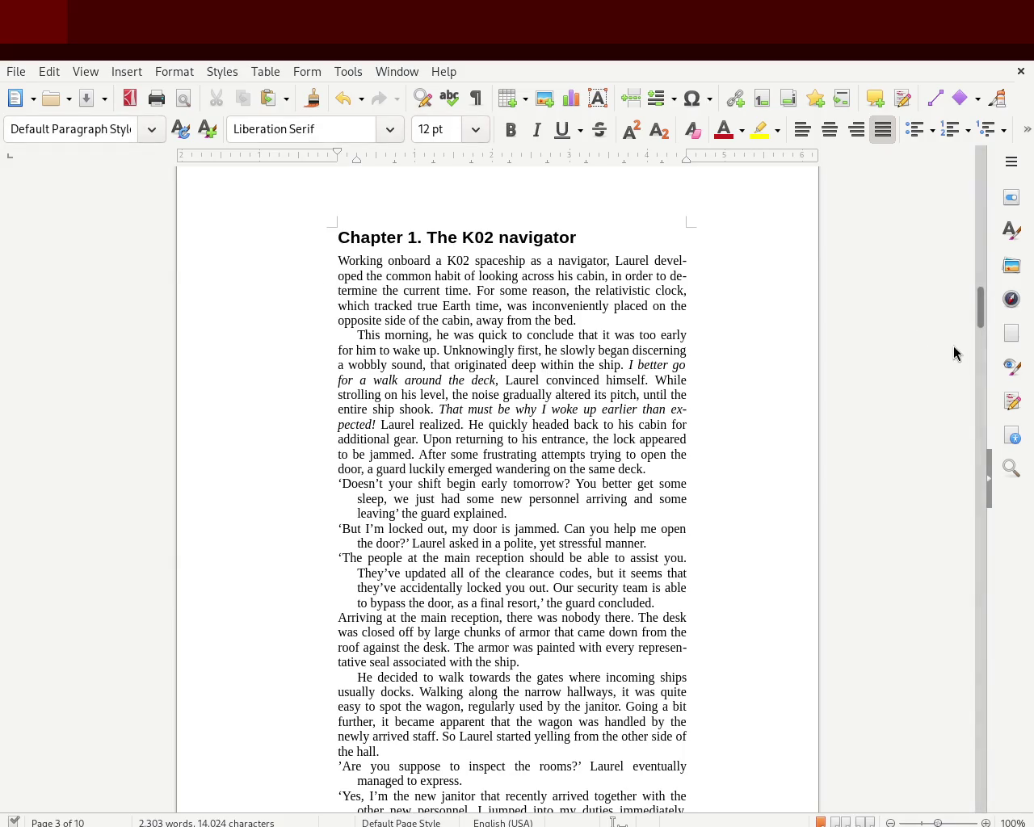
{"action": "left_click_drag", "start_coordinate": [984, 305], "coordinate": [974, 376]}
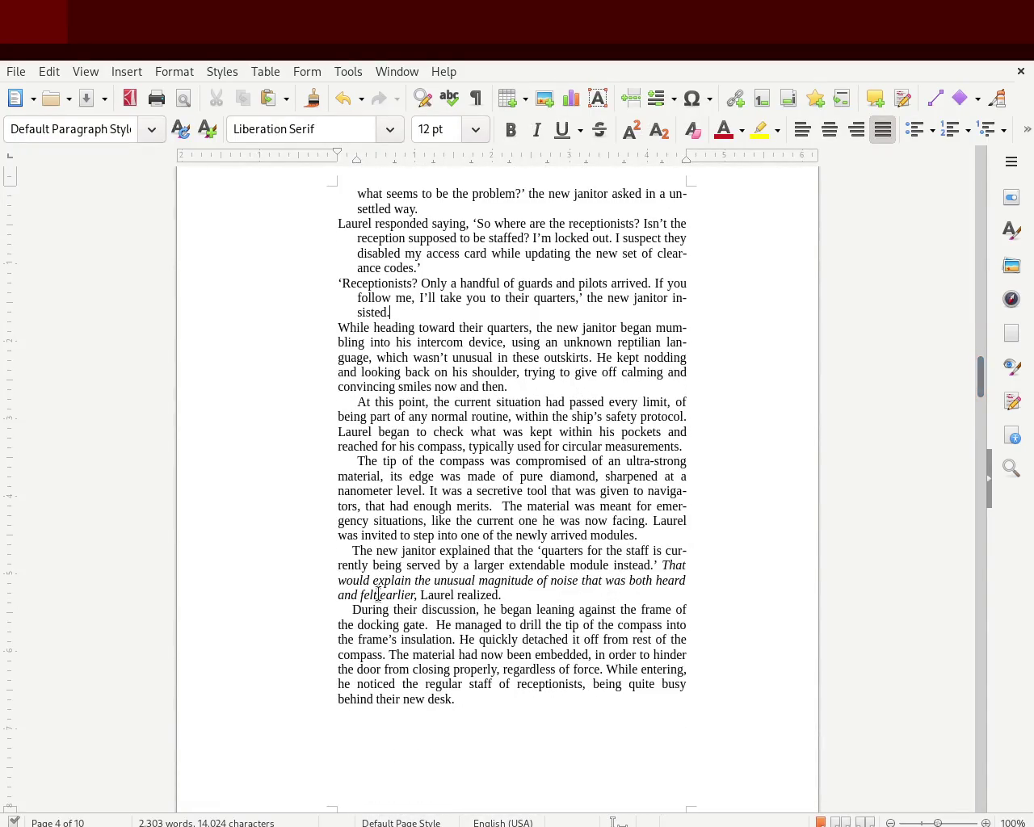
{"action": "left_click", "coordinate": [347, 550]}
{"action": "left_click_drag", "start_coordinate": [476, 706], "coordinate": [279, 551]}
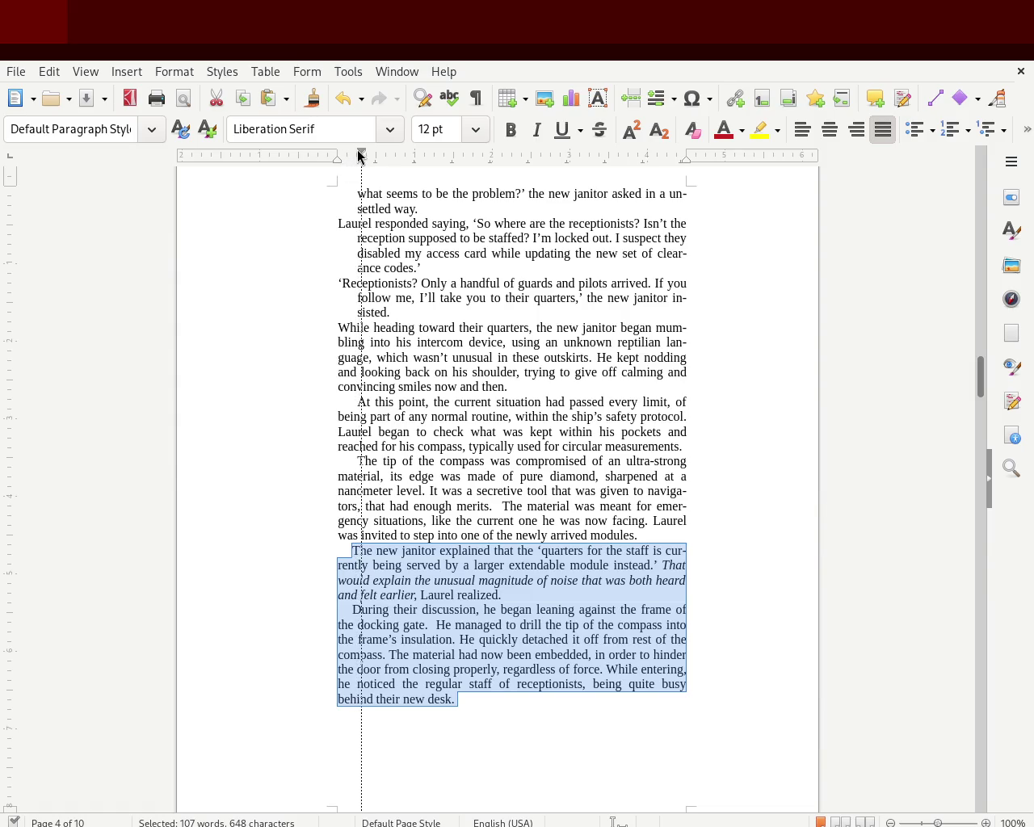
{"action": "left_click_drag", "start_coordinate": [350, 155], "coordinate": [358, 155]}
{"action": "left_click", "coordinate": [213, 381]}
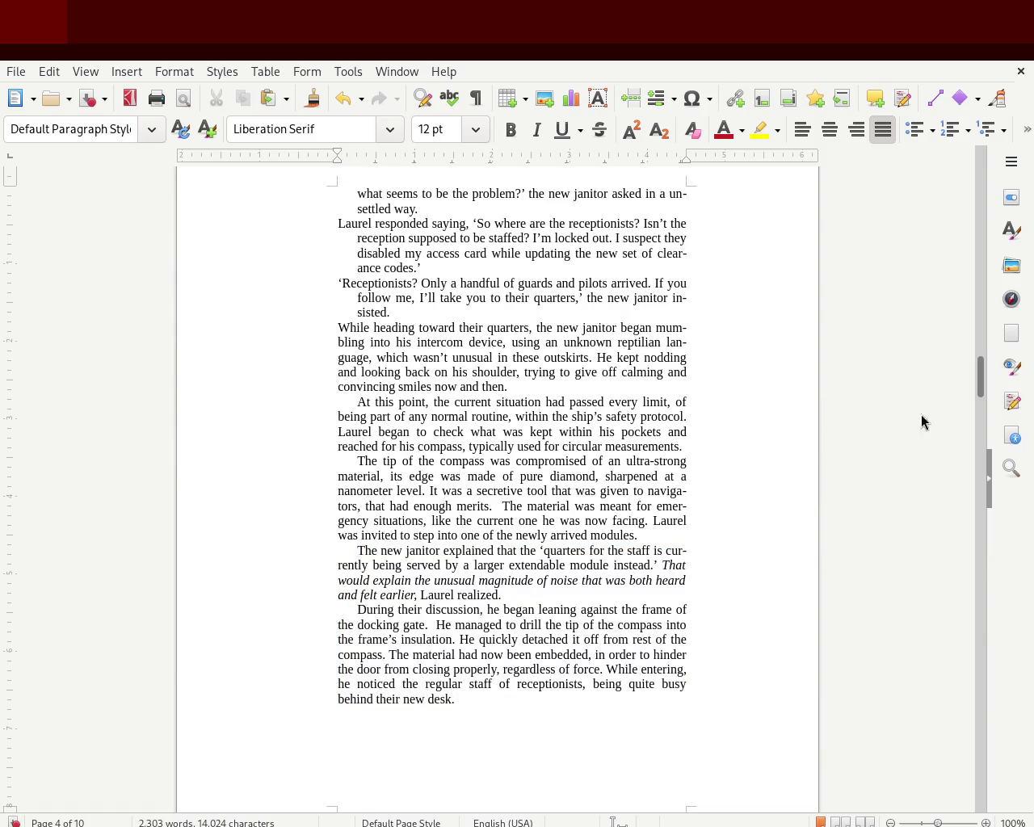
{"action": "left_click_drag", "start_coordinate": [981, 390], "coordinate": [959, 324]}
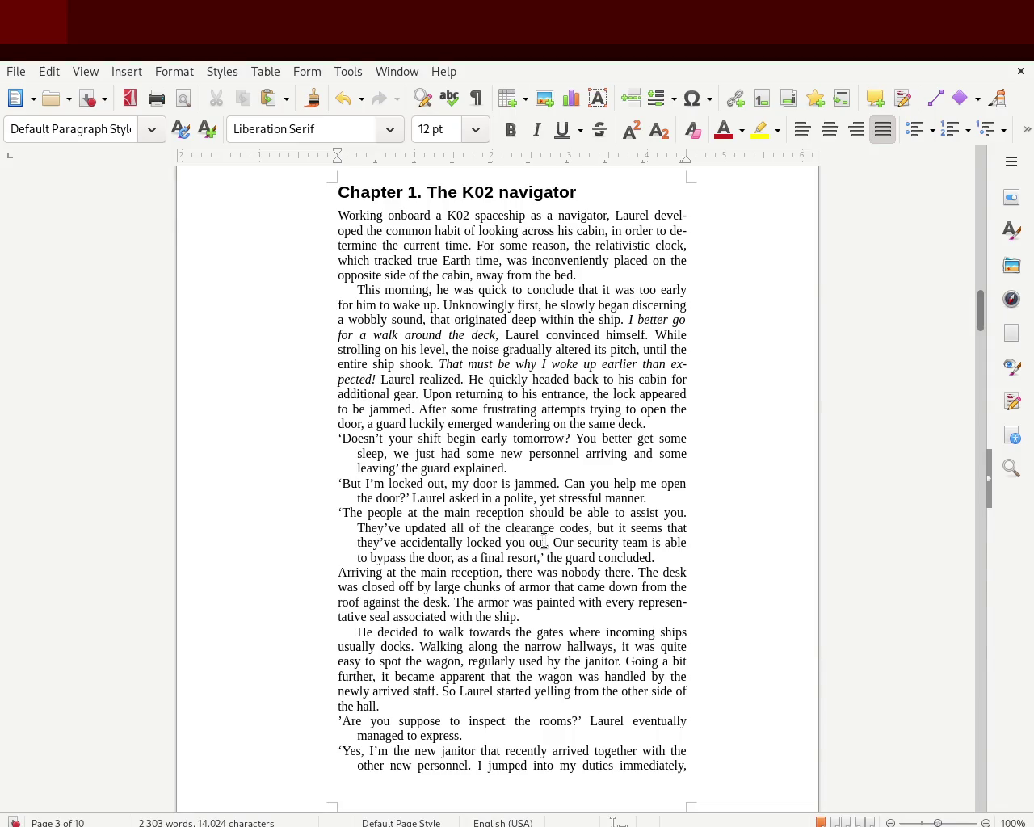
Step: Deselect the Chapter 1 dialogue paragraphs and save the manuscript
{"action": "mouse_move", "coordinate": [655, 558]}
{"action": "left_mouse_down"}
{"action": "mouse_move", "coordinate": [383, 467]}
{"action": "mouse_move", "coordinate": [321, 435]}
{"action": "left_mouse_up"}
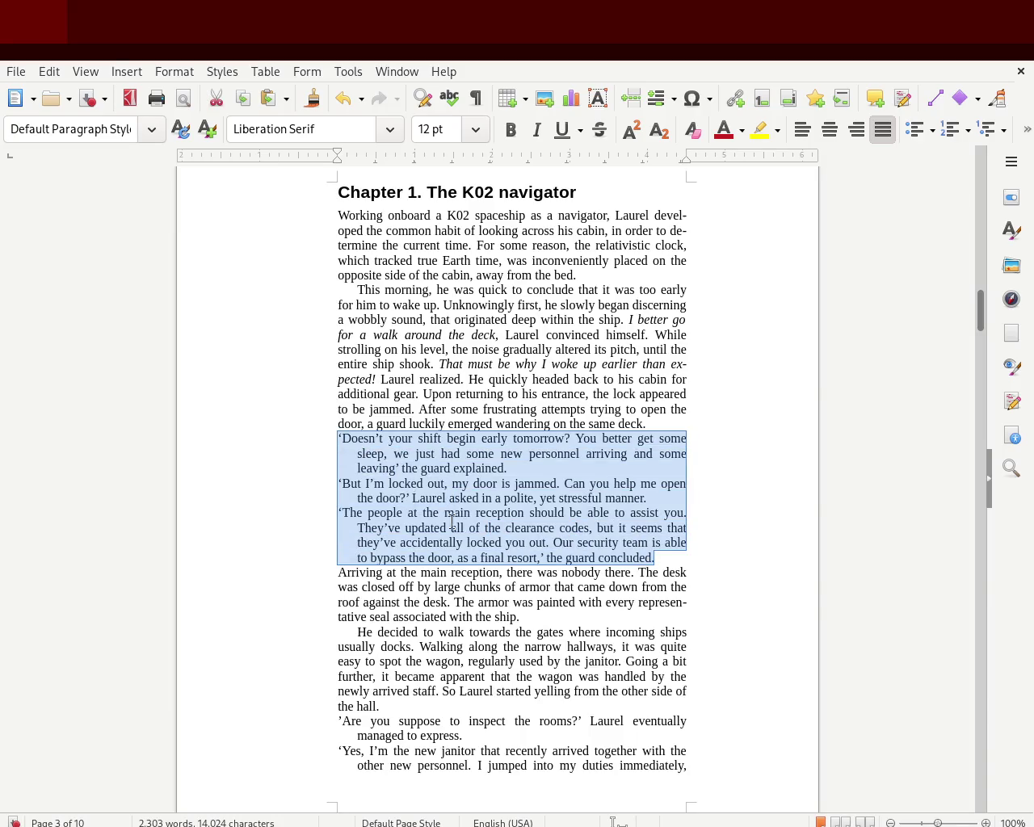
{"action": "left_click", "coordinate": [491, 515]}
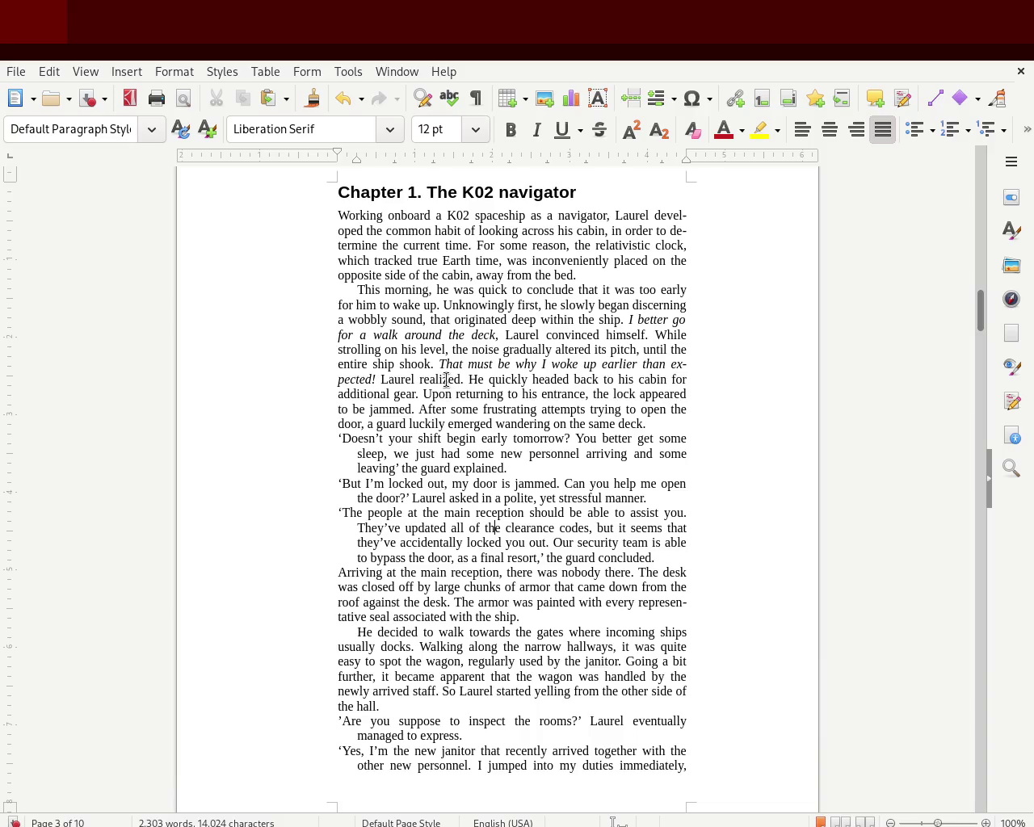
{"action": "key", "text": "ctrl+s"}
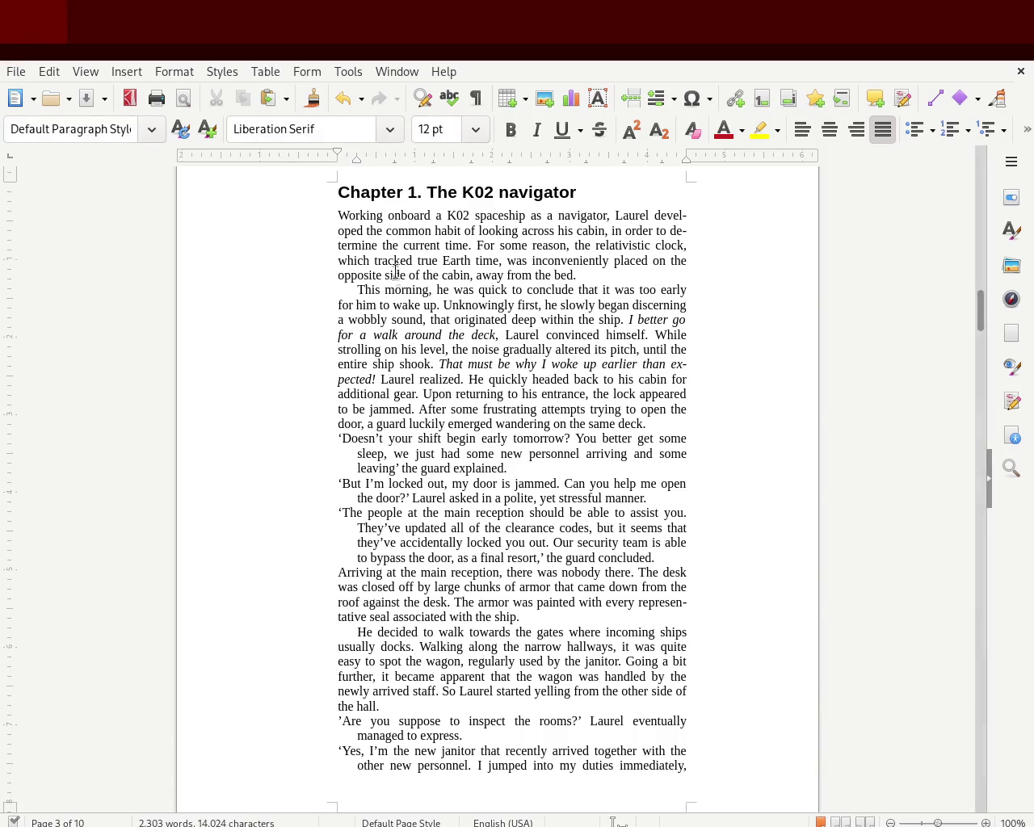
Step: Scroll down to Chapter 2, 'Inside the module', on page 5
{"action": "left_click_drag", "start_coordinate": [981, 300], "coordinate": [981, 305]}
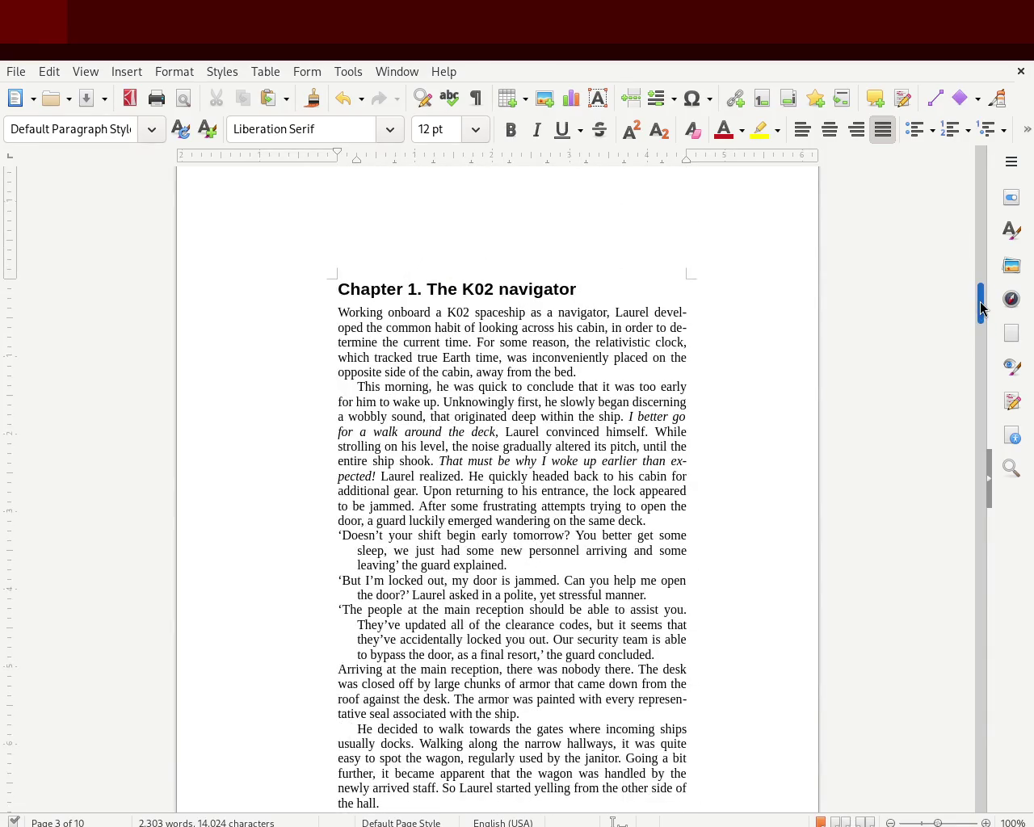
{"action": "scroll", "coordinate": [980, 304], "scroll_direction": "down", "scroll_amount": 2}
{"action": "scroll", "coordinate": [978, 308], "scroll_direction": "down", "scroll_amount": 1}
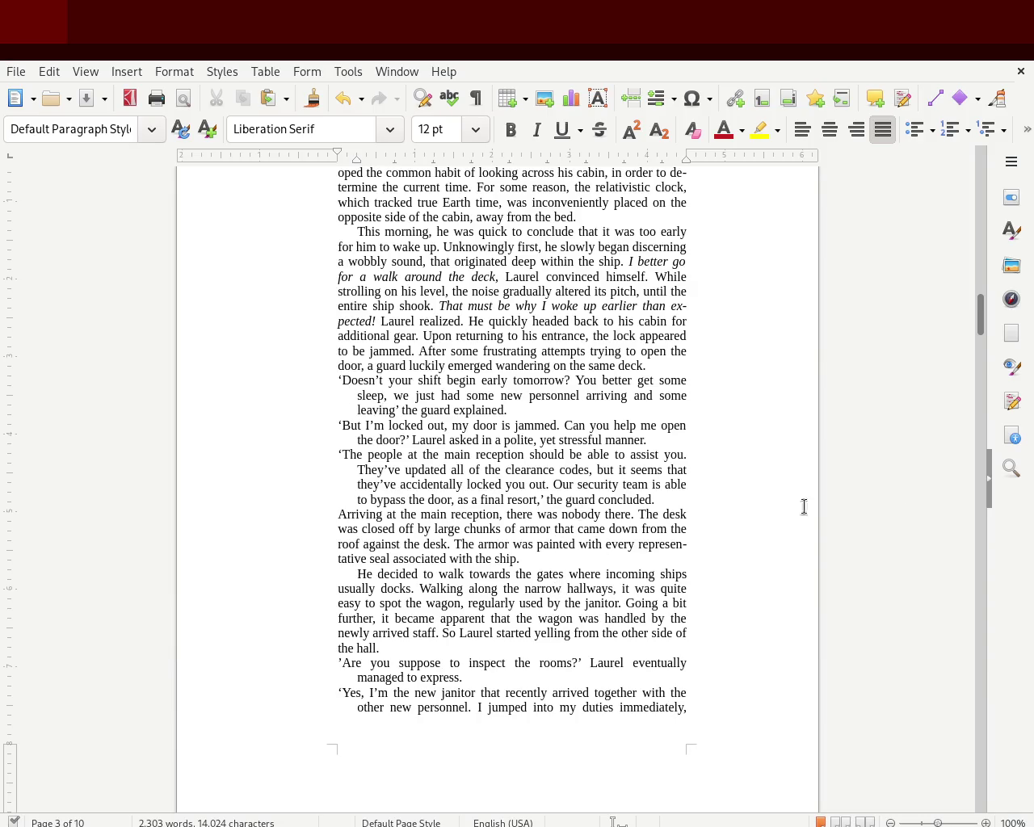
{"action": "mouse_move", "coordinate": [981, 323]}
{"action": "left_mouse_down"}
{"action": "mouse_move", "coordinate": [972, 173]}
{"action": "mouse_move", "coordinate": [967, 327]}
{"action": "left_mouse_up"}
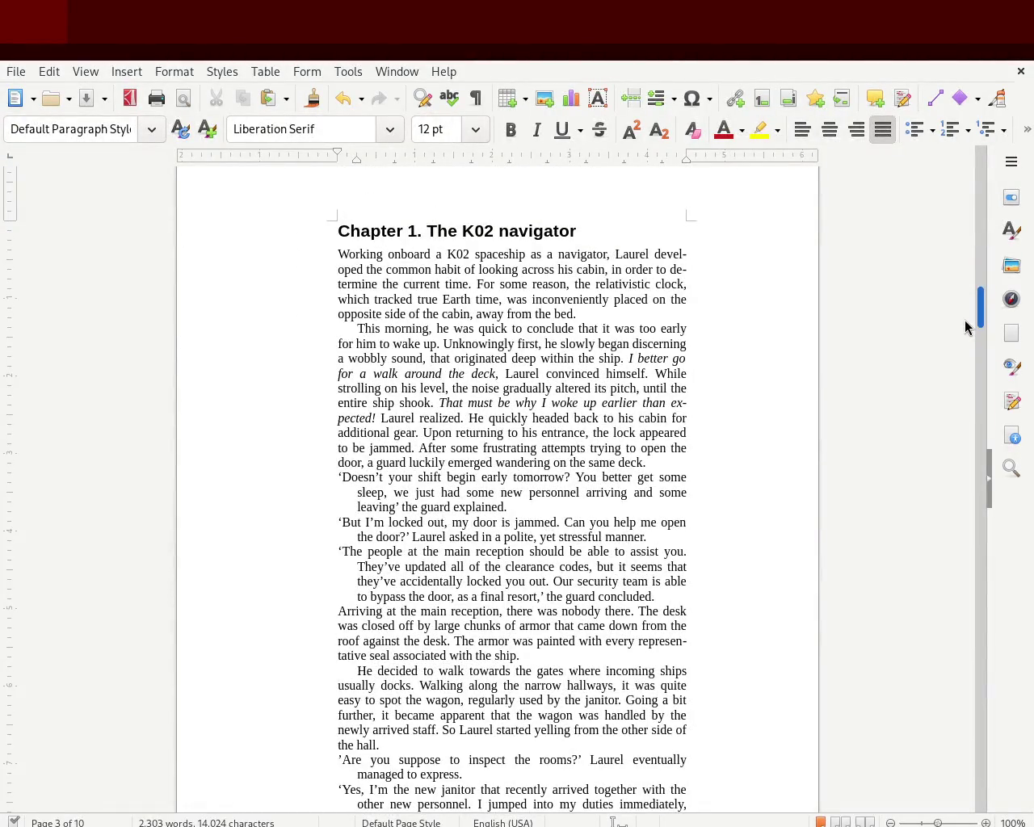
{"action": "left_click_drag", "start_coordinate": [965, 326], "coordinate": [954, 450]}
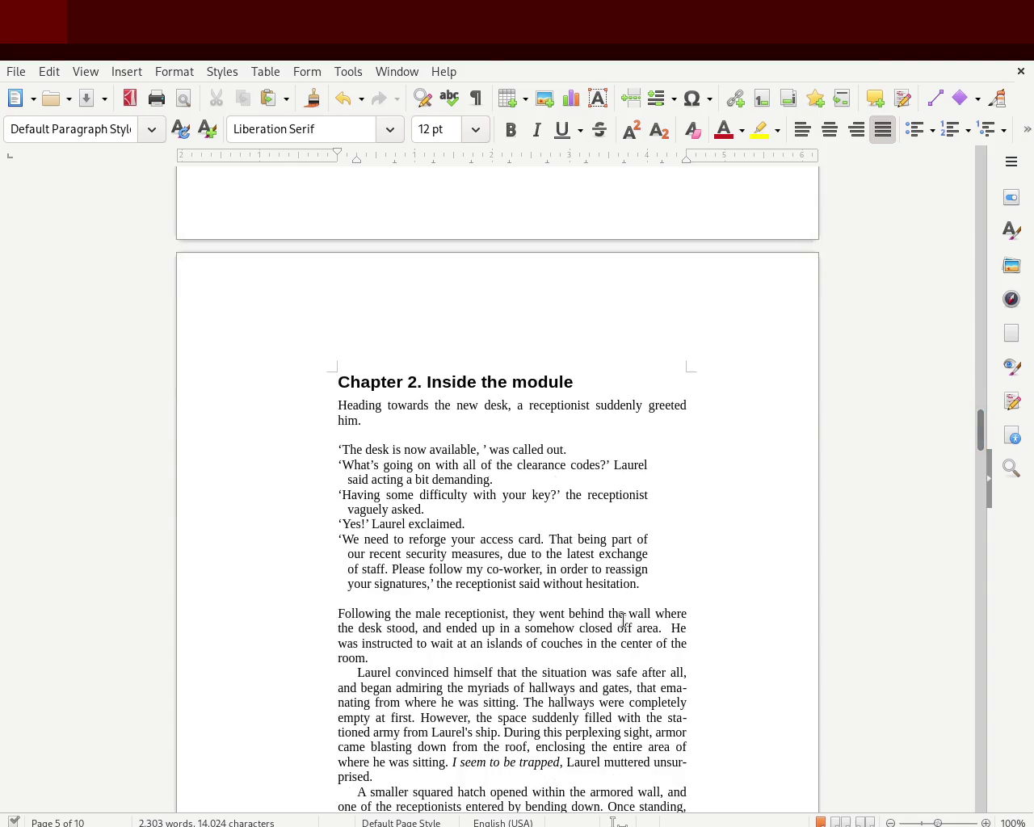
Step: Adjust the Chapter 2 dialogue indents, delete the blank lines around it, and save
{"action": "left_click_drag", "start_coordinate": [643, 583], "coordinate": [295, 450]}
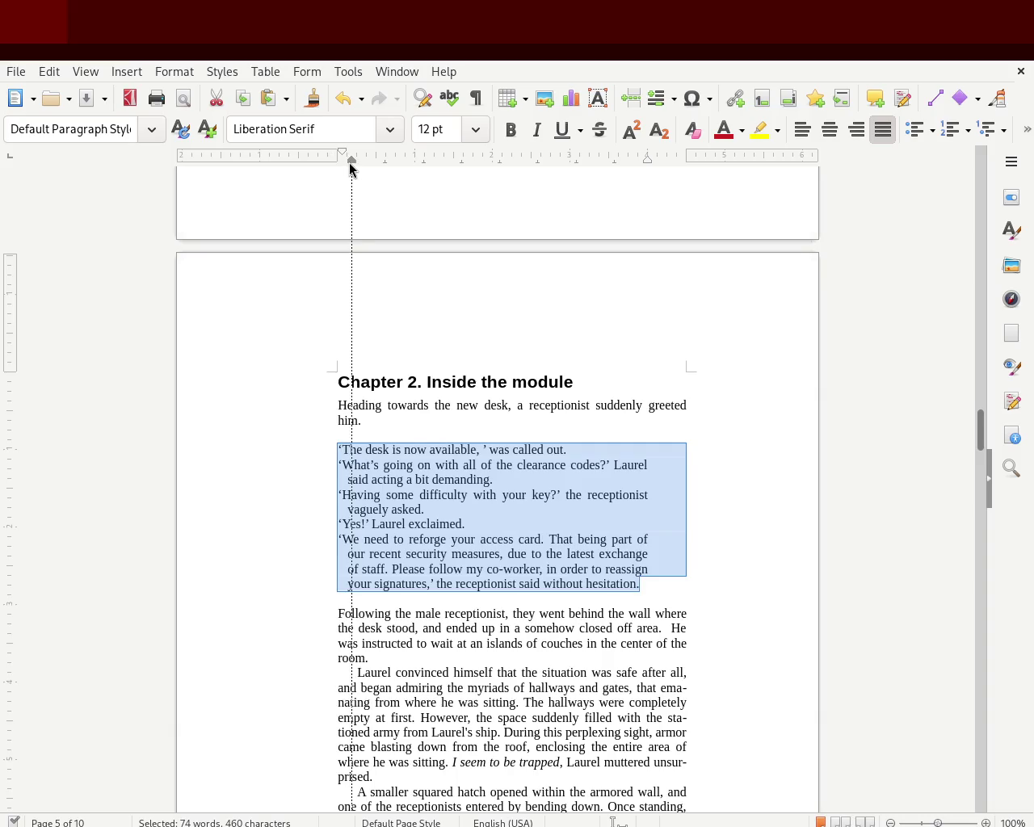
{"action": "left_click_drag", "start_coordinate": [352, 163], "coordinate": [338, 157]}
{"action": "left_click", "coordinate": [358, 434]}
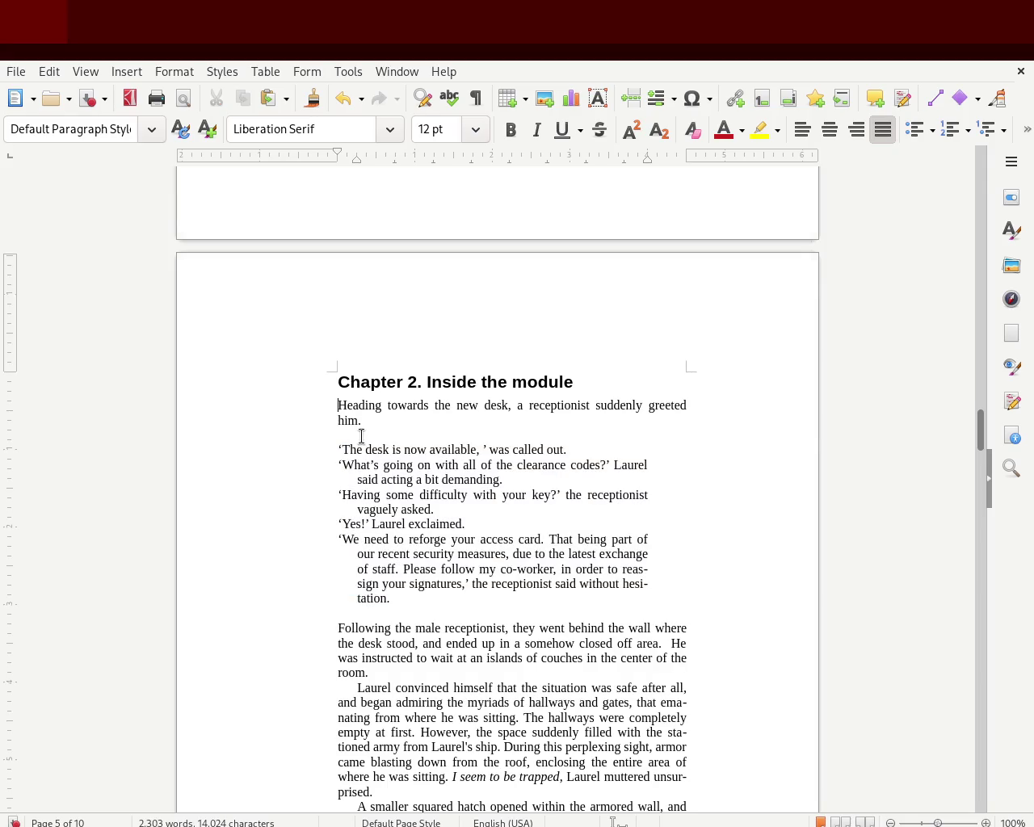
{"action": "key", "text": "Delete"}
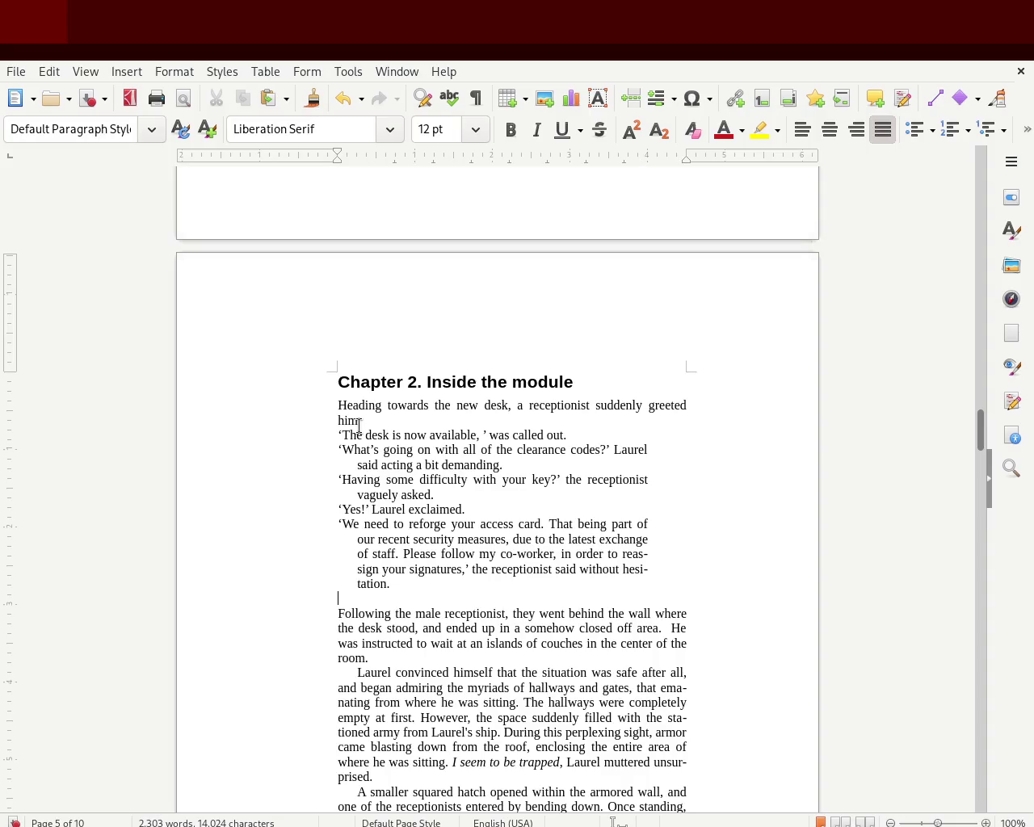
{"action": "key", "text": "Delete"}
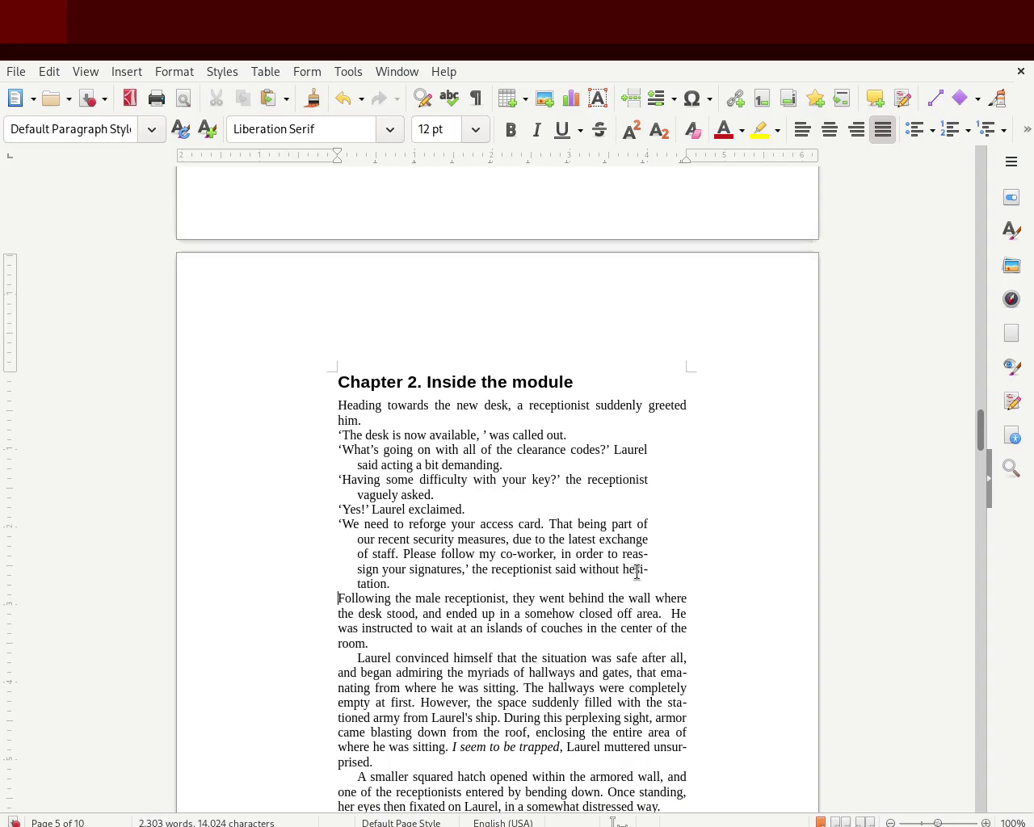
{"action": "key", "text": "ctrl+s"}
Step: Join the first dialogue line onto the opening sentence, restore the break, and save
{"action": "left_click", "coordinate": [414, 421]}
{"action": "key", "text": "Delete"}
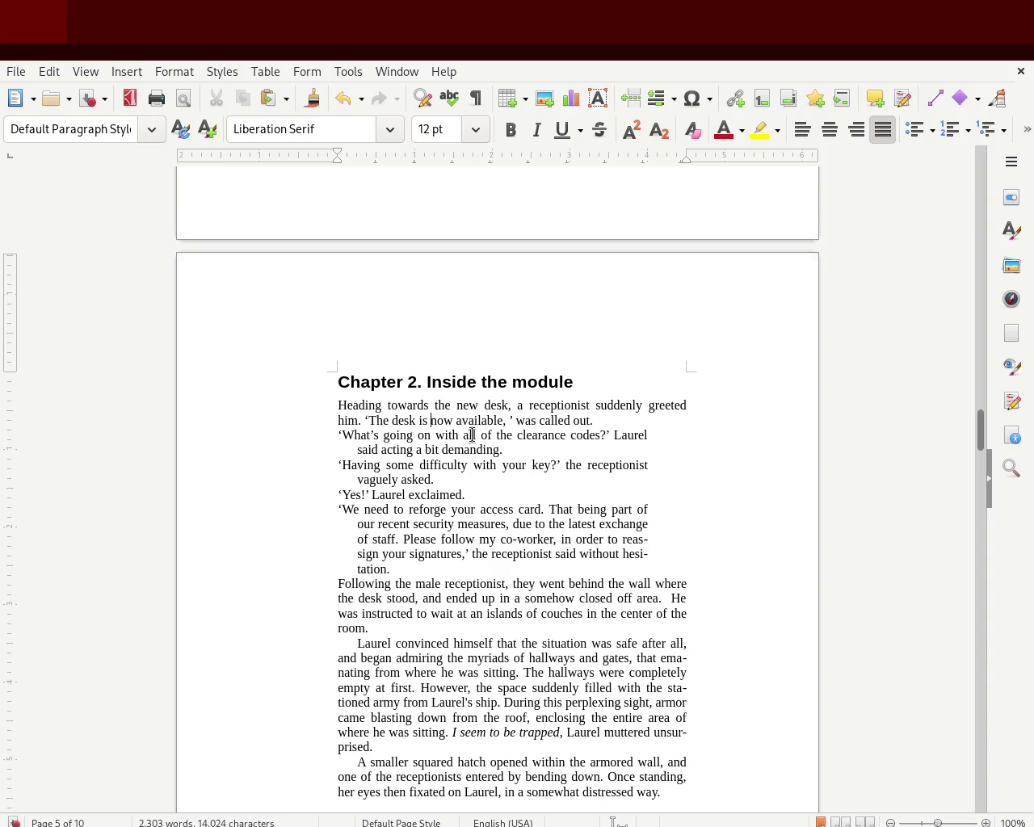
{"action": "key", "text": "Return"}
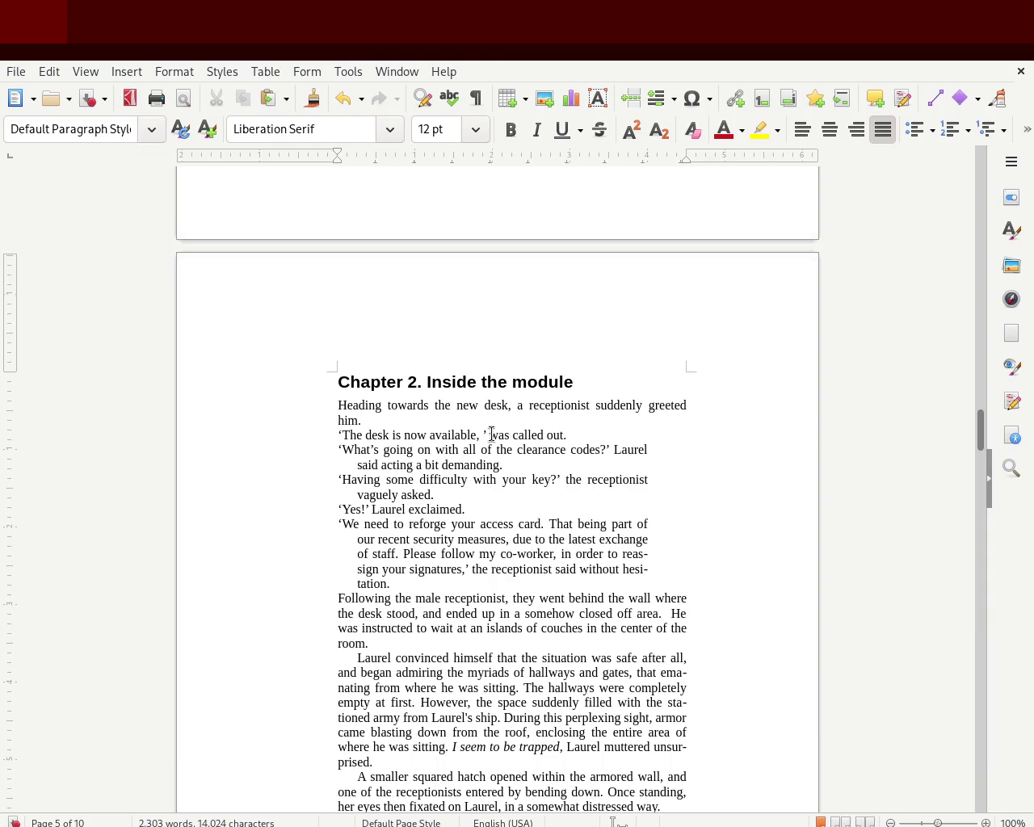
{"action": "key", "text": "ctrl+s"}
Step: Insert 'carrying different contridicting emotioans' after 'desk' in the Chapter 2 opening sentence
{"action": "left_click", "coordinate": [507, 405]}
{"action": "type", "text": "having"}
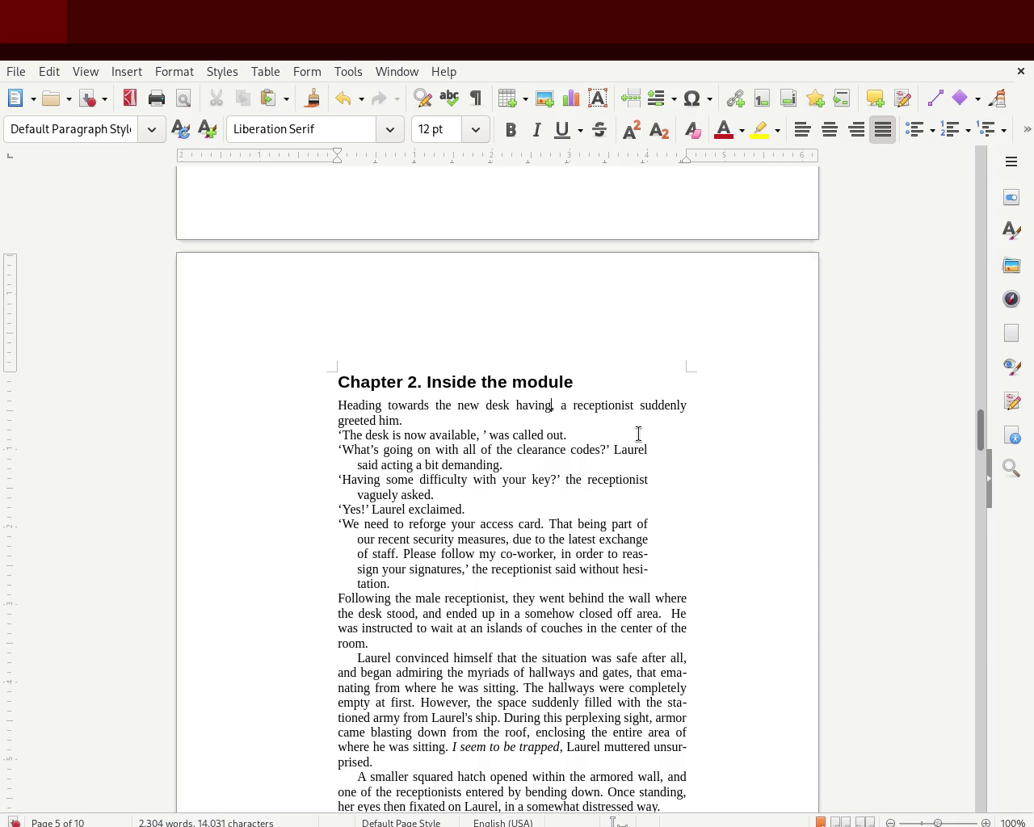
{"action": "key", "text": "BackSpace"}
{"action": "key", "text": "BackSpace"}
{"action": "key", "text": "BackSpace"}
{"action": "key", "text": "BackSpace"}
{"action": "key", "text": "BackSpace"}
{"action": "key", "text": "BackSpace"}
{"action": "type", "text": "bei"}
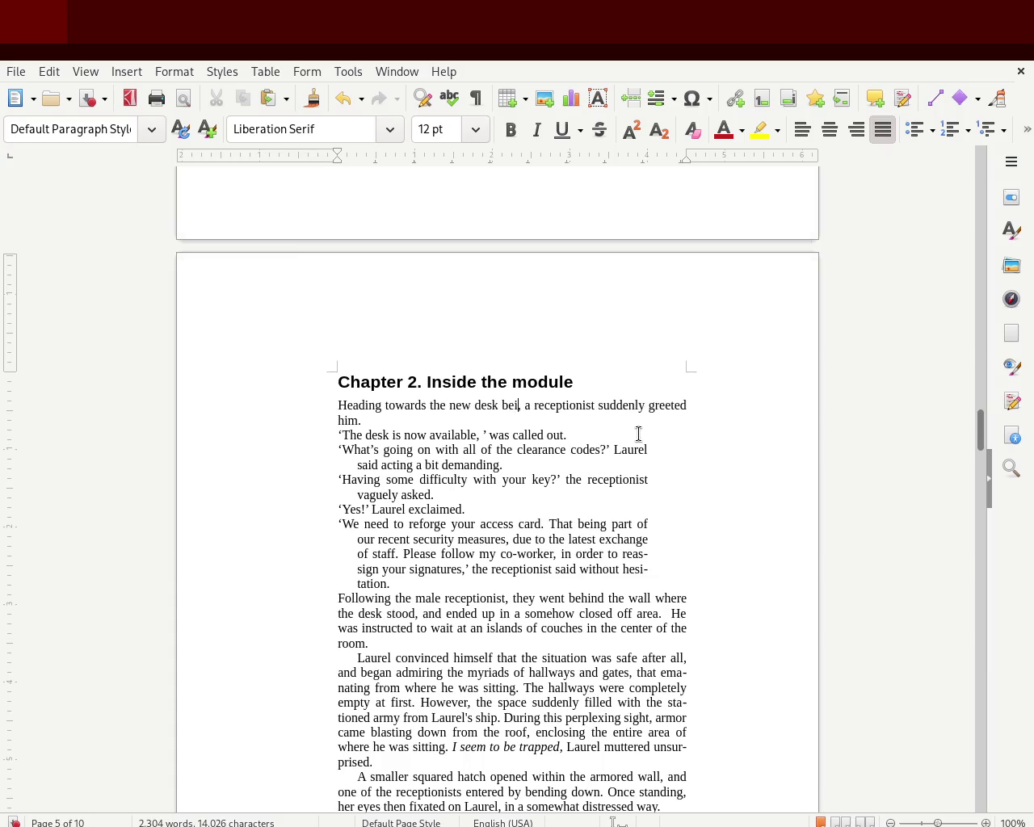
{"action": "type", "text": "ng stuffe"}
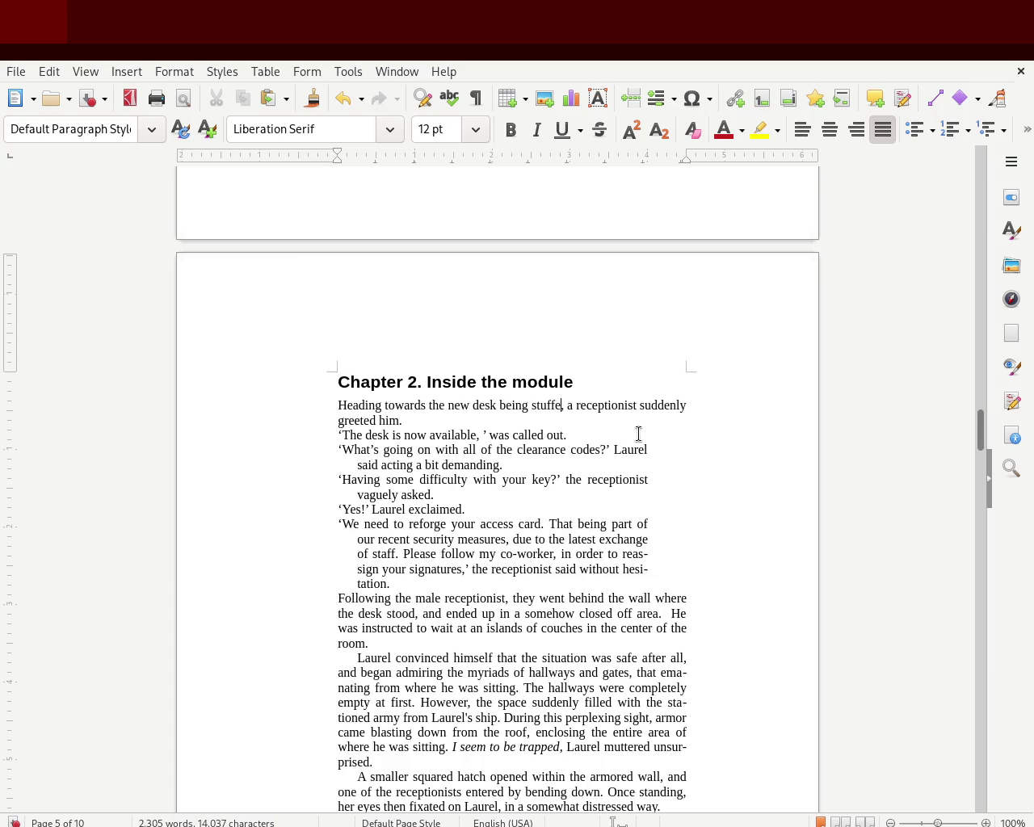
{"action": "key", "text": "BackSpace"}
{"action": "key", "text": "BackSpace"}
{"action": "key", "text": "BackSpace"}
{"action": "key", "text": "BackSpace"}
{"action": "key", "text": "BackSpace"}
{"action": "key", "text": "BackSpace"}
{"action": "key", "text": "BackSpace"}
{"action": "key", "text": "BackSpace"}
{"action": "type", "text": "carrying different"}
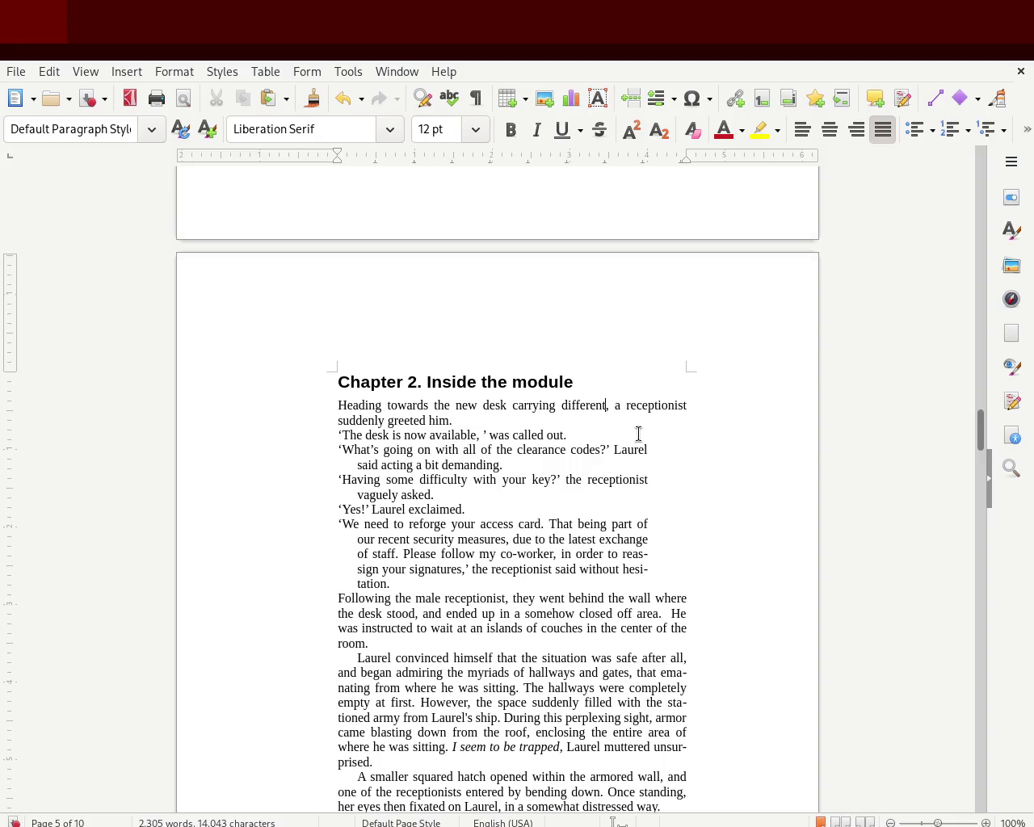
{"action": "type", "text": " contridicting emotioans"}
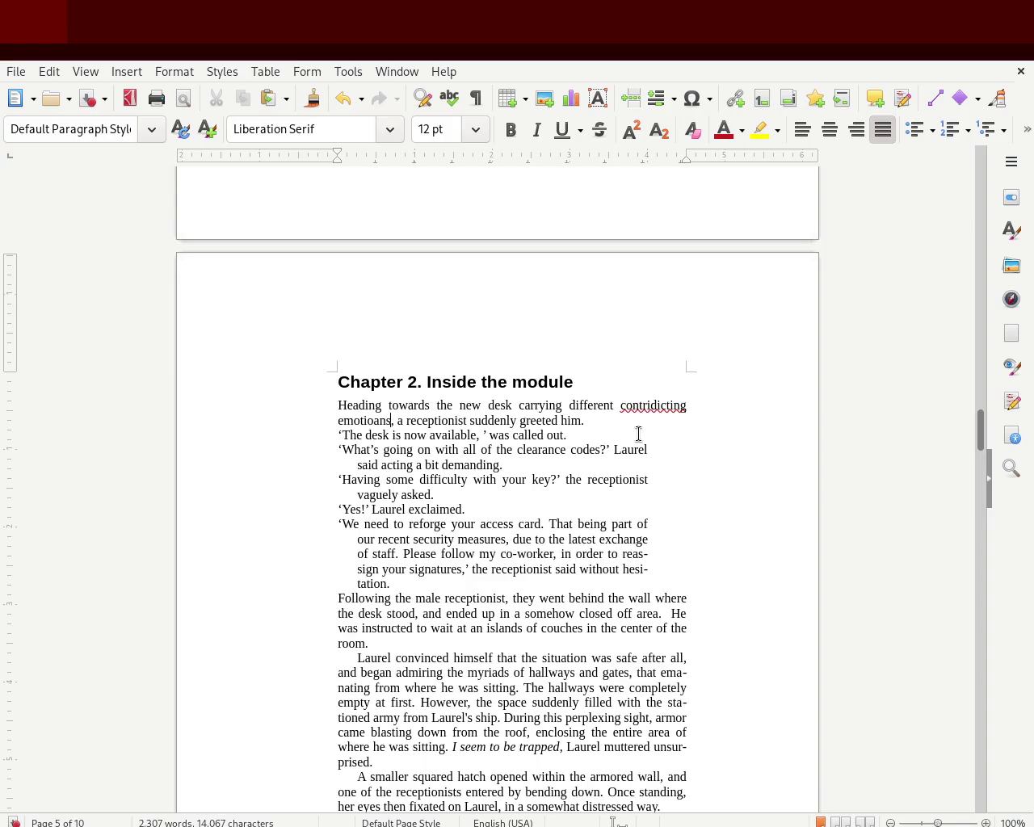
Step: Correct the phrase to 'desk, carrying a load of contradicting emotions' and save
{"action": "double_click", "coordinate": [654, 406]}
{"action": "type", "text": "contradicting"}
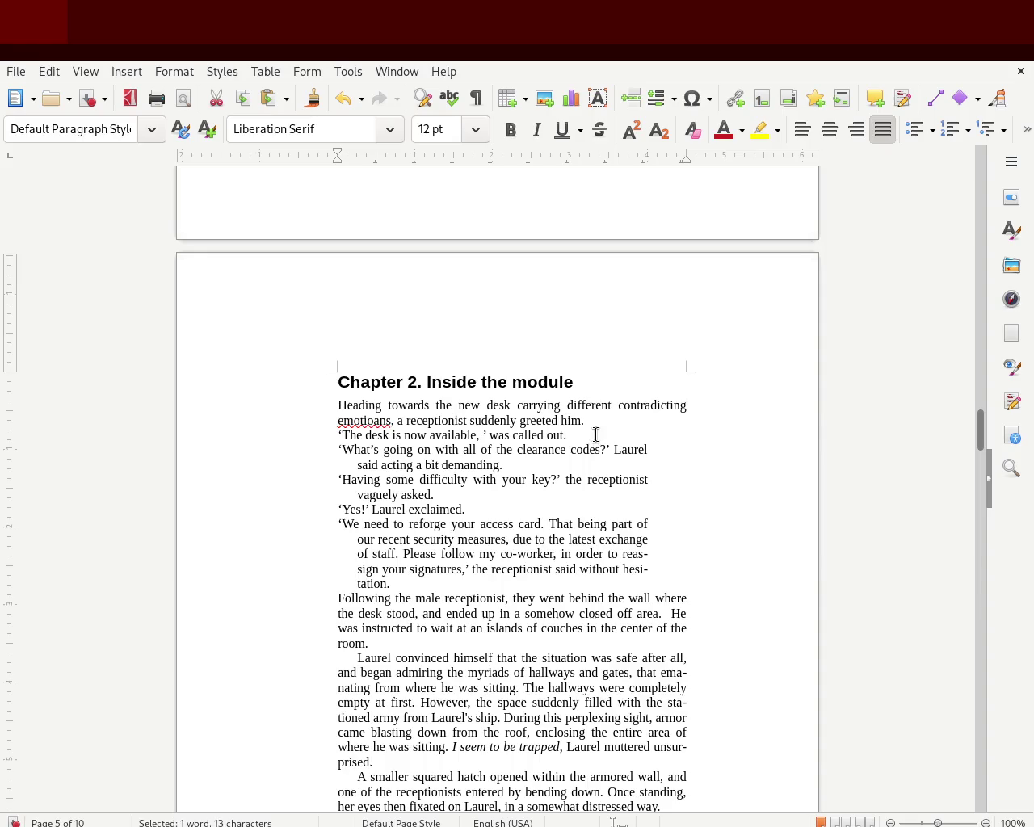
{"action": "left_click", "coordinate": [514, 406]}
{"action": "type", "text": ","}
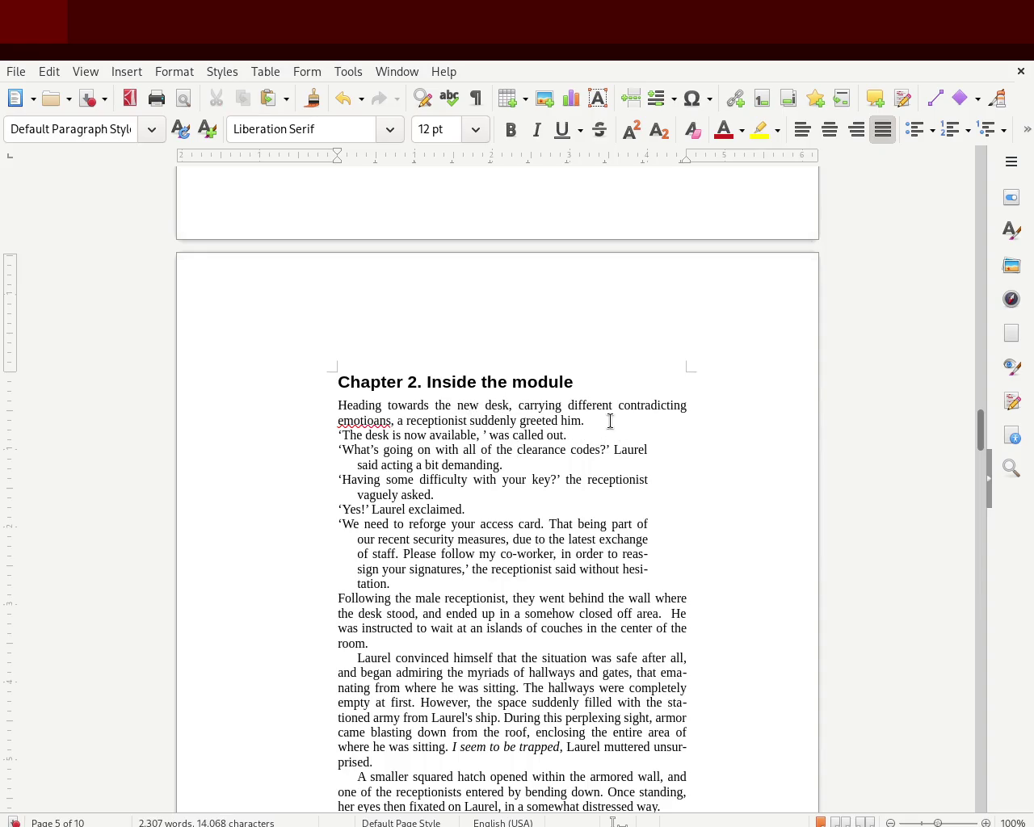
{"action": "double_click", "coordinate": [590, 406]}
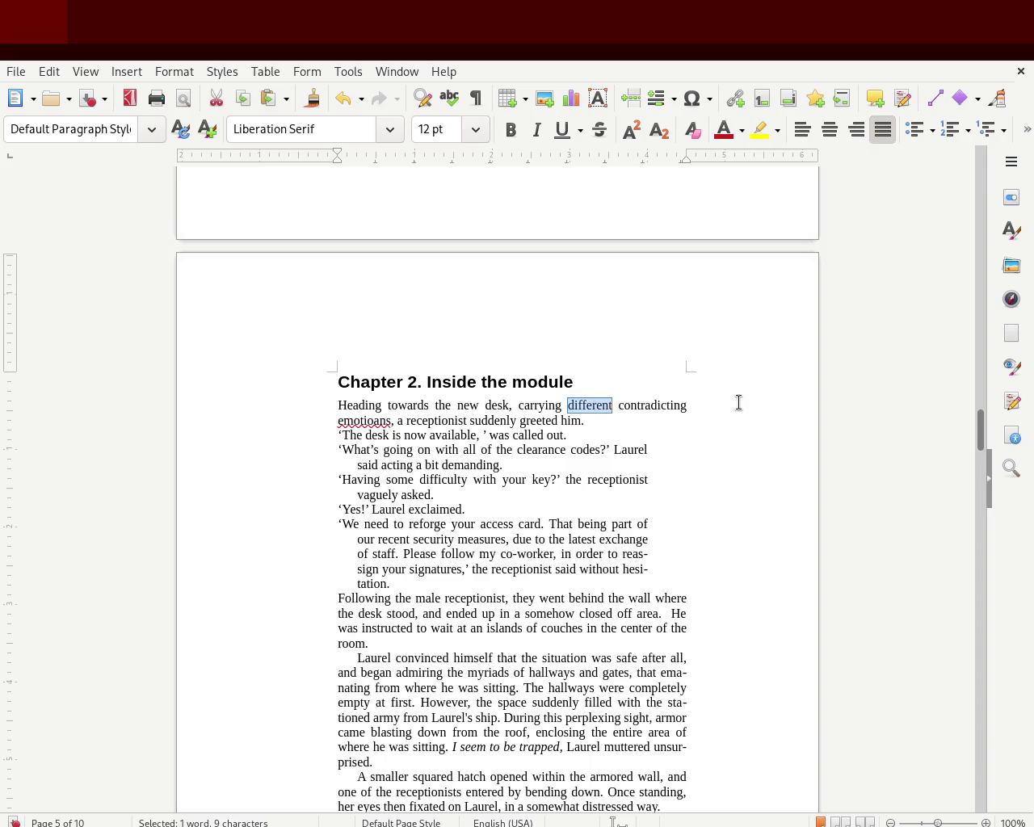
{"action": "type", "text": "a load"}
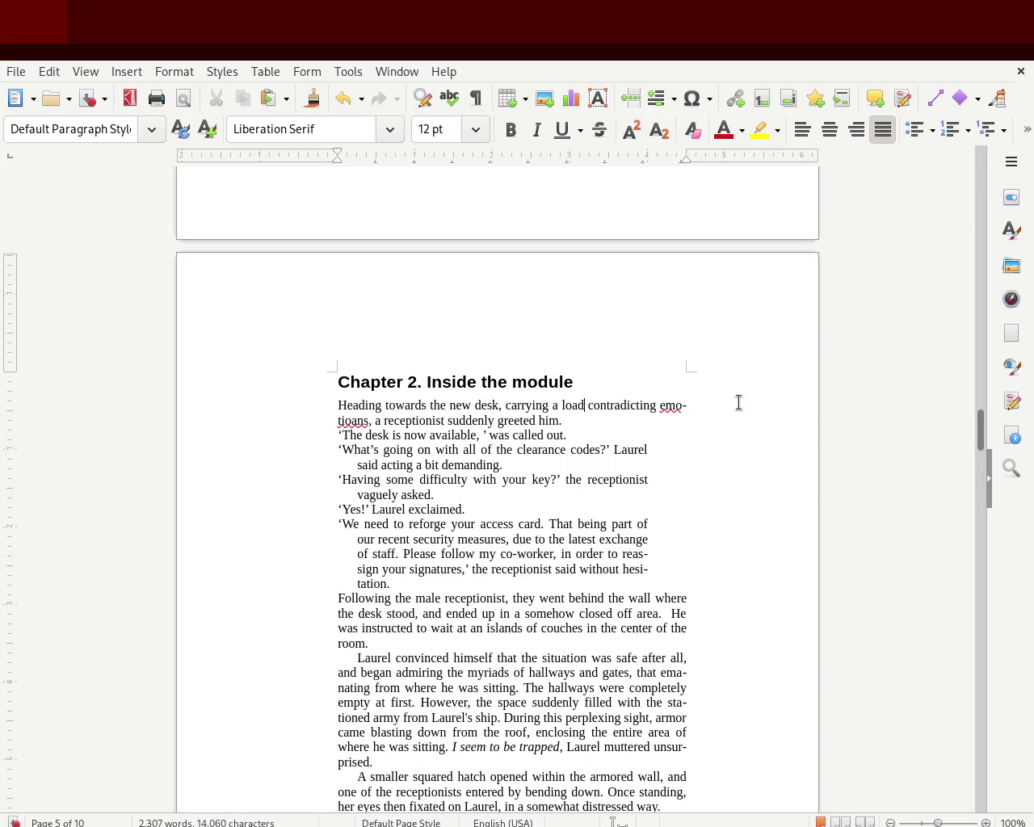
{"action": "type", "text": " of"}
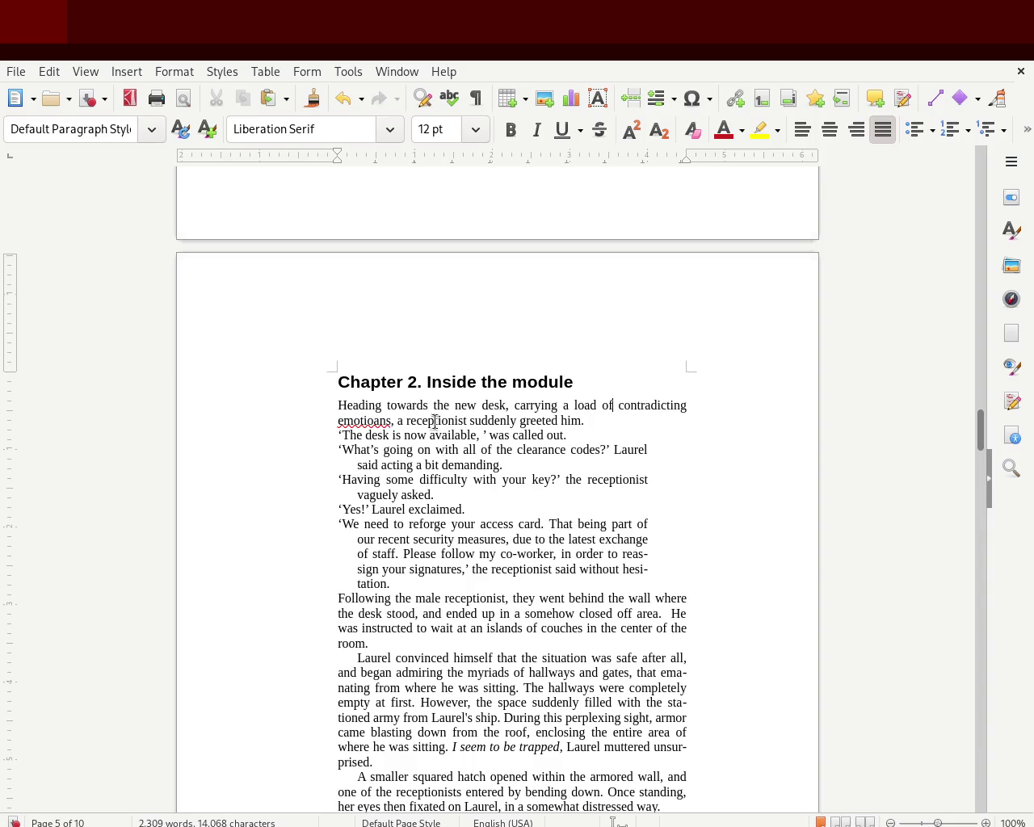
{"action": "double_click", "coordinate": [391, 420]}
{"action": "type", "text": "emotions"}
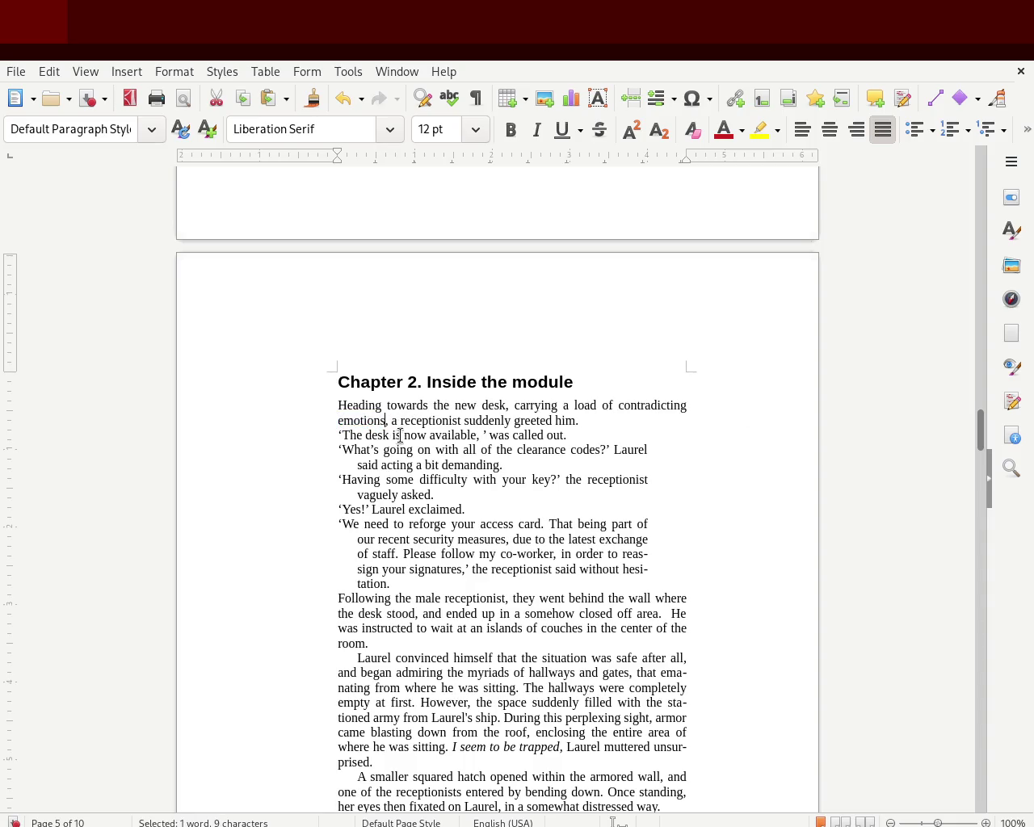
{"action": "key", "text": "ctrl+s"}
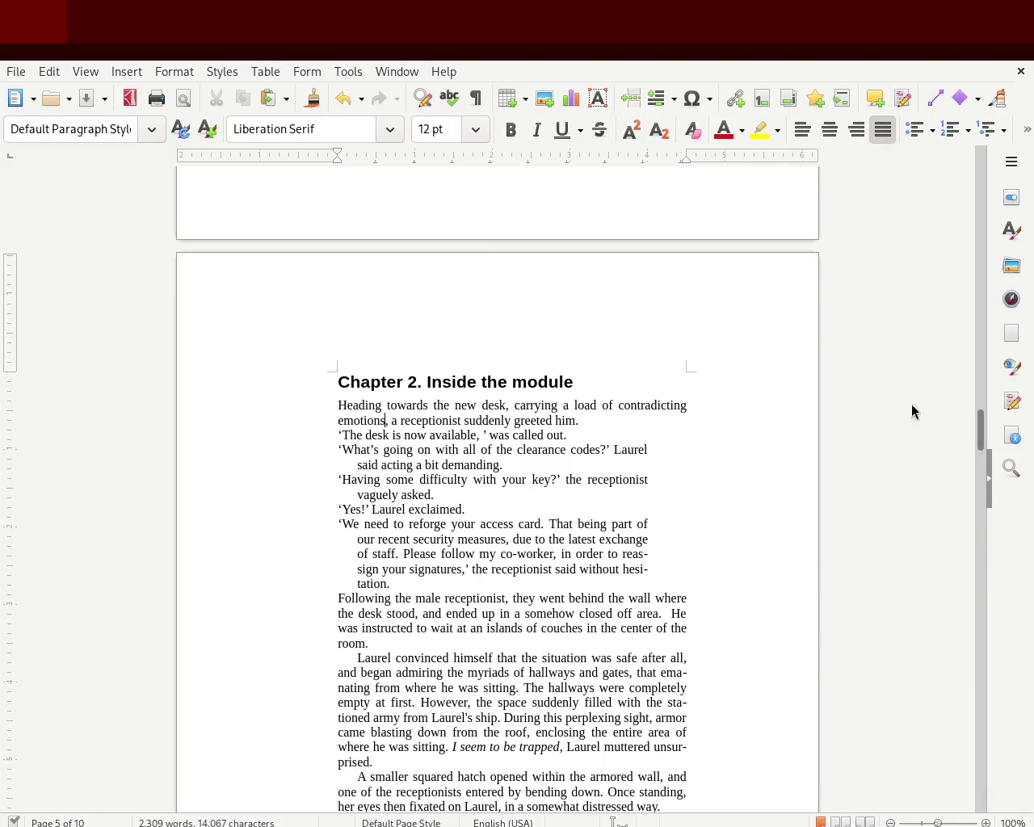
{"action": "mouse_move", "coordinate": [979, 434]}
{"action": "left_mouse_down"}
{"action": "mouse_move", "coordinate": [979, 465]}
{"action": "mouse_move", "coordinate": [980, 442]}
{"action": "left_mouse_up"}
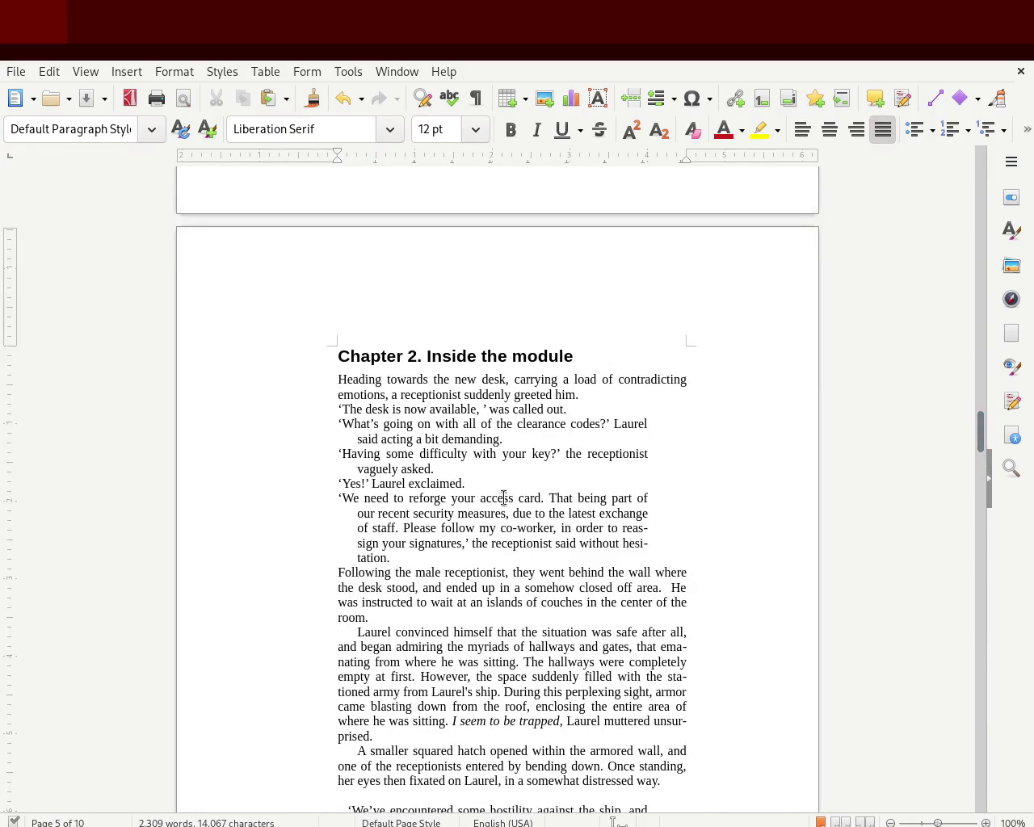
Step: Clear the Chapter 2 dialogue's direct formatting with Ctrl+M and give it a hanging indent
{"action": "left_click_drag", "start_coordinate": [404, 557], "coordinate": [320, 410]}
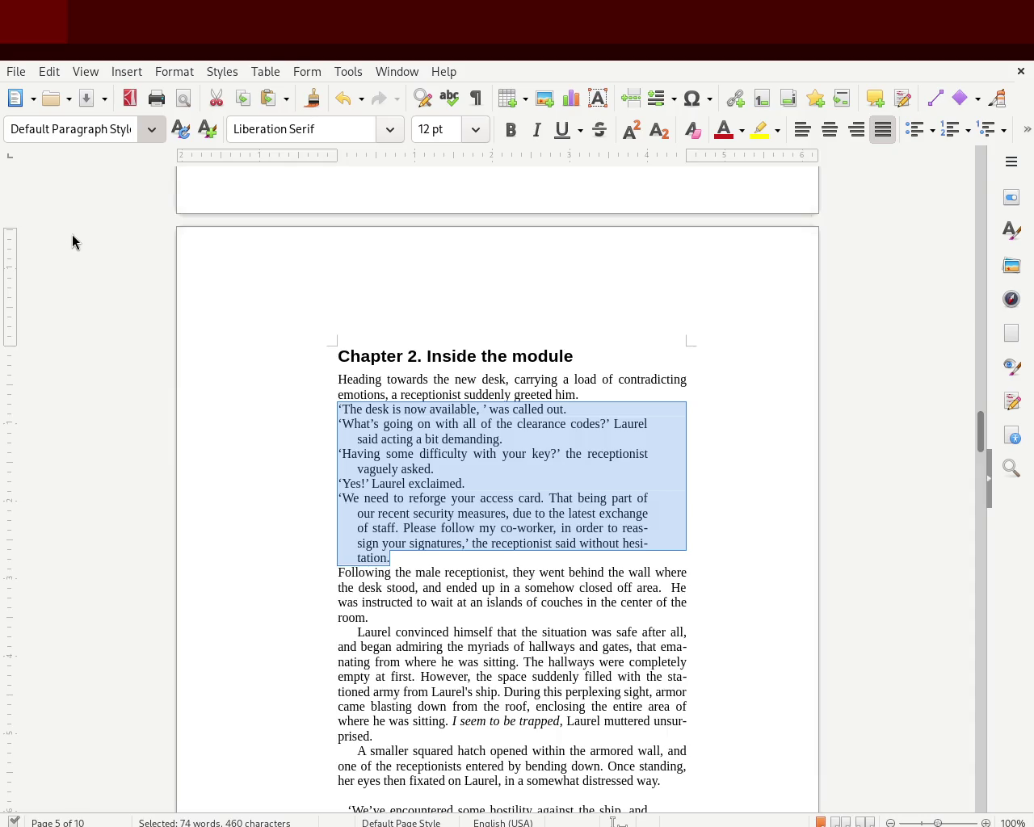
{"action": "key", "text": "ctrl+m"}
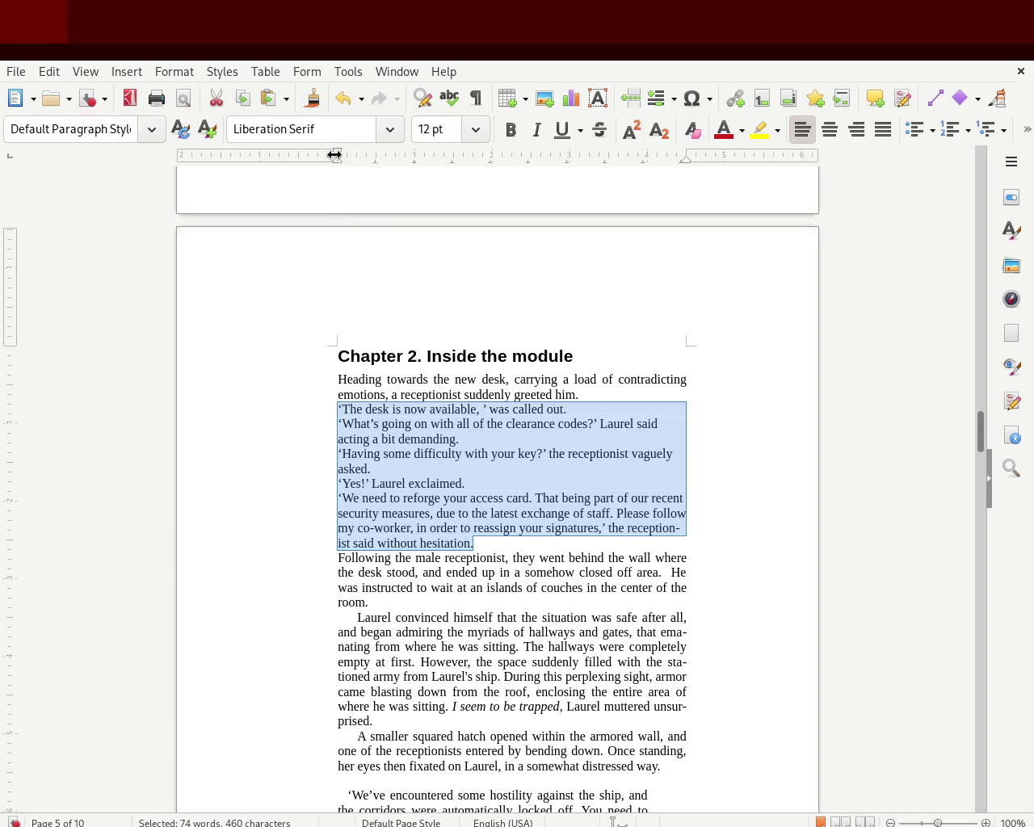
{"action": "mouse_move", "coordinate": [345, 160]}
{"action": "left_mouse_down"}
{"action": "mouse_move", "coordinate": [357, 159]}
{"action": "mouse_move", "coordinate": [338, 159]}
{"action": "left_mouse_up"}
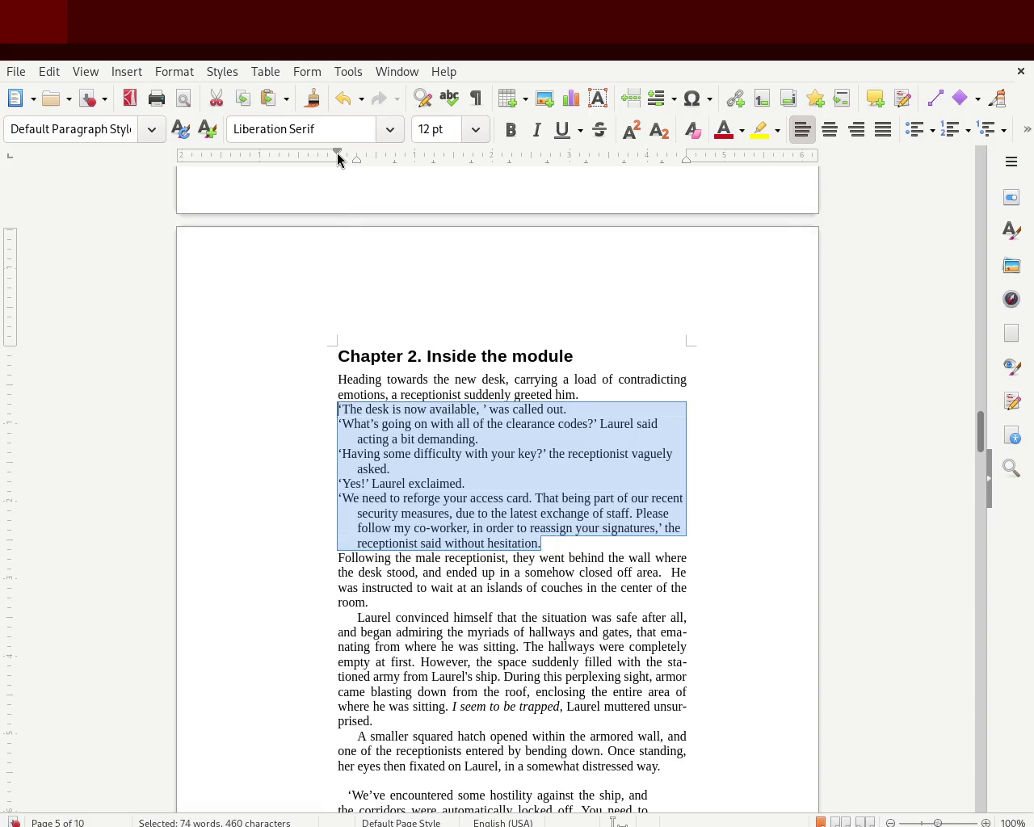
{"action": "left_click", "coordinate": [210, 275]}
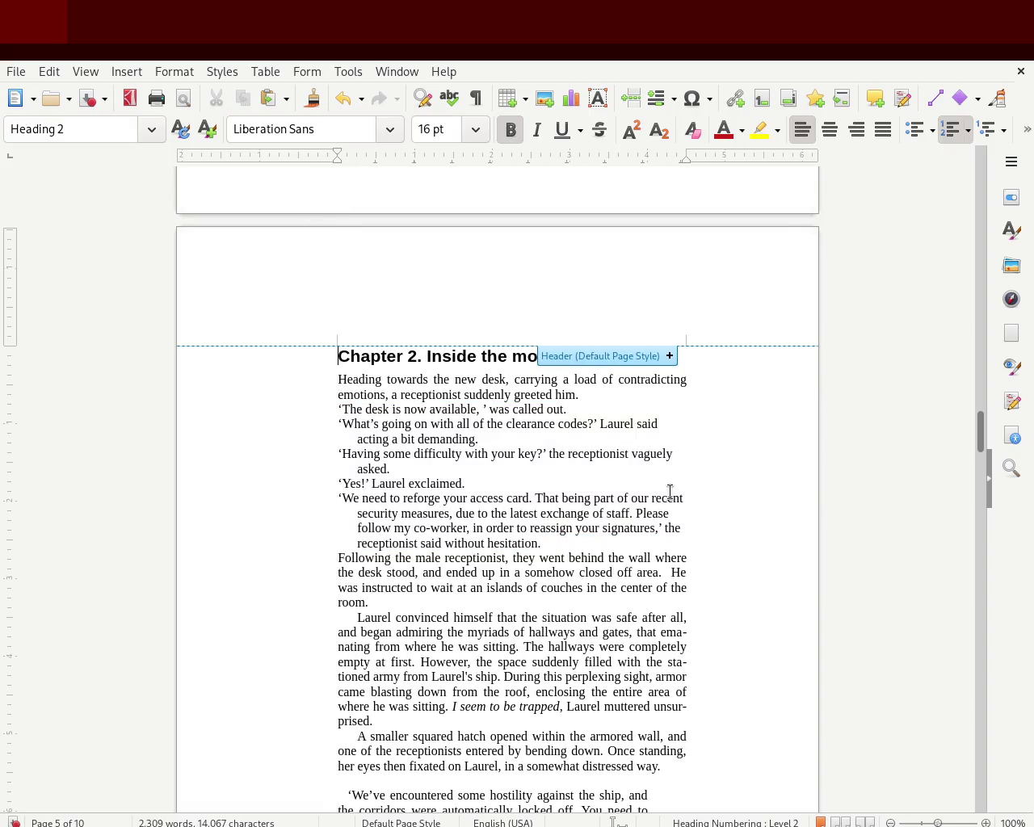
{"action": "left_click", "coordinate": [697, 616]}
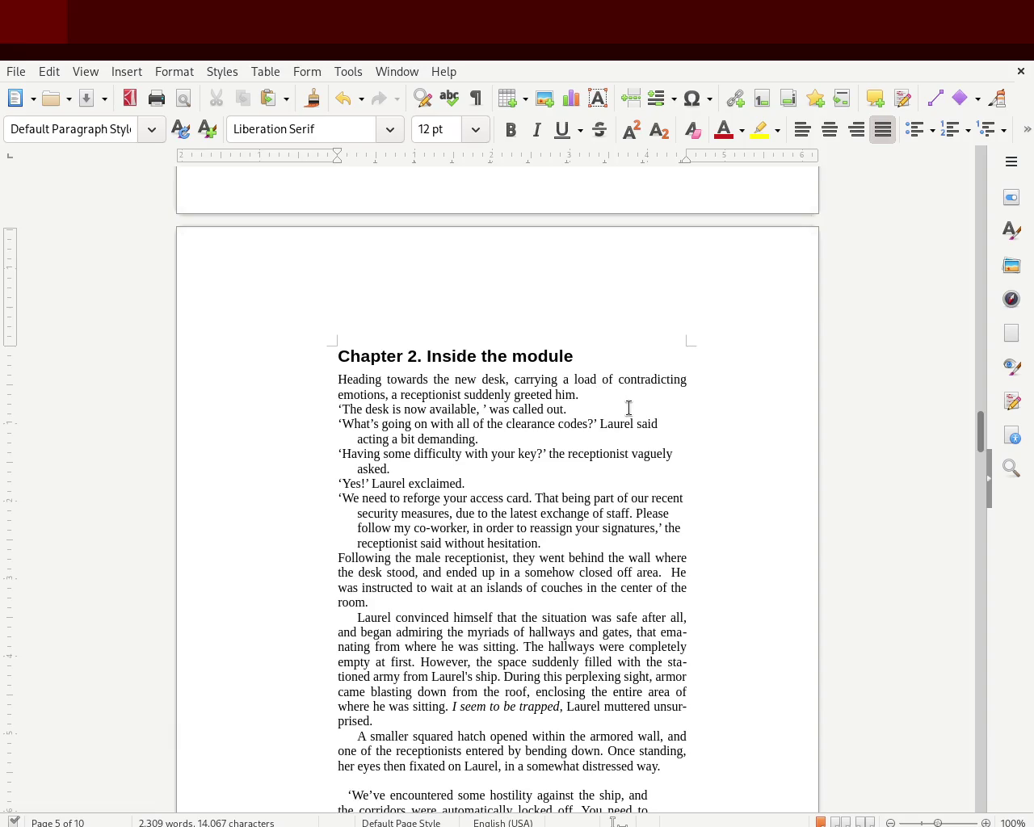
Step: Merge the greeting into one sentence: 'greeted him, saying' the quote, dropping 'called out'
{"action": "key", "text": "Delete"}
{"action": "type", "text": "Saying ‘The desk is"}
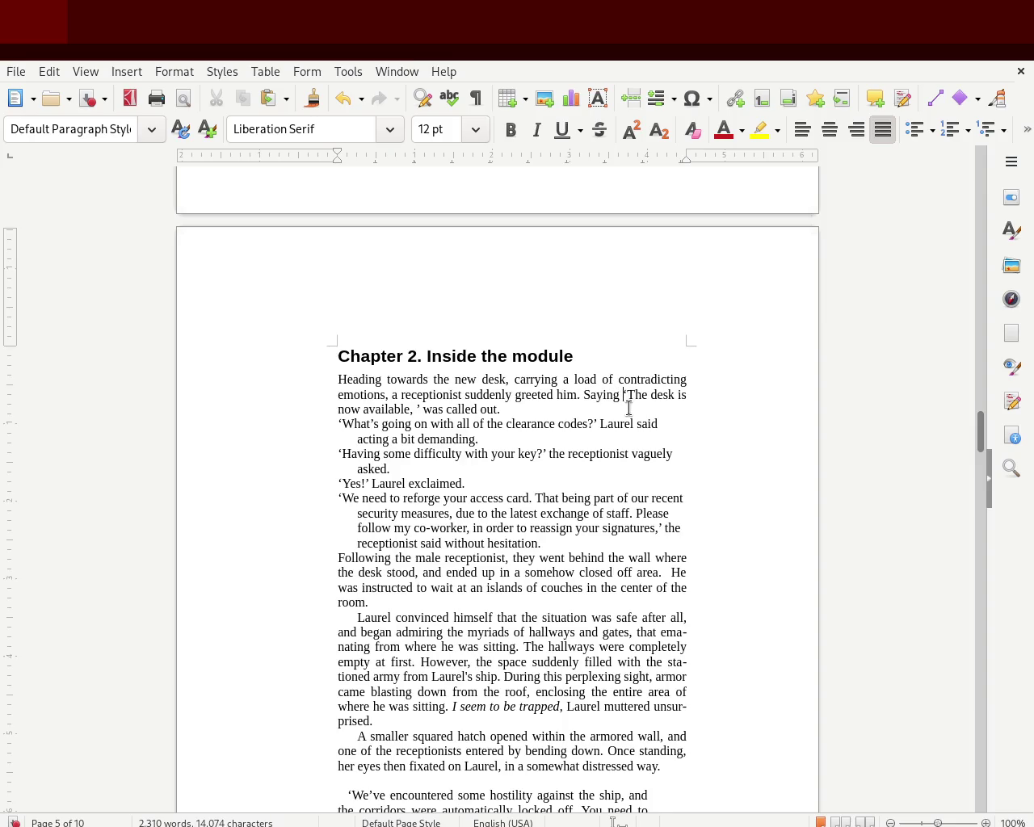
{"action": "key", "text": "BackSpace"}
{"action": "type", "text": ","}
{"action": "key", "text": "Delete"}
{"action": "type", "text": "s"}
{"action": "key", "text": "Right"}
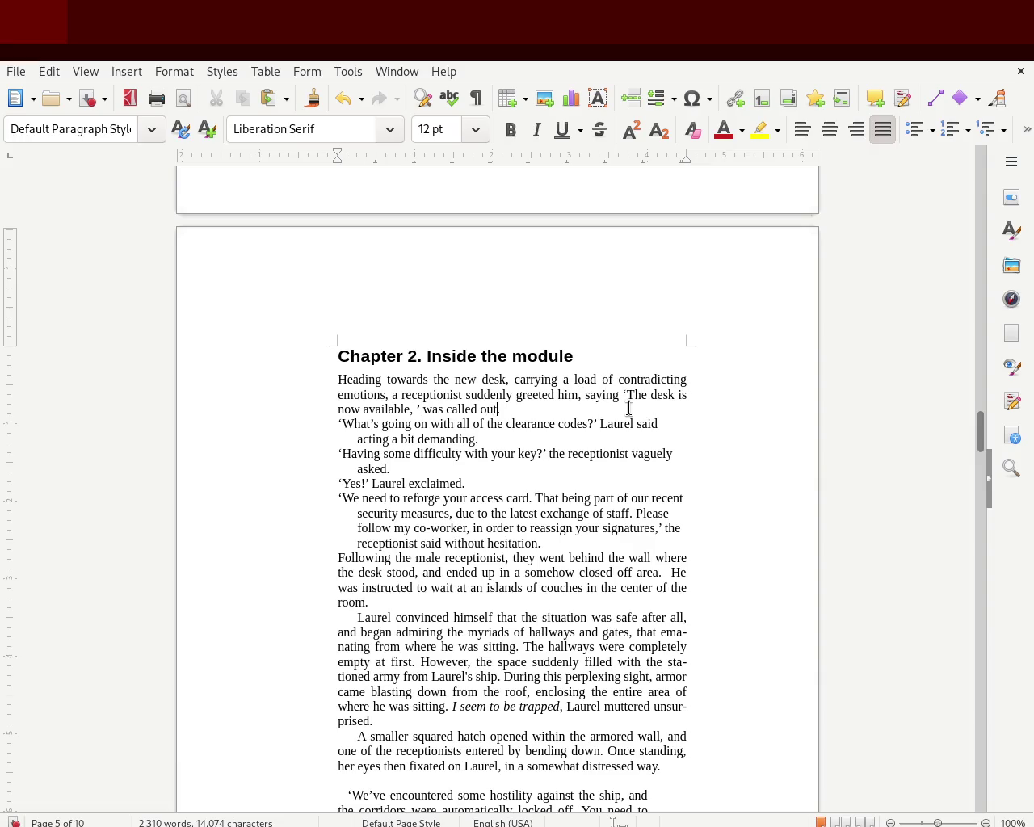
{"action": "key", "text": "ctrl+BackSpace"}
{"action": "key", "text": "ctrl+BackSpace"}
{"action": "key", "text": "BackSpace"}
{"action": "key", "text": "BackSpace"}
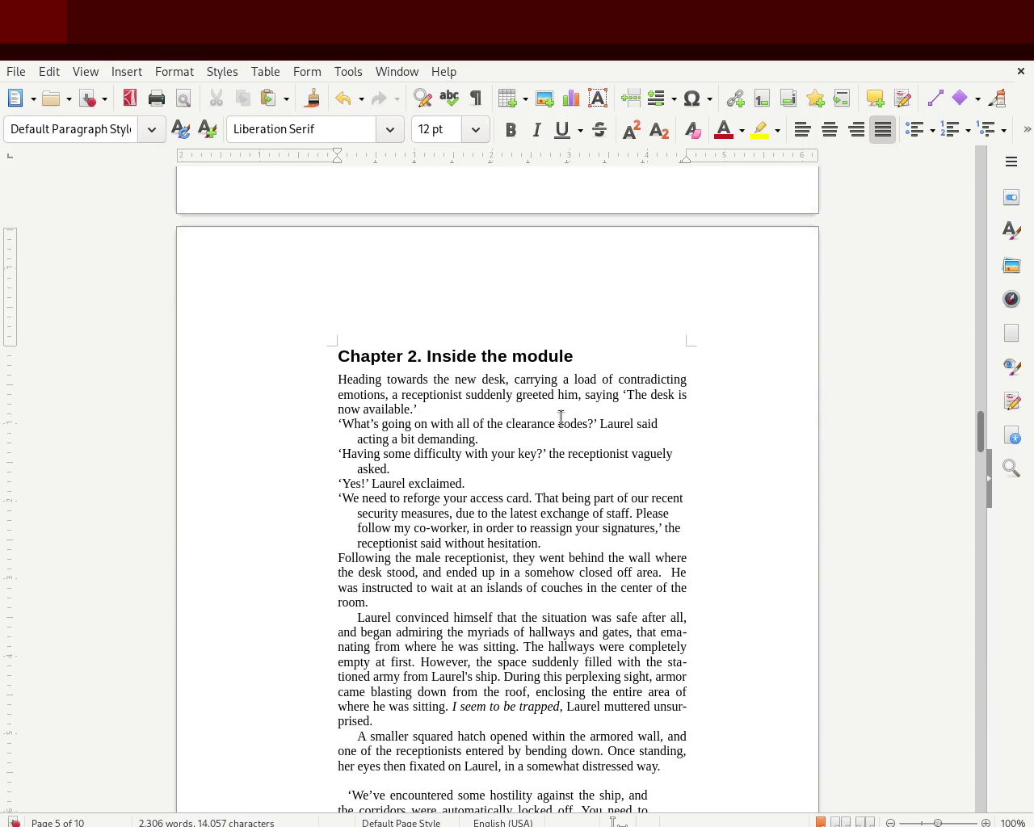
Step: Reword 'a load of contradicting emotions' to 'the load' and 'the contradicting situation'
{"action": "left_click", "coordinate": [563, 380]}
{"action": "type", "text": "the"}
{"action": "key", "text": "Delete"}
{"action": "type", "text": "the"}
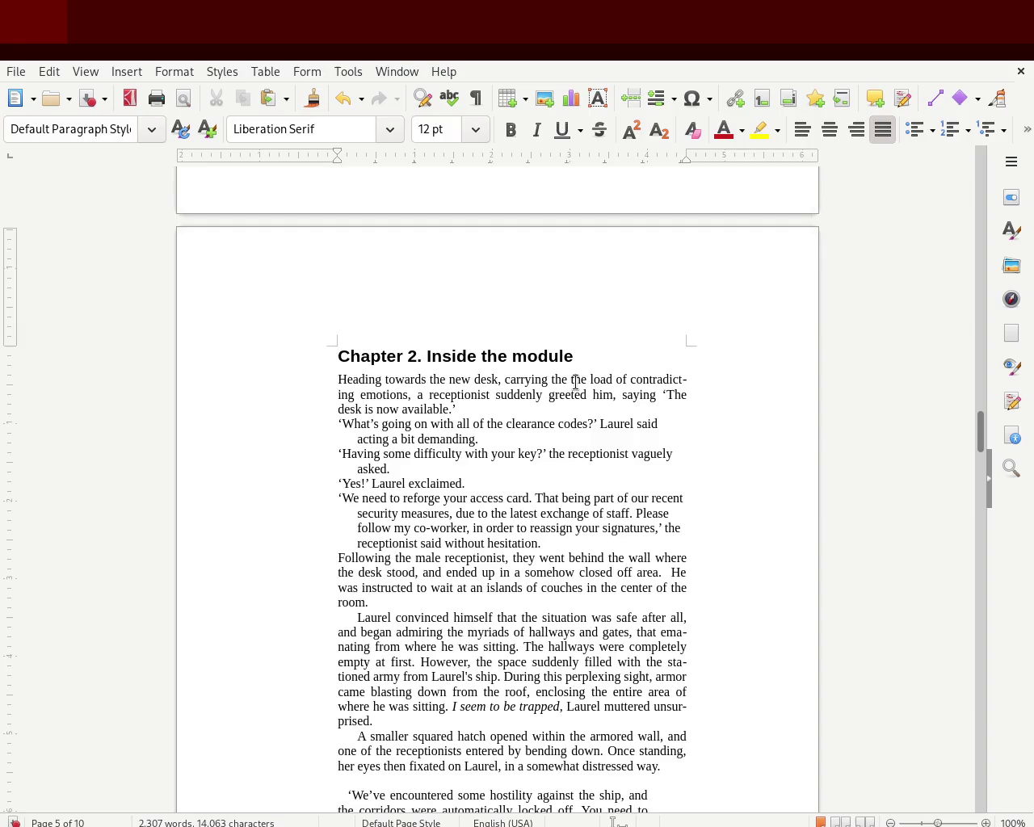
{"action": "key", "text": "BackSpace"}
{"action": "key", "text": "BackSpace"}
{"action": "key", "text": "BackSpace"}
{"action": "key", "text": "BackSpace"}
{"action": "key", "text": "BackSpace"}
{"action": "key", "text": "BackSpace"}
{"action": "key", "text": "BackSpace"}
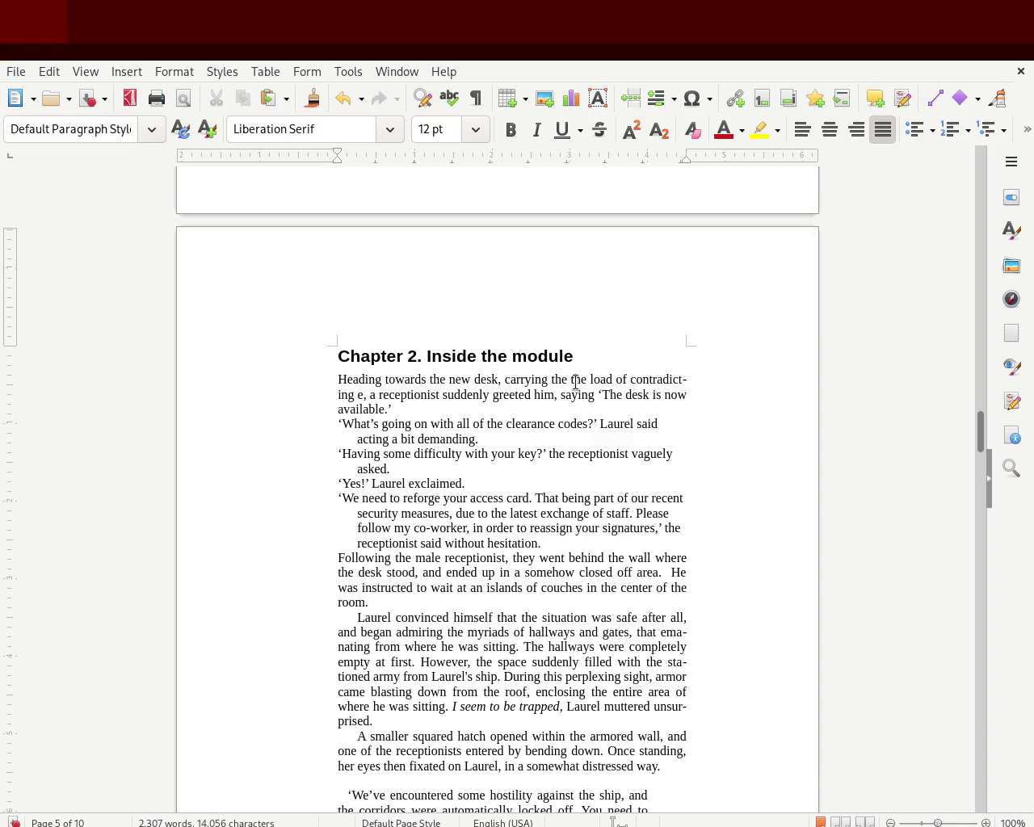
{"action": "key", "text": "Up"}
{"action": "key", "text": "Down"}
{"action": "key", "text": "Right"}
{"action": "key", "text": "Right"}
{"action": "key", "text": "Right"}
{"action": "key", "text": "Right"}
{"action": "key", "text": "Right"}
{"action": "key", "text": "Right"}
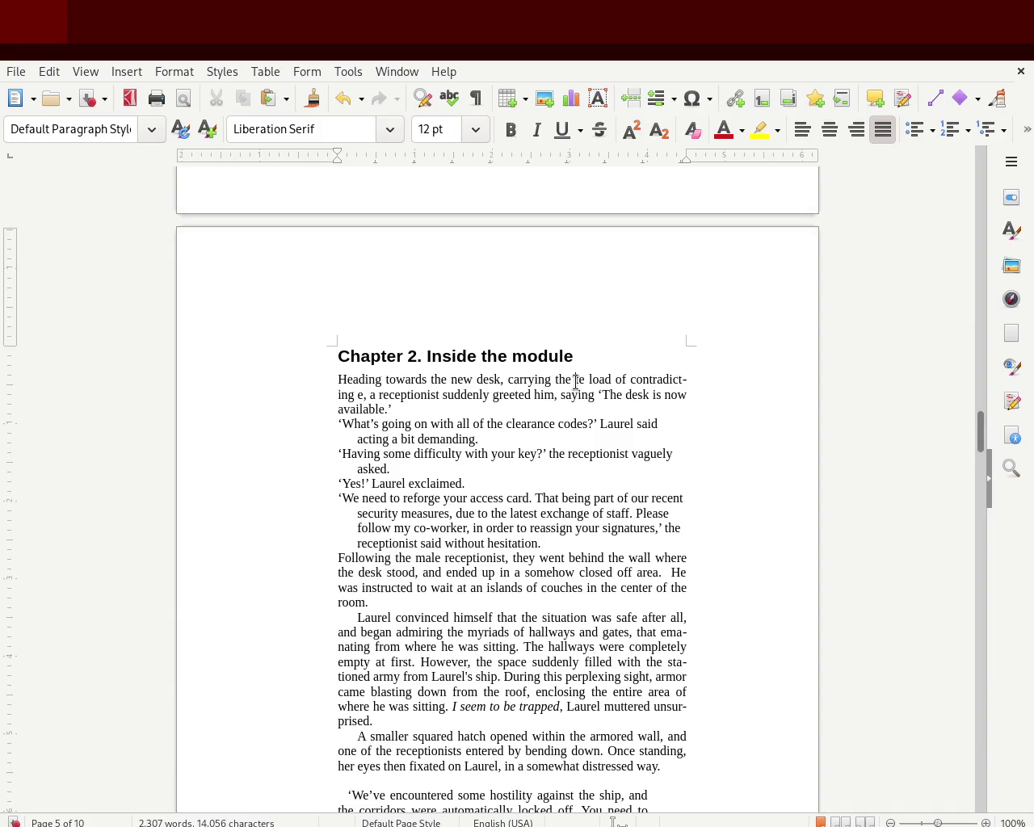
{"action": "key", "text": "BackSpace"}
{"action": "key", "text": "BackSpace"}
{"action": "key", "text": "BackSpace"}
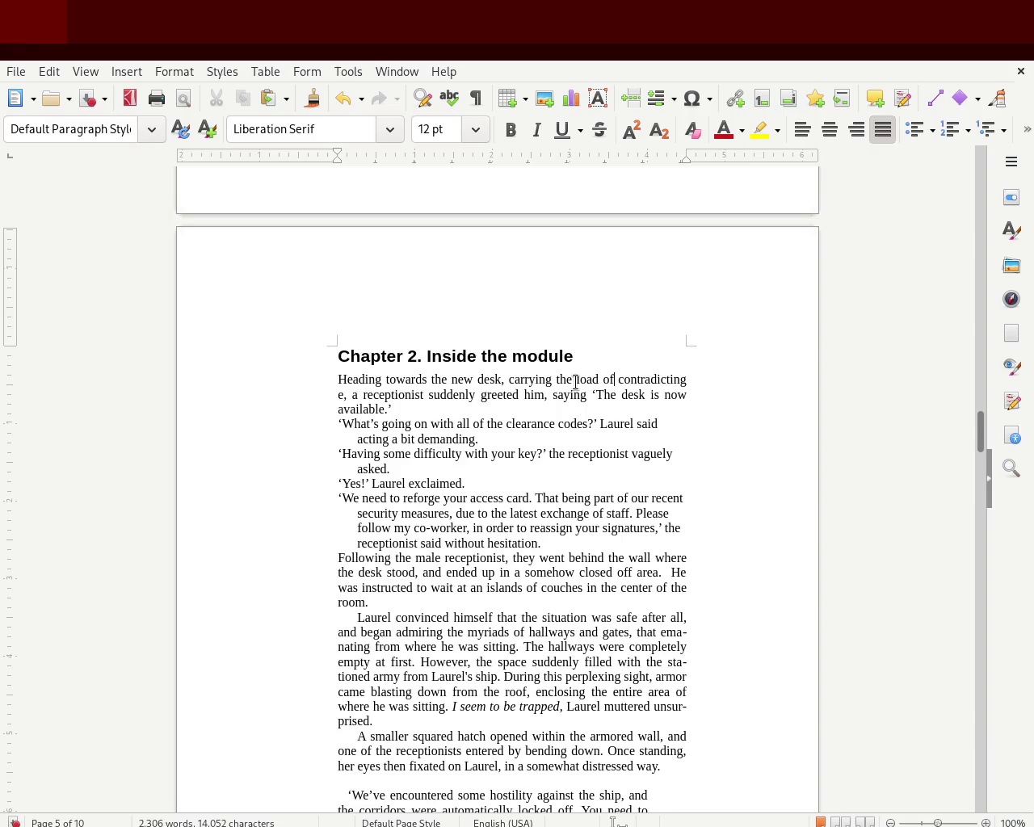
{"action": "key", "text": "BackSpace"}
{"action": "key", "text": "BackSpace"}
{"action": "key", "text": "BackSpace"}
{"action": "type", "text": "the contradicting"}
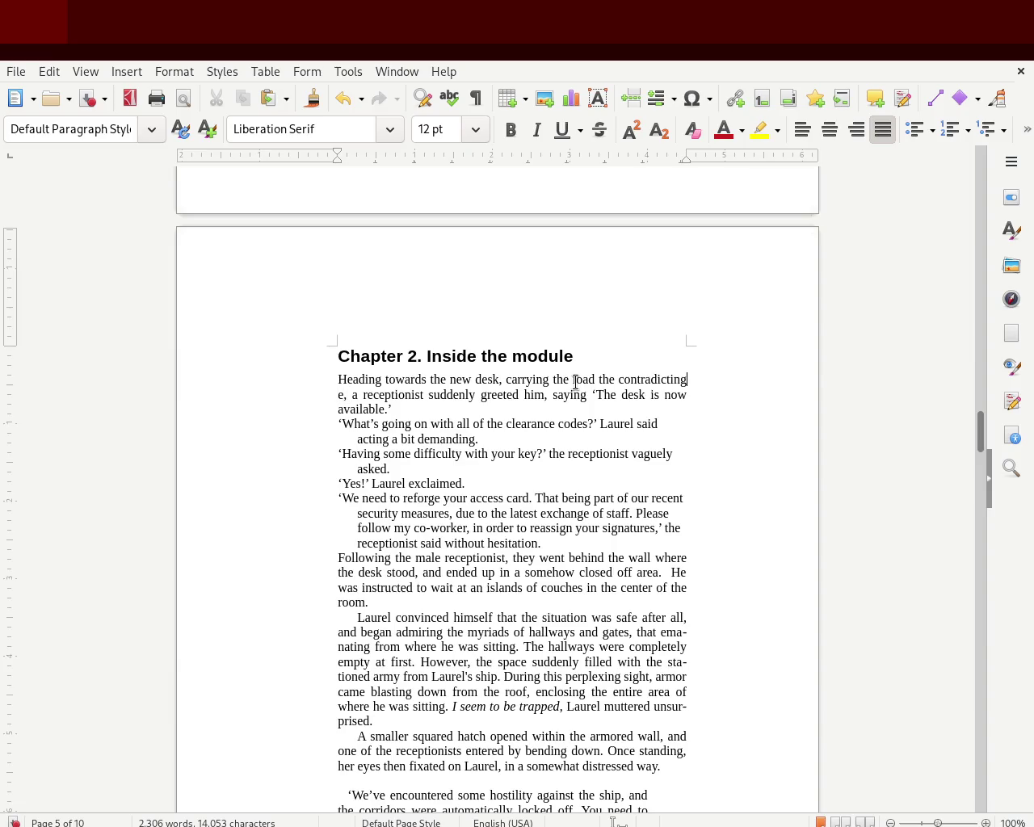
{"action": "type", "text": " situation"}
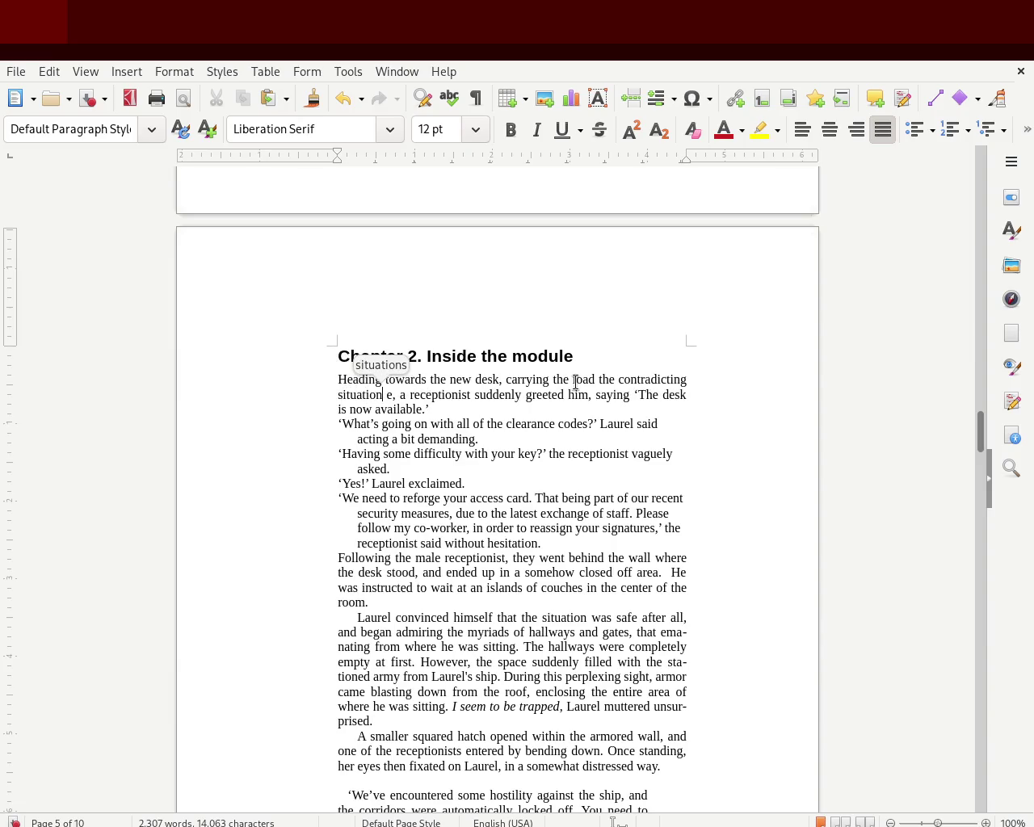
{"action": "key", "text": "Delete"}
{"action": "key", "text": "Delete"}
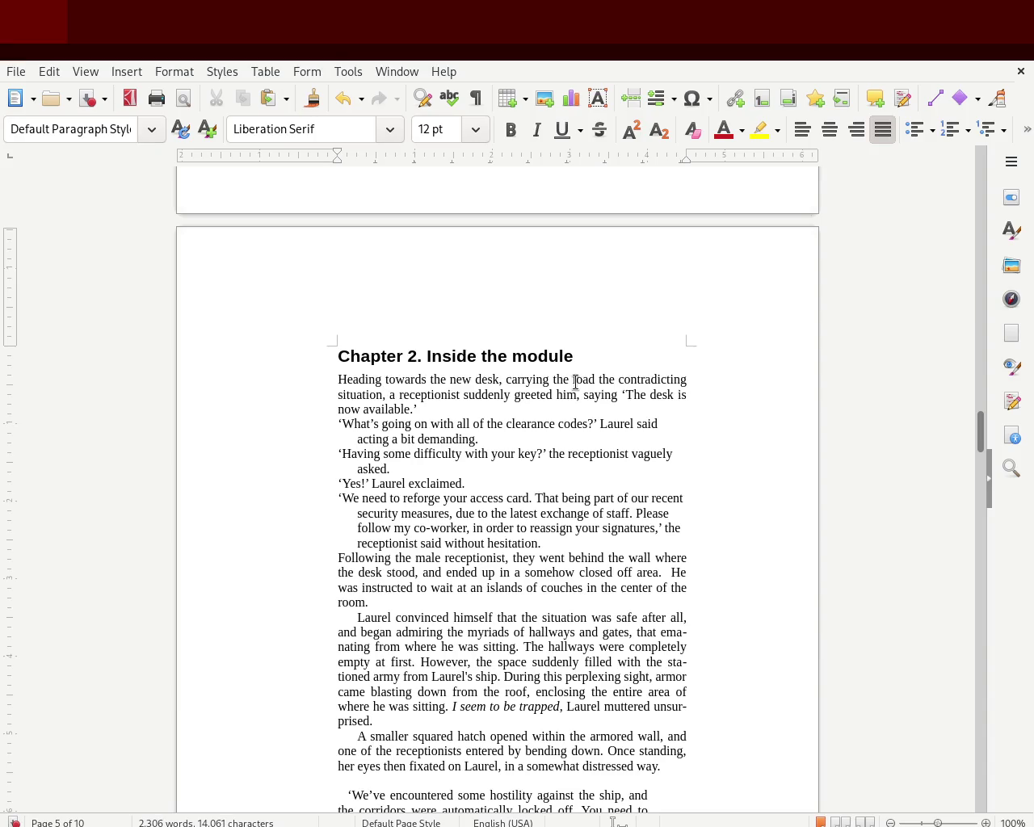
{"action": "left_click", "coordinate": [605, 379]}
Step: Insert 'of' and 'absurd and' into the opening phrase and save
{"action": "type", "text": "of"}
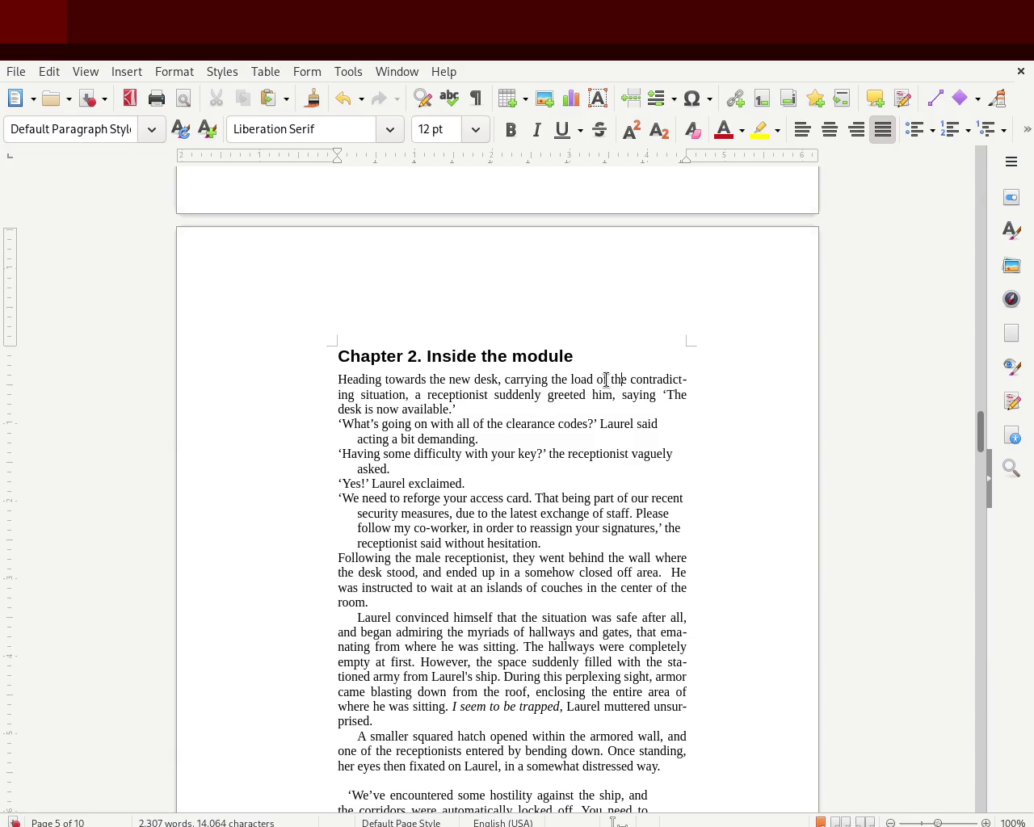
{"action": "type", "text": "absurd and"}
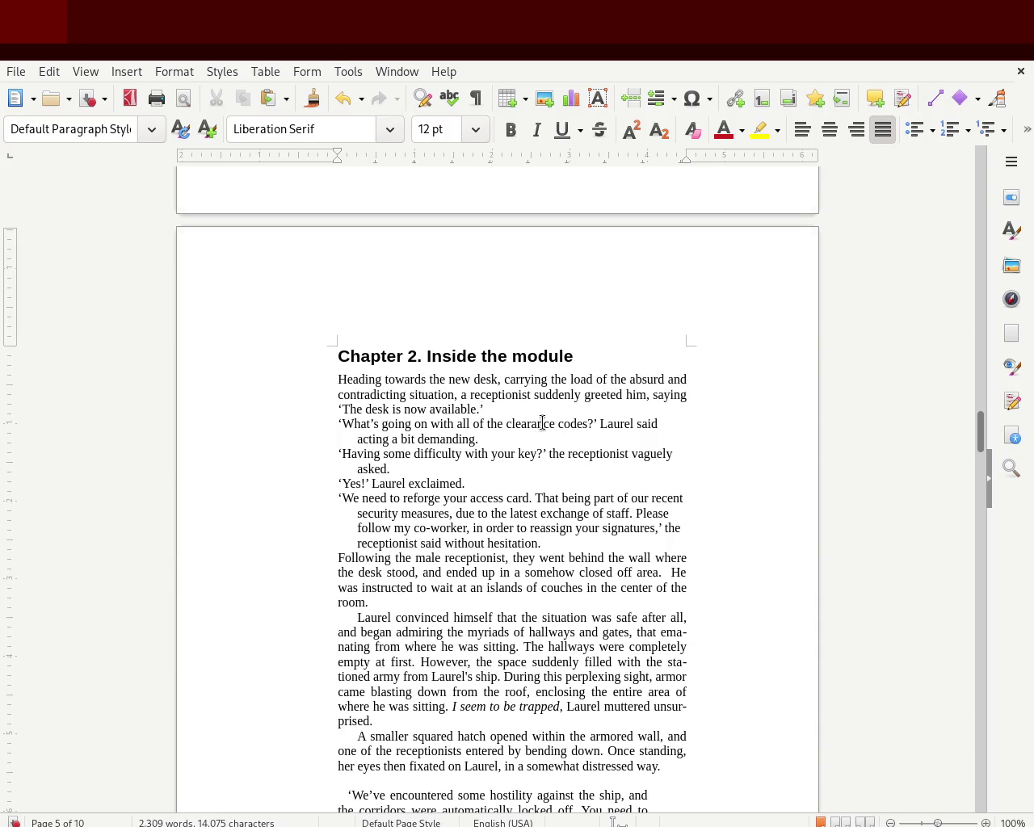
{"action": "key", "text": "ctrl+s"}
Step: Drop 'saying' and put the receptionist's quote on its own line, ending ', was called out.'
{"action": "left_click", "coordinate": [689, 396]}
{"action": "double_click", "coordinate": [670, 393]}
{"action": "key", "text": "BackSpace"}
{"action": "key", "text": "BackSpace"}
{"action": "key", "text": "BackSpace"}
{"action": "key", "text": "Return"}
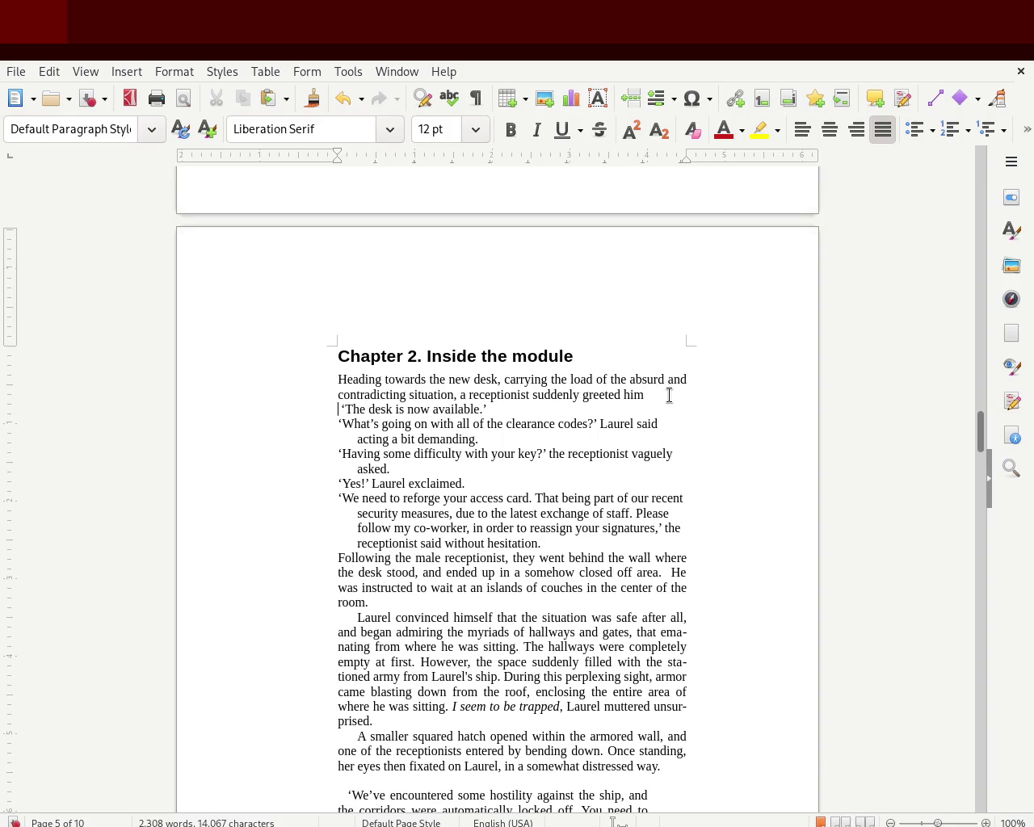
{"action": "key", "text": "Delete"}
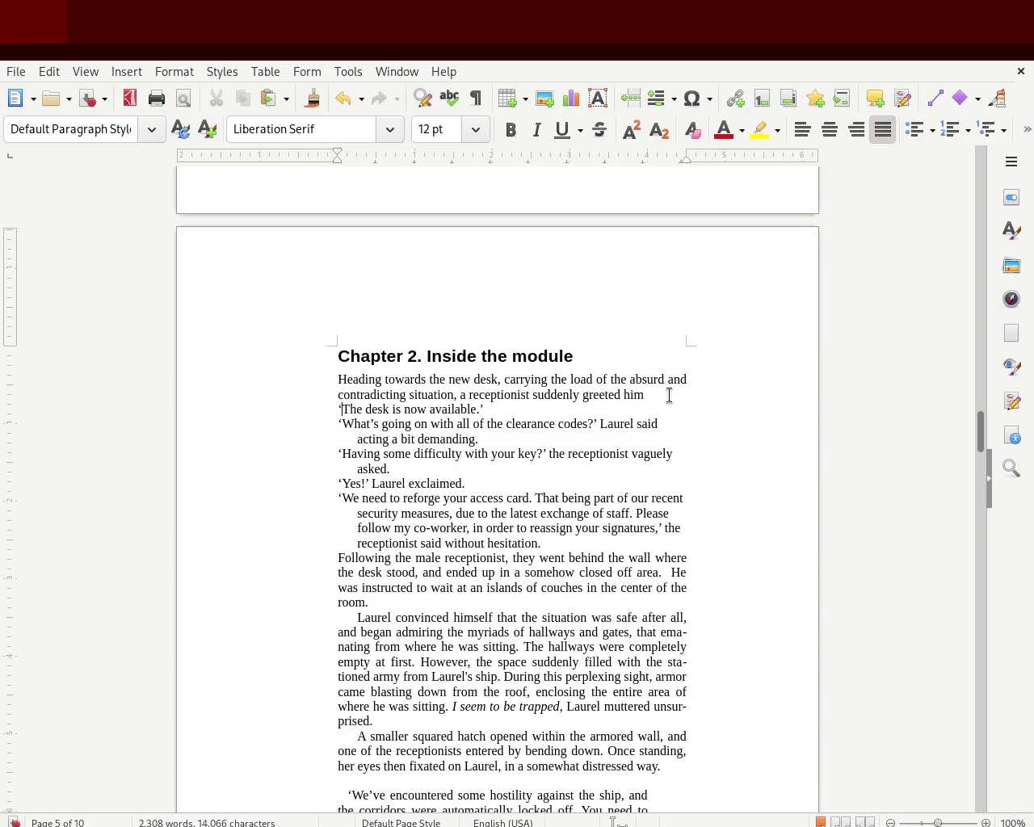
{"action": "key", "text": "Left"}
{"action": "key", "text": "BackSpace"}
{"action": "type", "text": ","}
{"action": "key", "text": "Right"}
{"action": "type", "text": "was called out."}
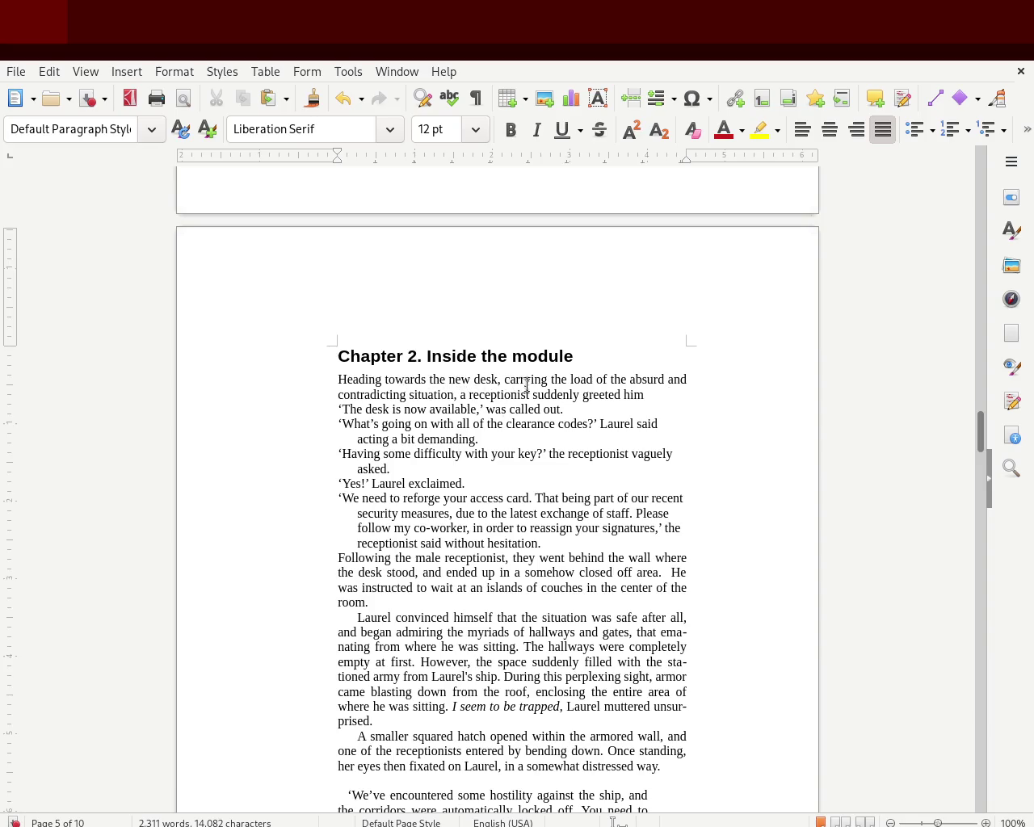
Step: Correct the phrase to 'the absurdity of his current situation' and end 'greeted him' with a period
{"action": "double_click", "coordinate": [655, 379]}
{"action": "type", "text": "absurd"}
{"action": "type", "text": "aty"}
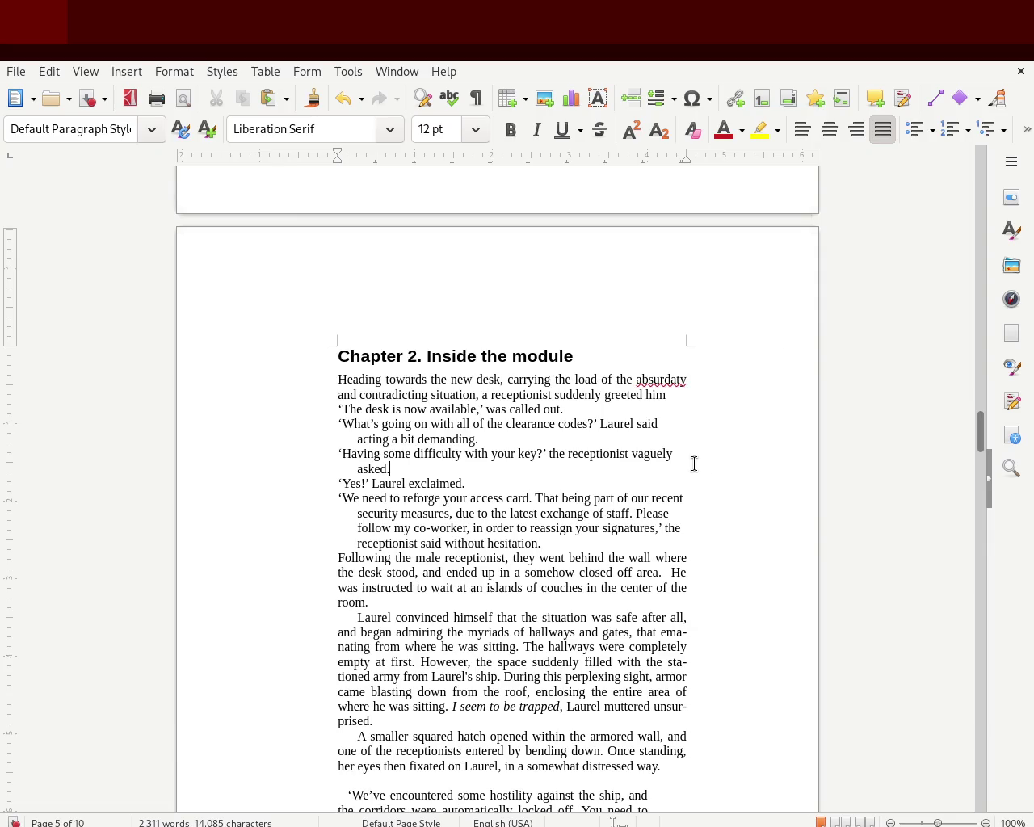
{"action": "double_click", "coordinate": [659, 380]}
{"action": "type", "text": "absurdity"}
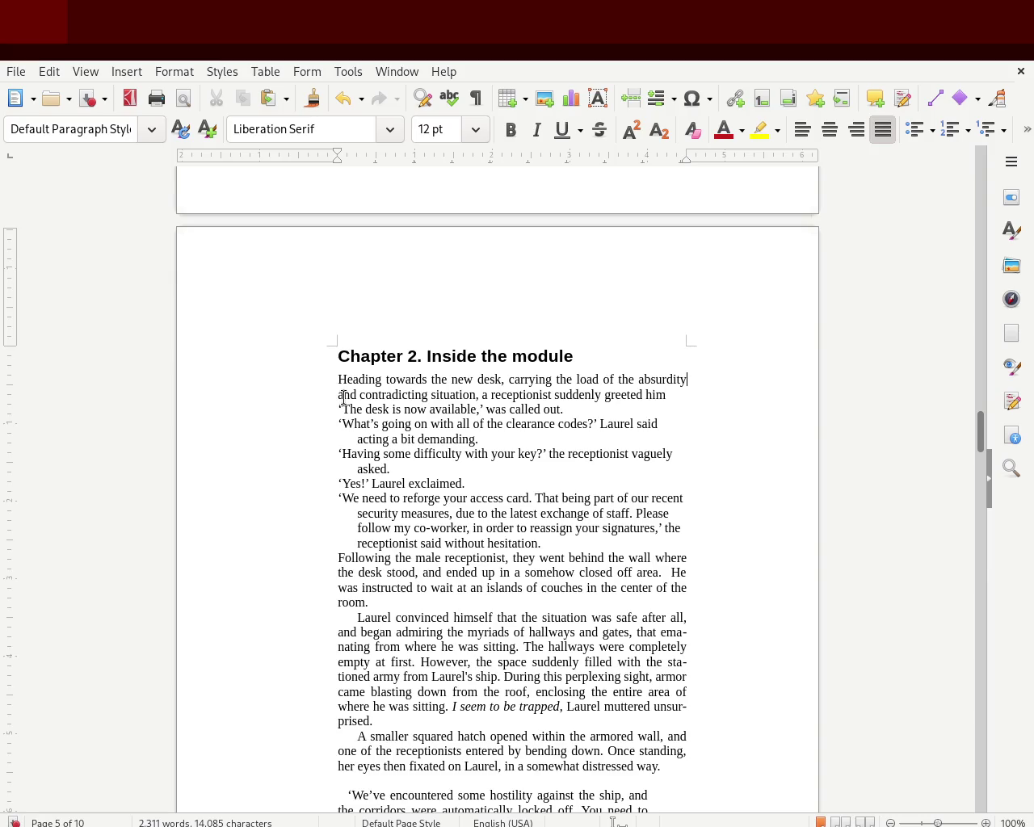
{"action": "double_click", "coordinate": [386, 395]}
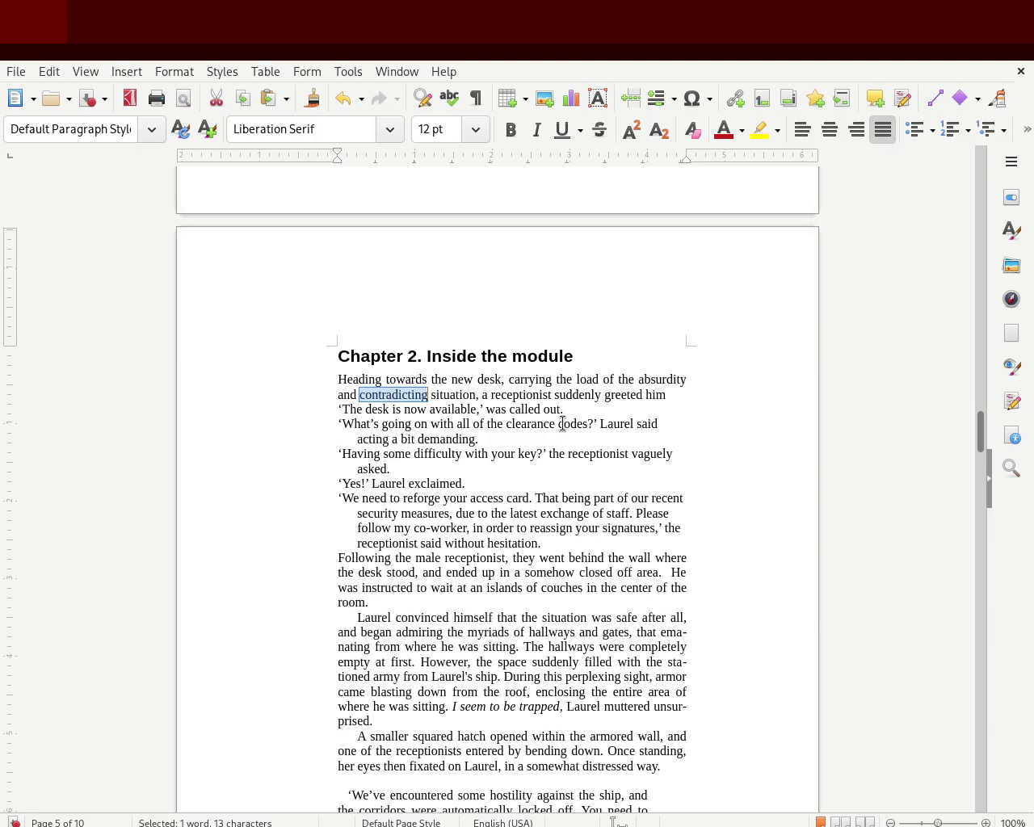
{"action": "key", "text": "BackSpace"}
{"action": "key", "text": "BackSpace"}
{"action": "key", "text": "BackSpace"}
{"action": "key", "text": "BackSpace"}
{"action": "key", "text": "BackSpace"}
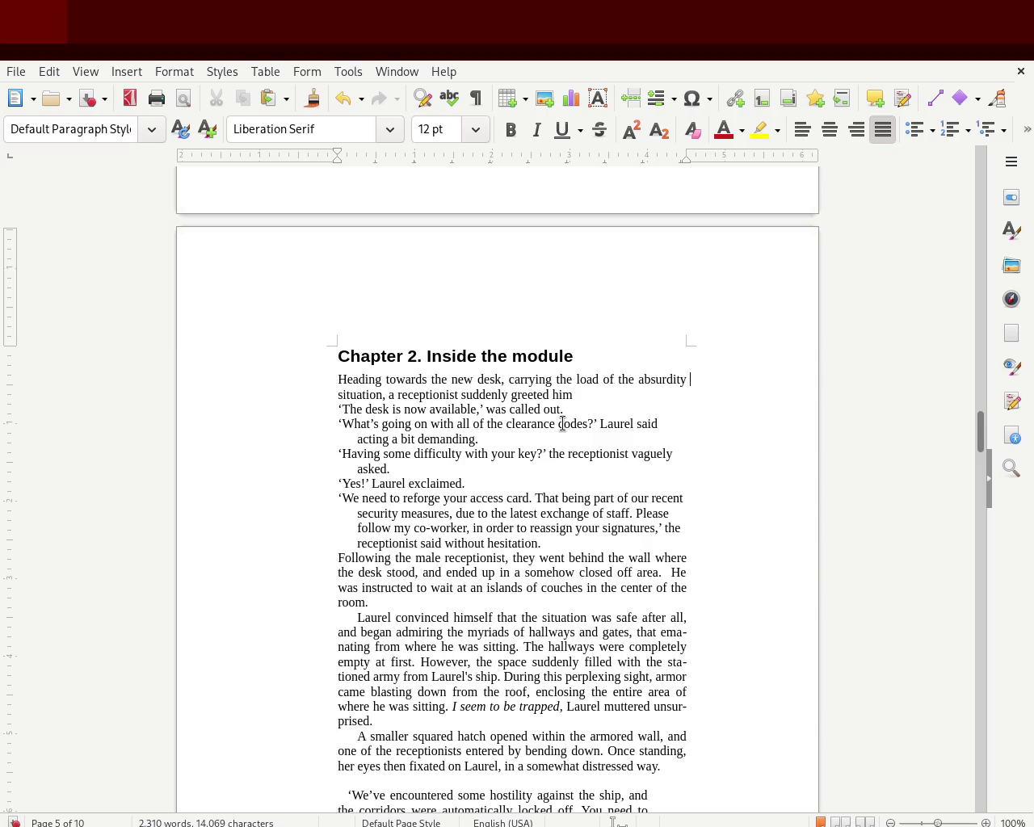
{"action": "type", "text": "of his current situation, a receptionist suddenly greeted him"}
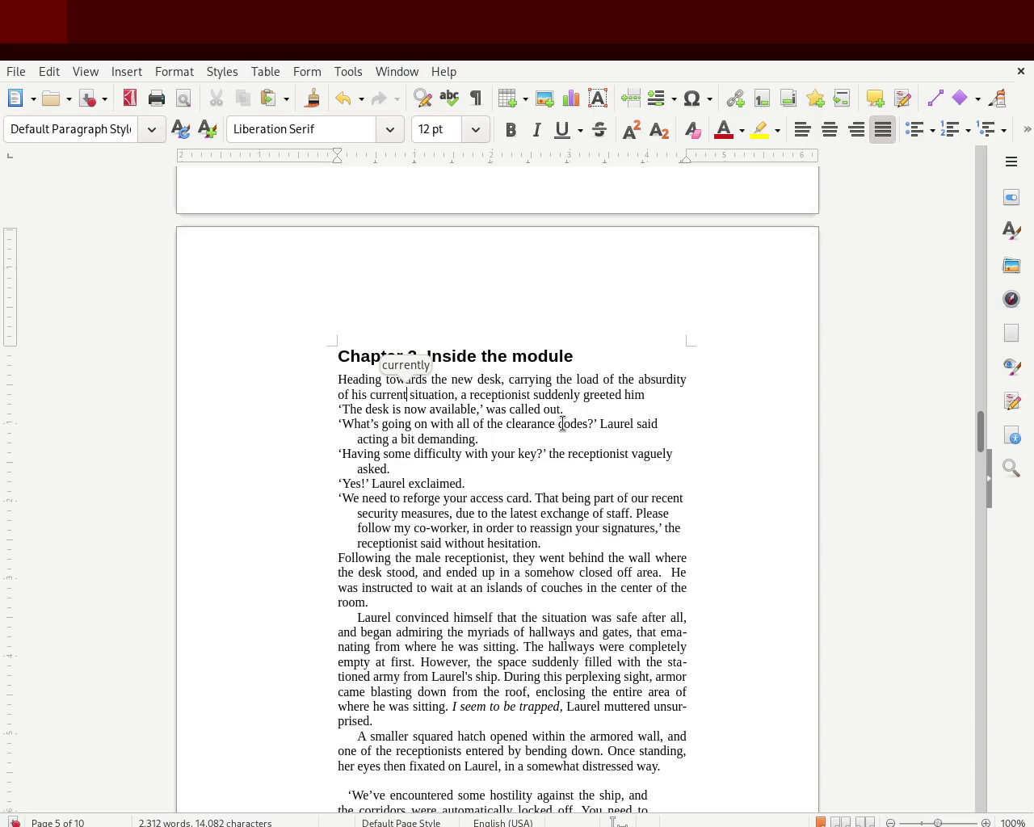
{"action": "left_click", "coordinate": [680, 391]}
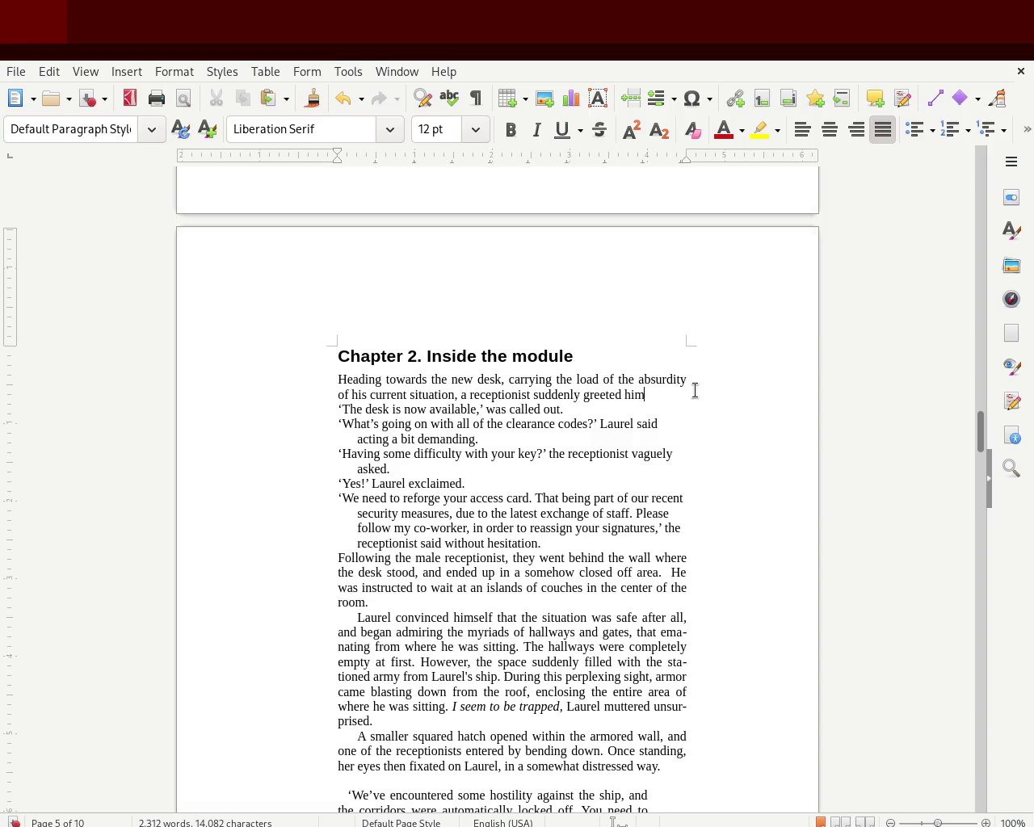
{"action": "type", "text": "."}
Step: Save, then return to Chapter 1's guard dialogue with the caret after 'Doesn't'
{"action": "key", "text": "ctrl+s"}
{"action": "left_click_drag", "start_coordinate": [981, 433], "coordinate": [993, 322]}
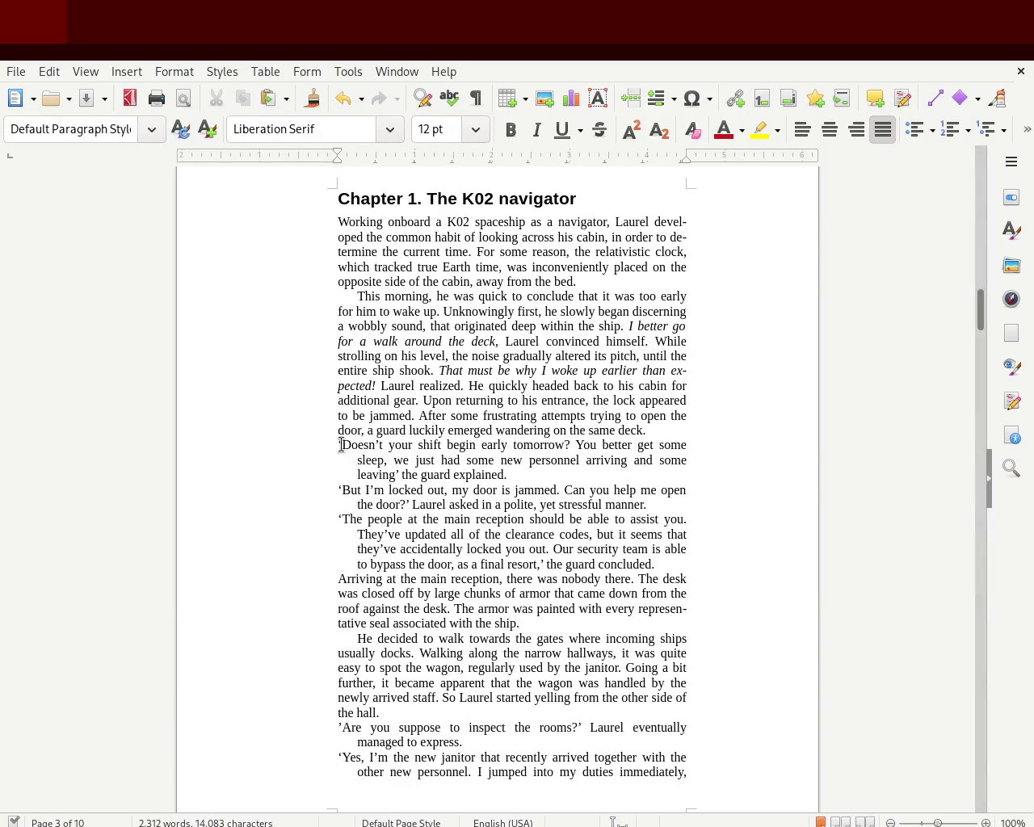
{"action": "mouse_move", "coordinate": [339, 444]}
{"action": "left_mouse_down"}
{"action": "mouse_move", "coordinate": [512, 464]}
{"action": "mouse_move", "coordinate": [522, 475]}
{"action": "left_mouse_up"}
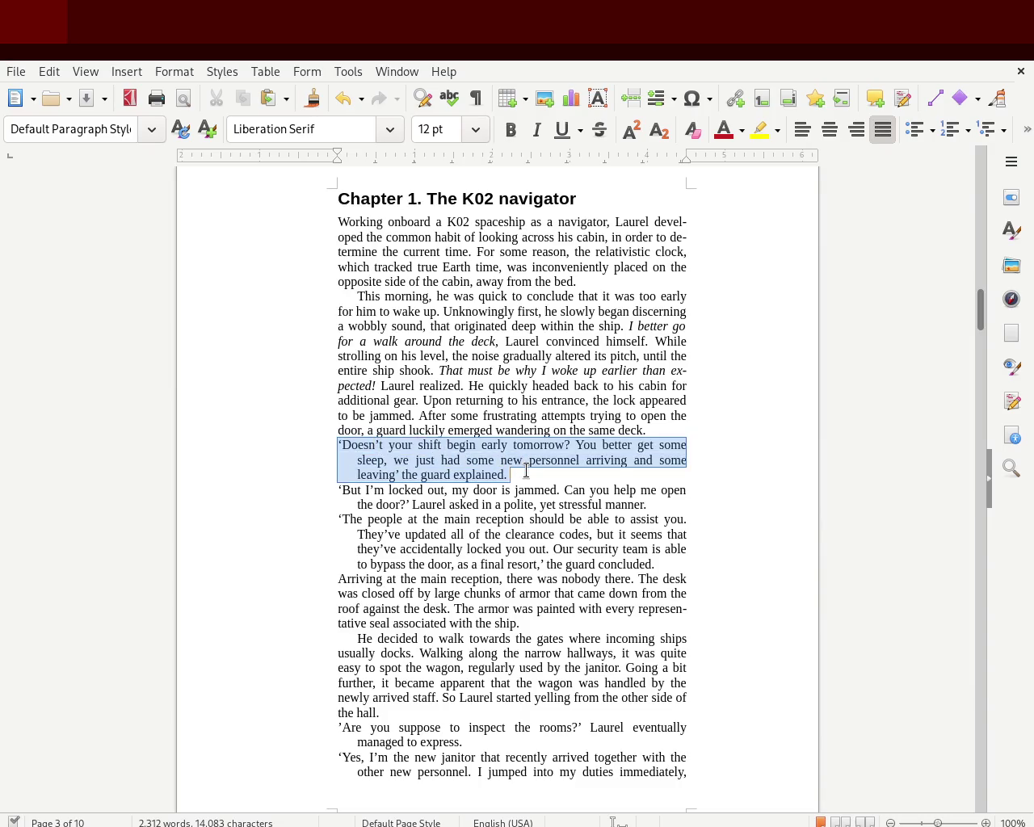
{"action": "left_click", "coordinate": [340, 431]}
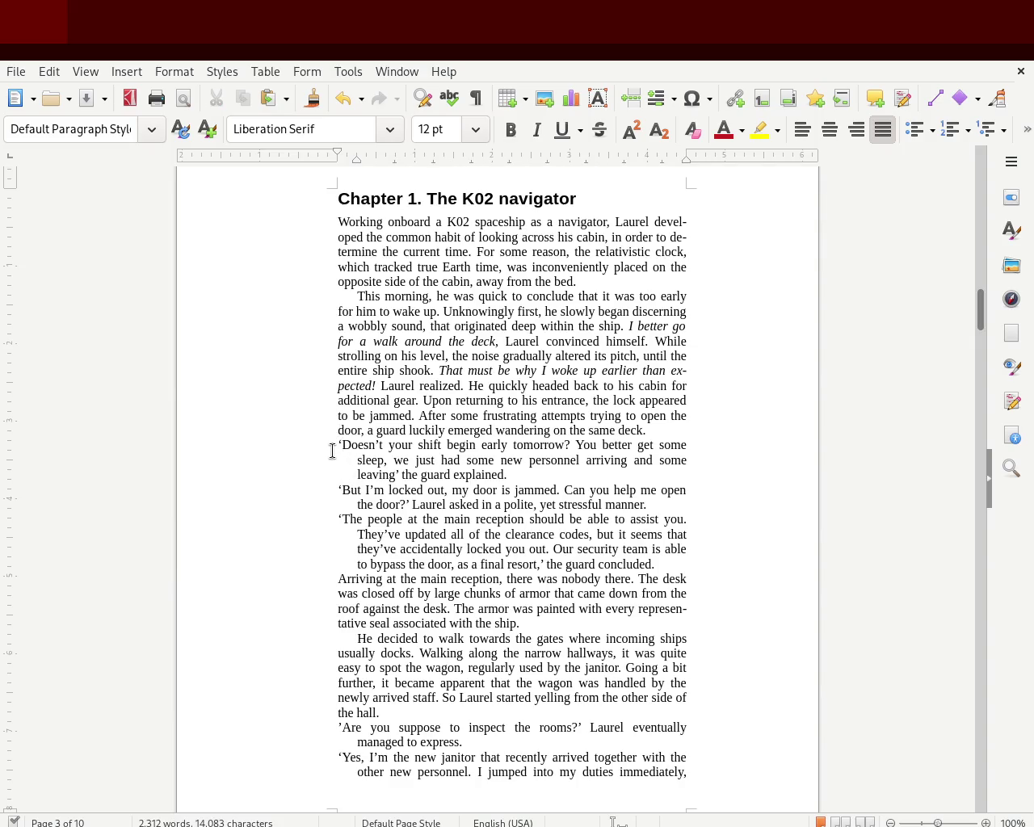
{"action": "mouse_move", "coordinate": [361, 459]}
{"action": "left_mouse_down"}
{"action": "mouse_move", "coordinate": [421, 475]}
{"action": "mouse_move", "coordinate": [514, 475]}
{"action": "left_mouse_up"}
{"action": "left_click", "coordinate": [364, 475]}
{"action": "left_click", "coordinate": [372, 447]}
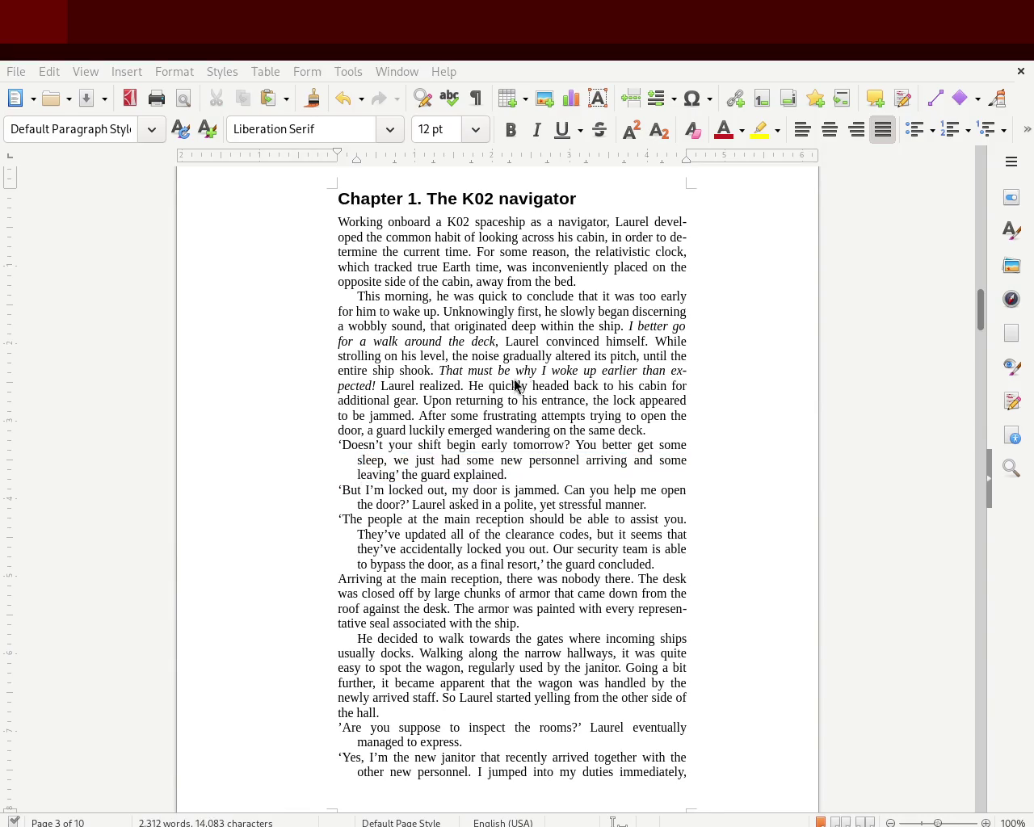
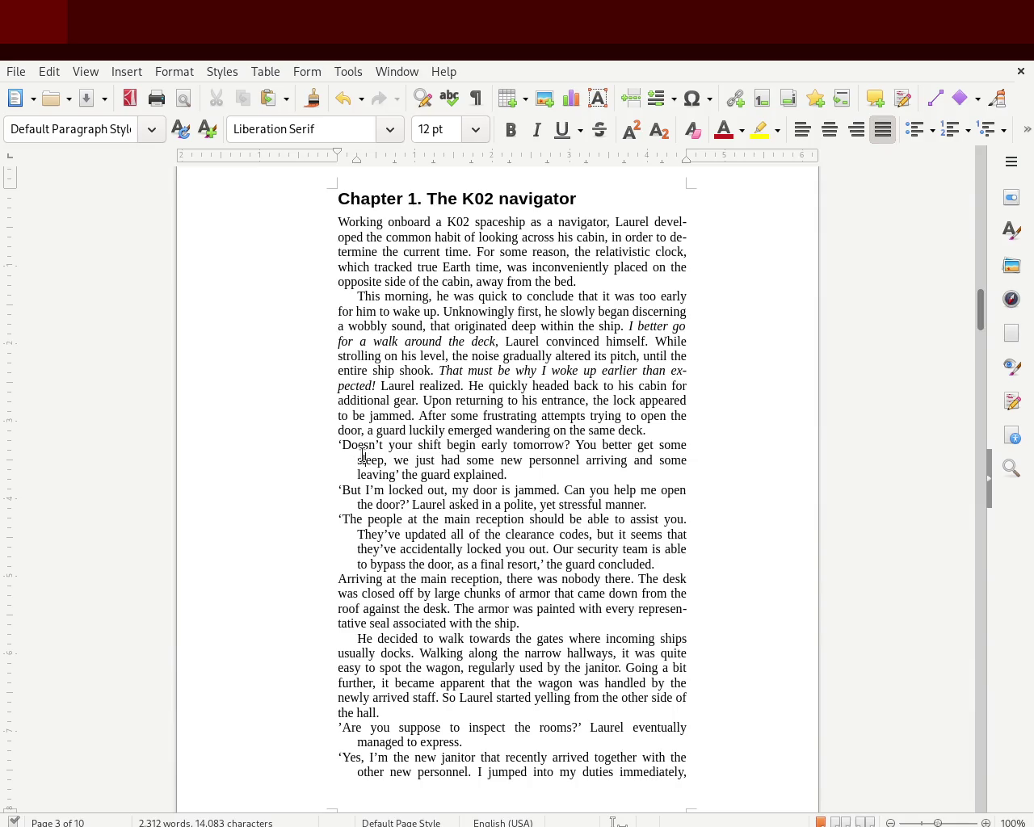
Step: Check the hanging indents of the 'This morning' and 'Doesn’t' dialogue paragraphs
{"action": "left_click_drag", "start_coordinate": [363, 459], "coordinate": [404, 475]}
{"action": "left_click", "coordinate": [416, 475]}
{"action": "left_click", "coordinate": [340, 444]}
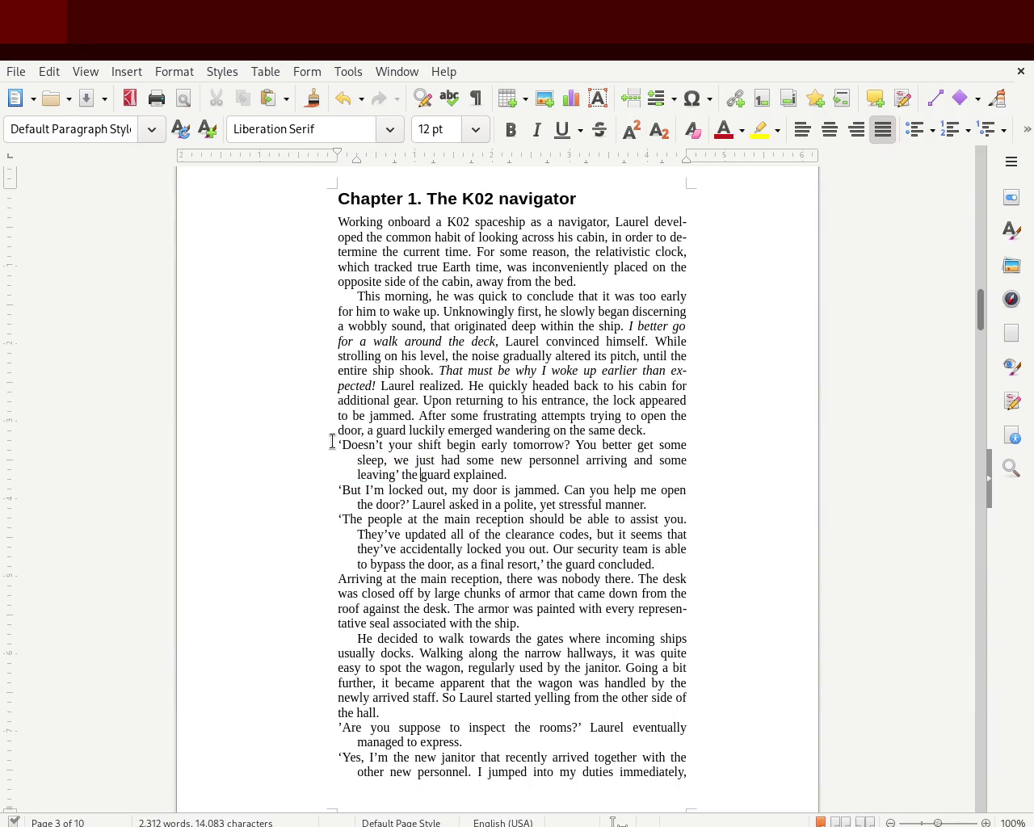
{"action": "left_click", "coordinate": [376, 385]}
{"action": "left_click", "coordinate": [332, 439]}
Step: Try a double quote before 'Doesn’t', then undo the change
{"action": "key", "text": "Delete"}
{"action": "type", "text": "\""}
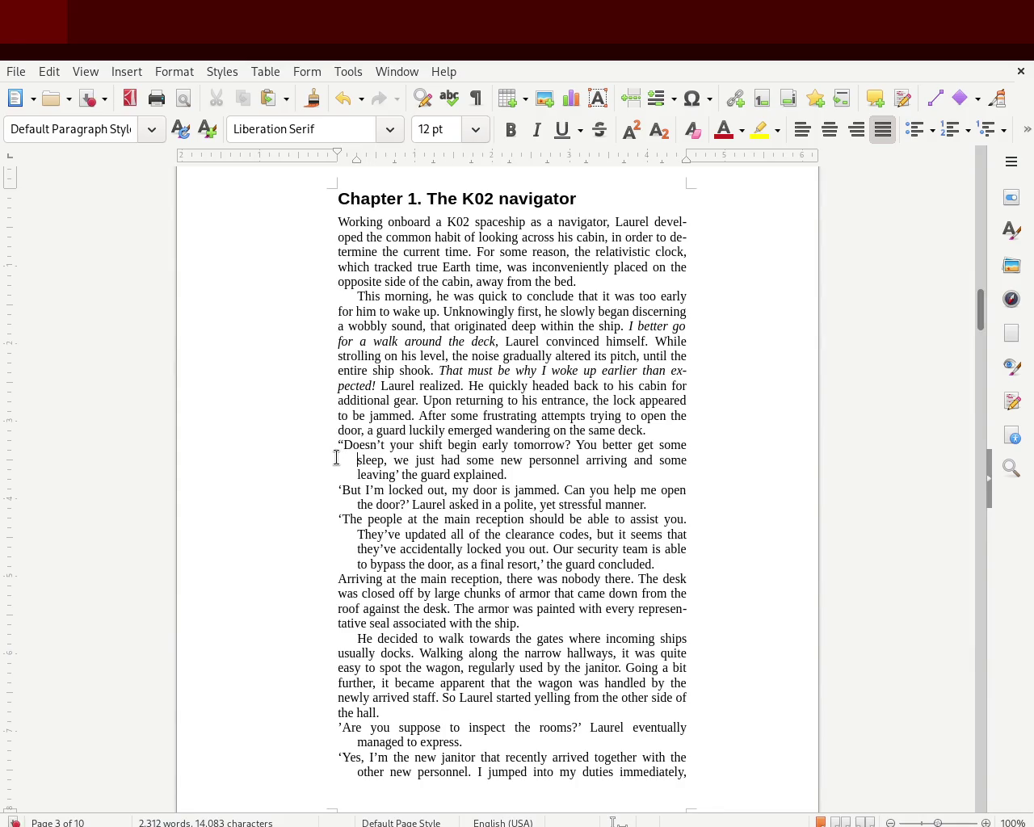
{"action": "key", "text": "ctrl+z"}
{"action": "key", "text": "ctrl+z"}
{"action": "key", "text": "ctrl+z"}
{"action": "key", "text": "Up"}
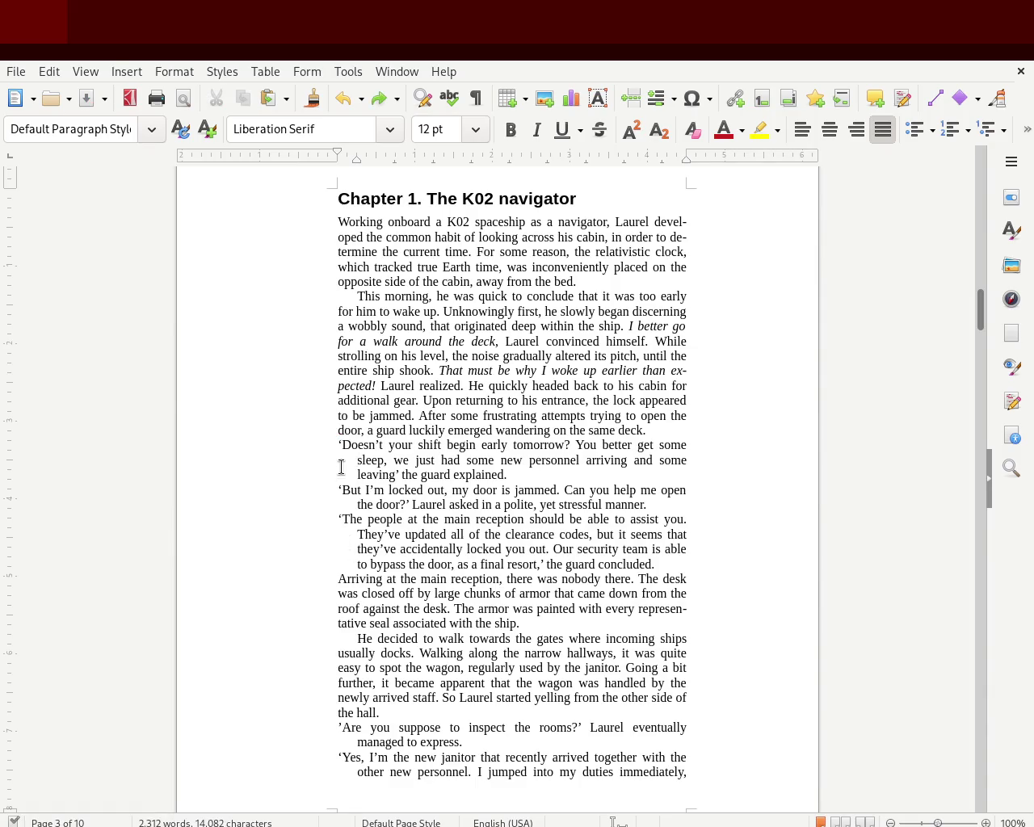
Step: Check the 'leaving' and 'door?' lines and zoom the page to 152%
{"action": "left_click", "coordinate": [323, 476]}
{"action": "left_click", "coordinate": [324, 506]}
{"action": "left_click", "coordinate": [942, 824]}
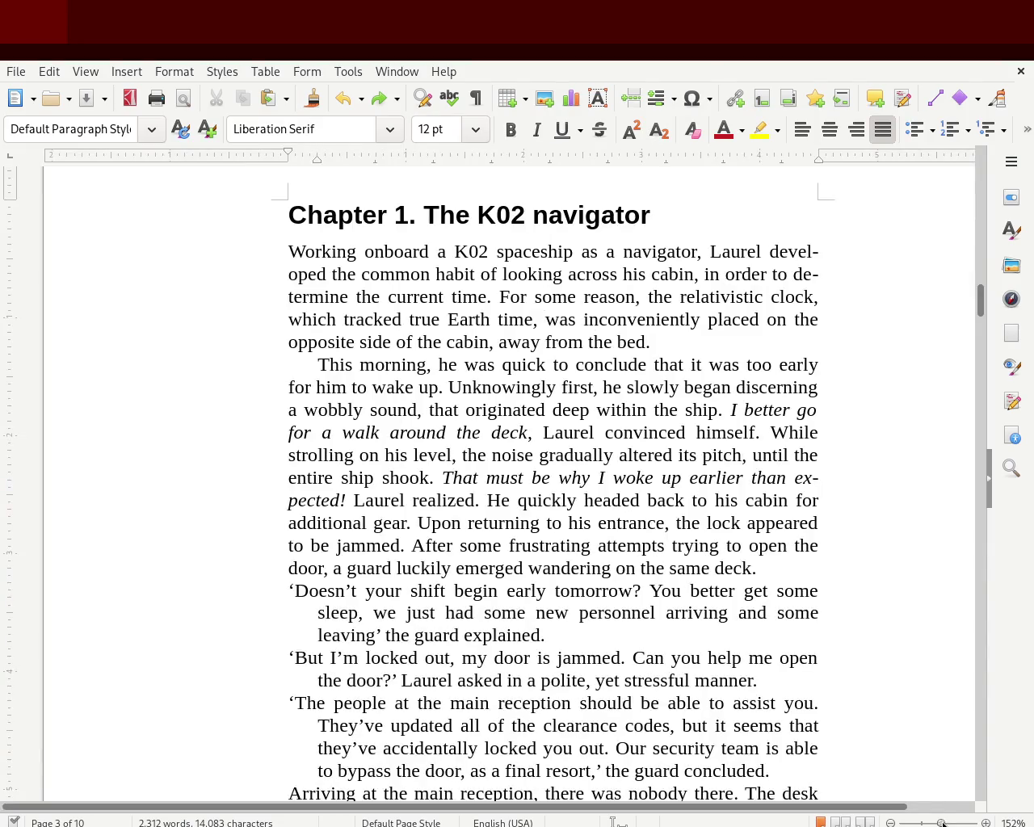
{"action": "scroll", "coordinate": [980, 311], "scroll_direction": "down", "scroll_amount": 2}
{"action": "mouse_move", "coordinate": [979, 311]}
{"action": "left_mouse_down"}
{"action": "mouse_move", "coordinate": [980, 325]}
{"action": "mouse_move", "coordinate": [976, 302]}
{"action": "left_mouse_up"}
{"action": "left_click_drag", "start_coordinate": [975, 301], "coordinate": [974, 299]}
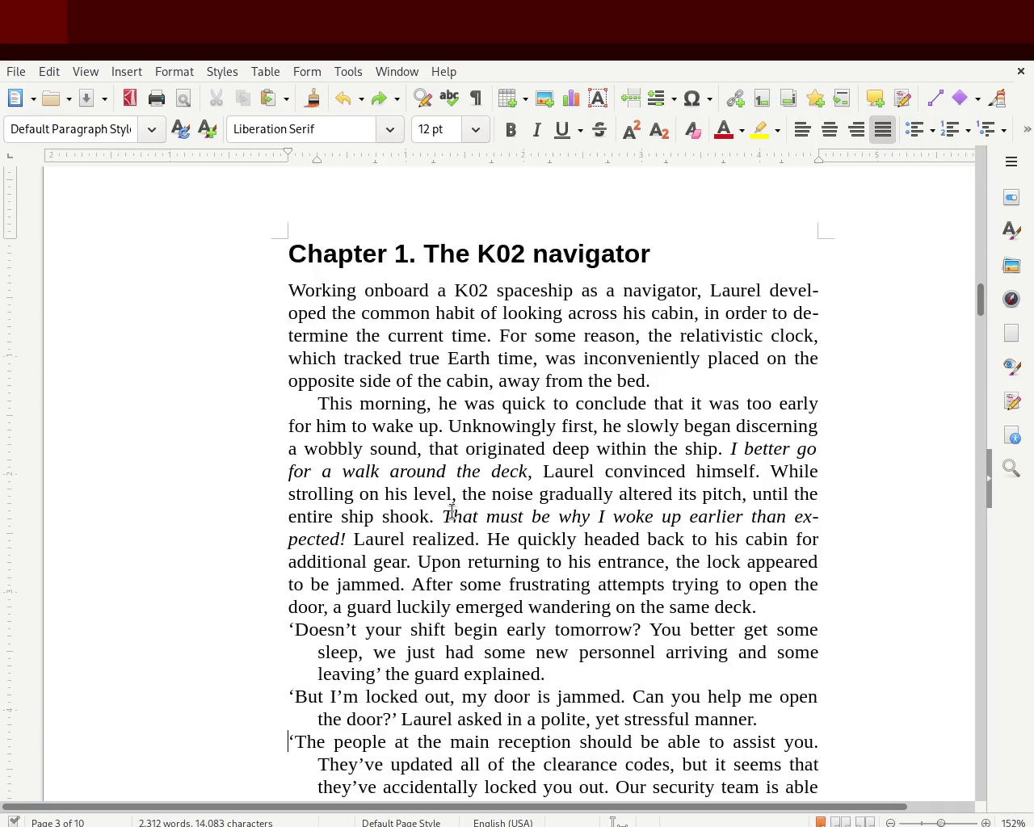
{"action": "left_click_drag", "start_coordinate": [442, 515], "coordinate": [550, 517]}
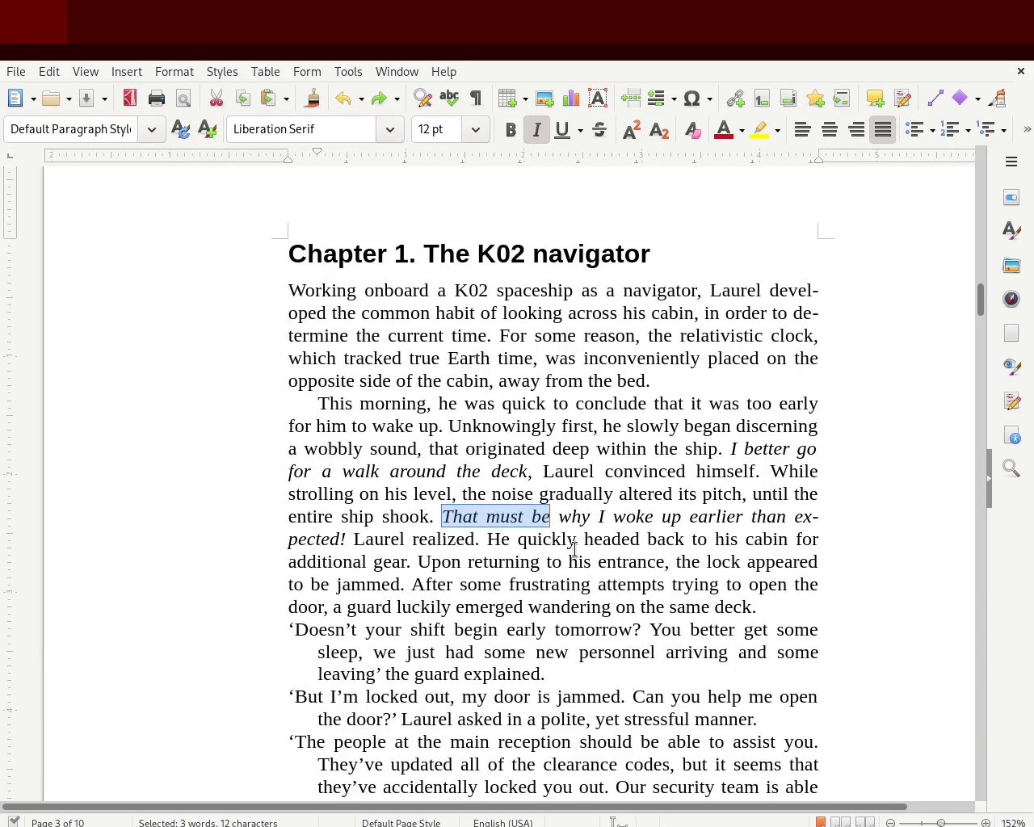
{"action": "left_click", "coordinate": [569, 524]}
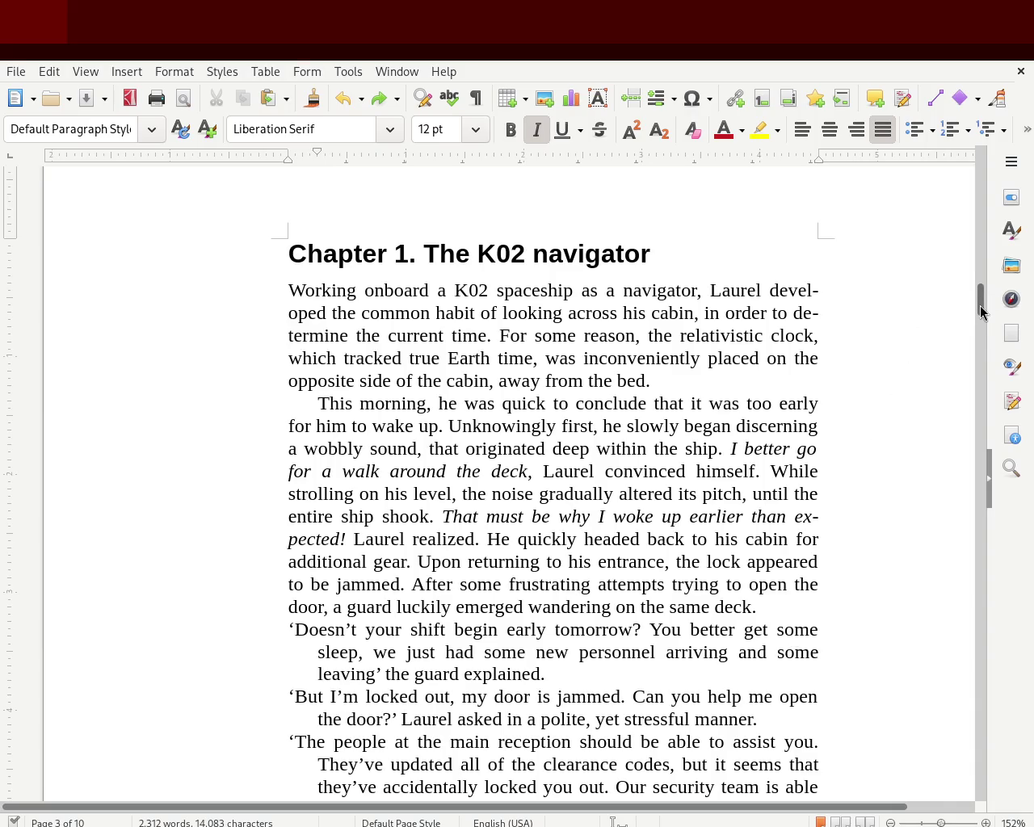
{"action": "scroll", "coordinate": [979, 317], "scroll_direction": "down", "scroll_amount": 1}
{"action": "scroll", "coordinate": [980, 322], "scroll_direction": "down", "scroll_amount": 5}
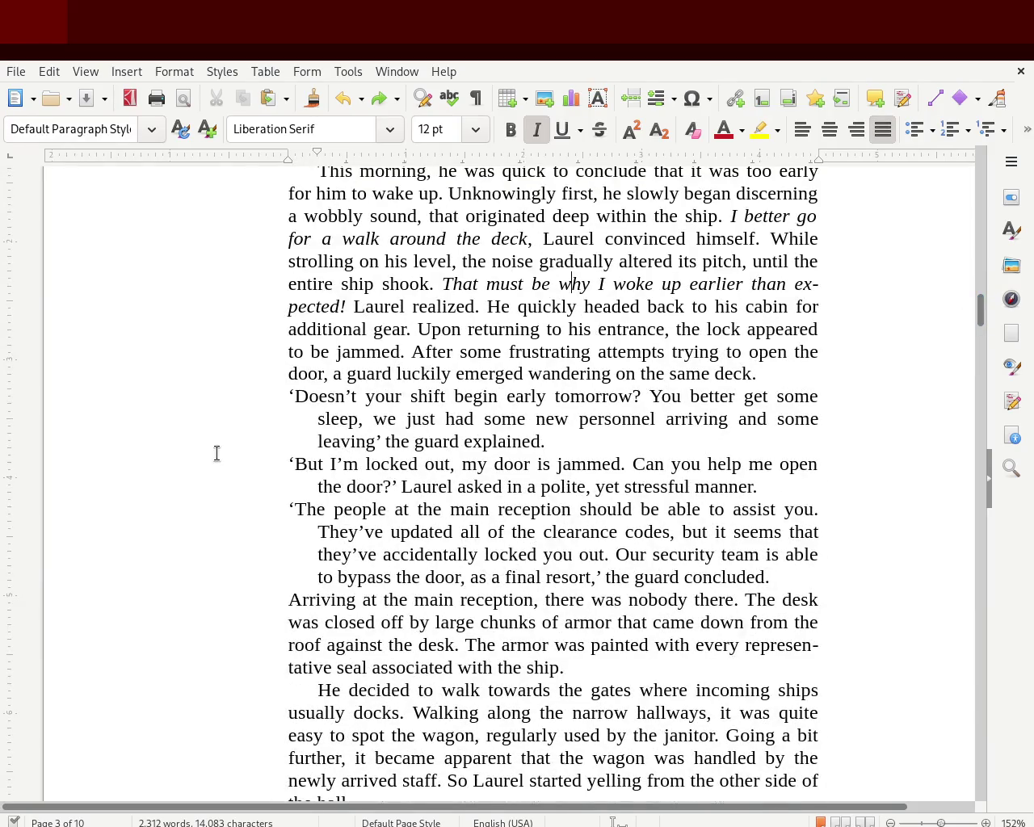
{"action": "left_click", "coordinate": [279, 390]}
Step: Change the quotes around the 'Doesn’t … leaving,' reply to double quotes
{"action": "key", "text": "Delete"}
{"action": "type", "text": "\""}
{"action": "key", "text": "ctrl+y"}
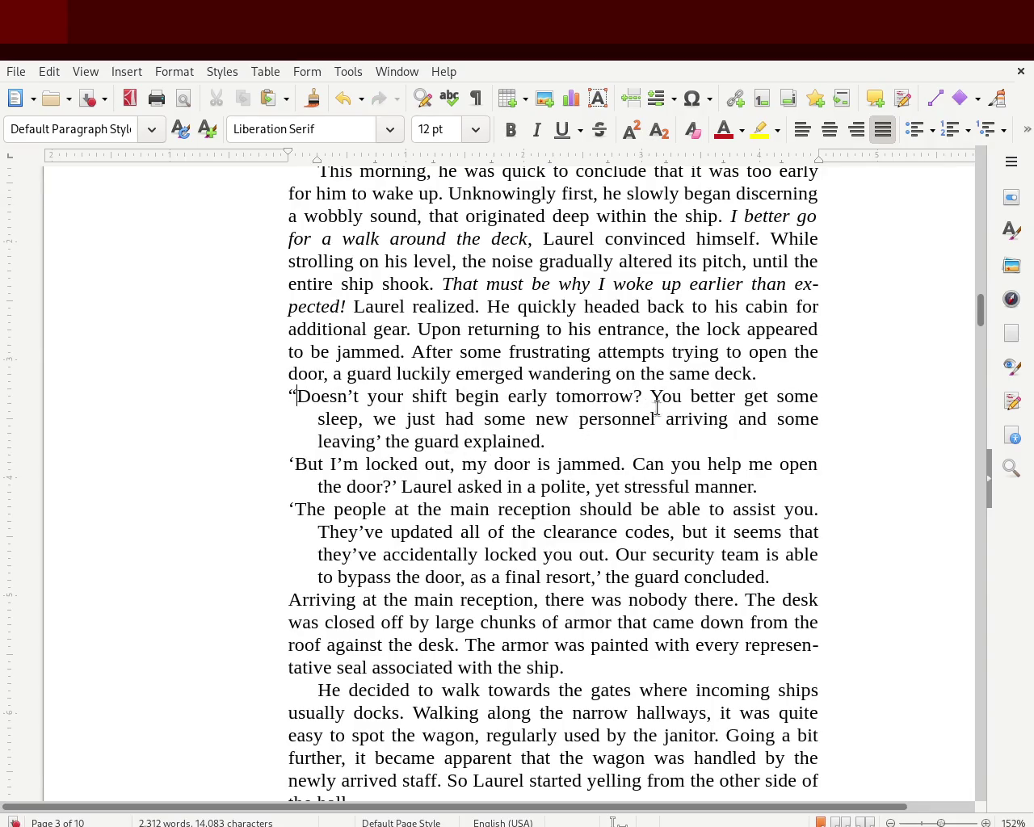
{"action": "left_click", "coordinate": [374, 437]}
{"action": "key", "text": "Delete"}
{"action": "type", "text": "\""}
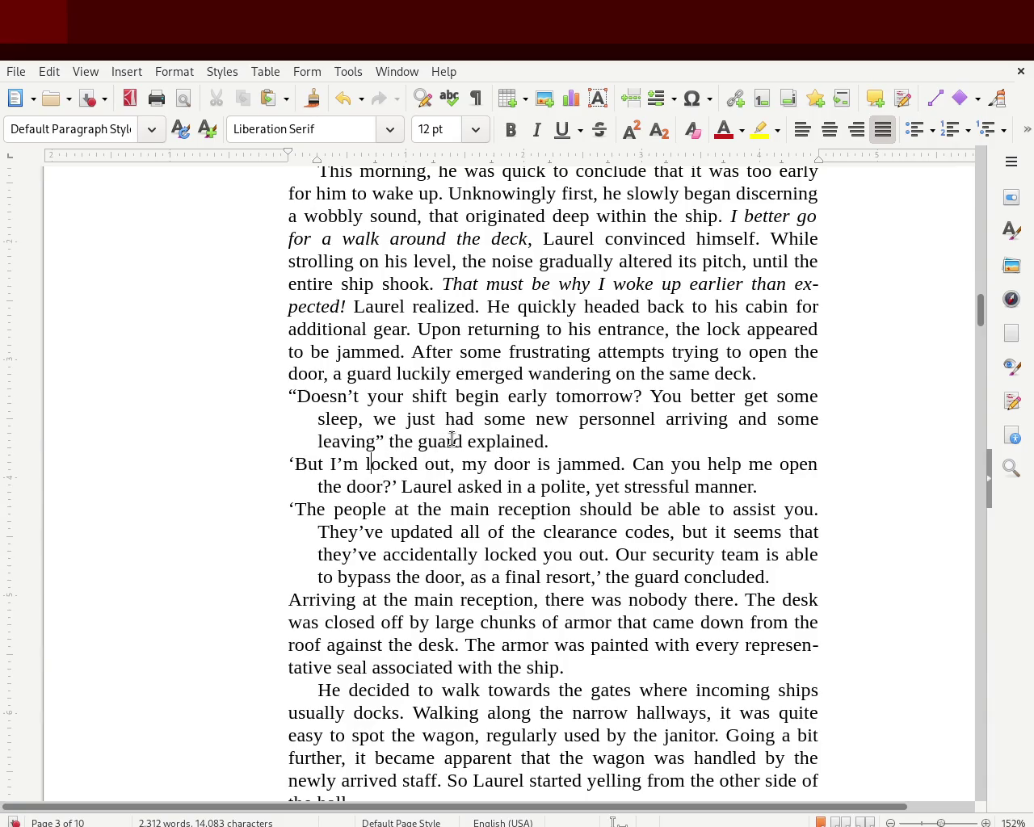
{"action": "type", "text": ","}
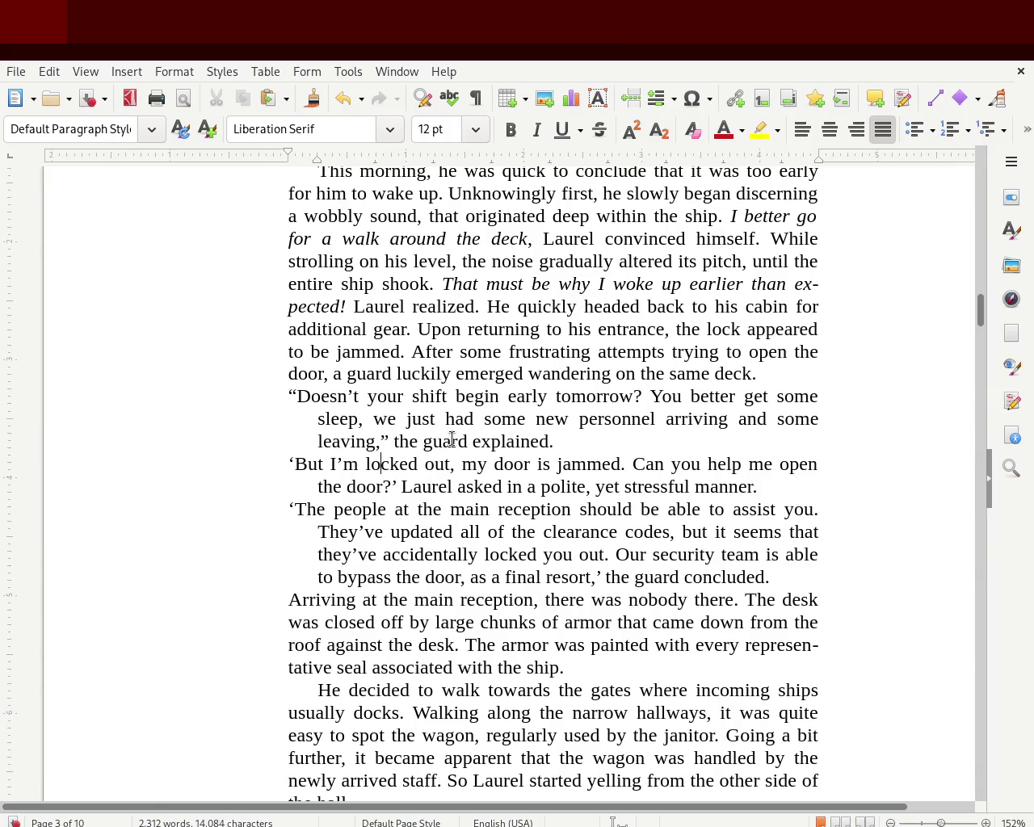
Step: Double-quote the 'But … door?' line and the 'The people … resort,' line
{"action": "key", "text": "BackSpace"}
{"action": "type", "text": "\""}
{"action": "left_click", "coordinate": [400, 484]}
{"action": "key", "text": "BackSpace"}
{"action": "type", "text": "\""}
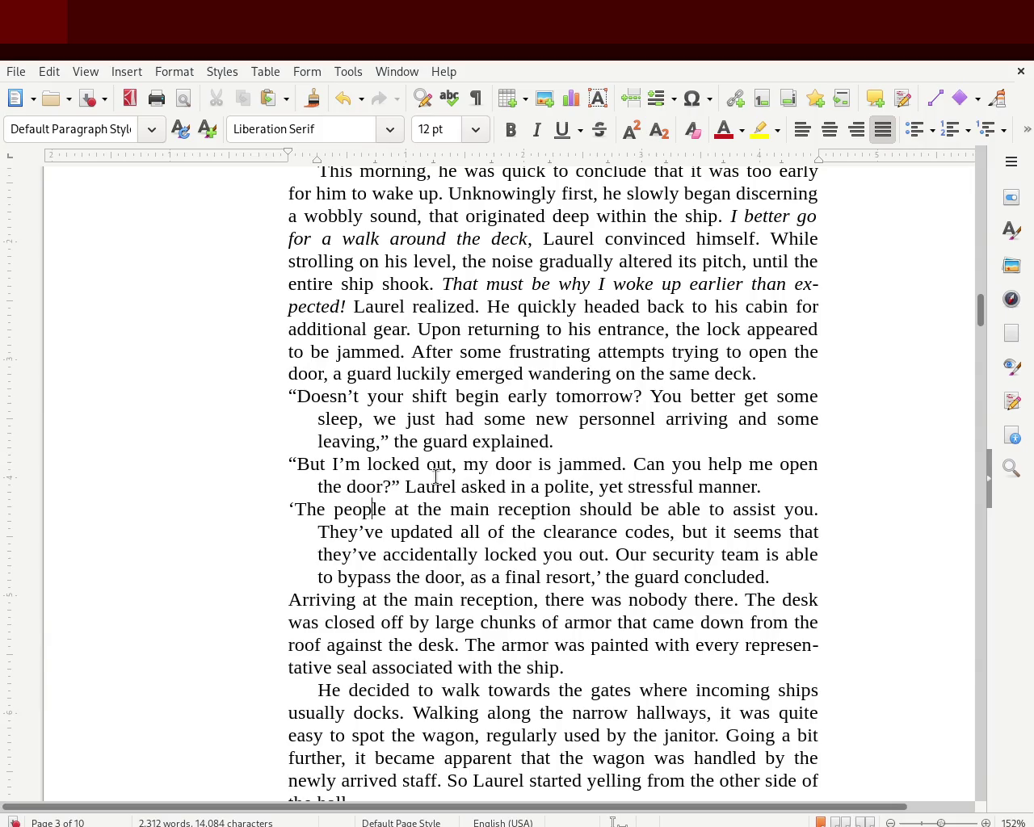
{"action": "key", "text": "Delete"}
{"action": "type", "text": "\""}
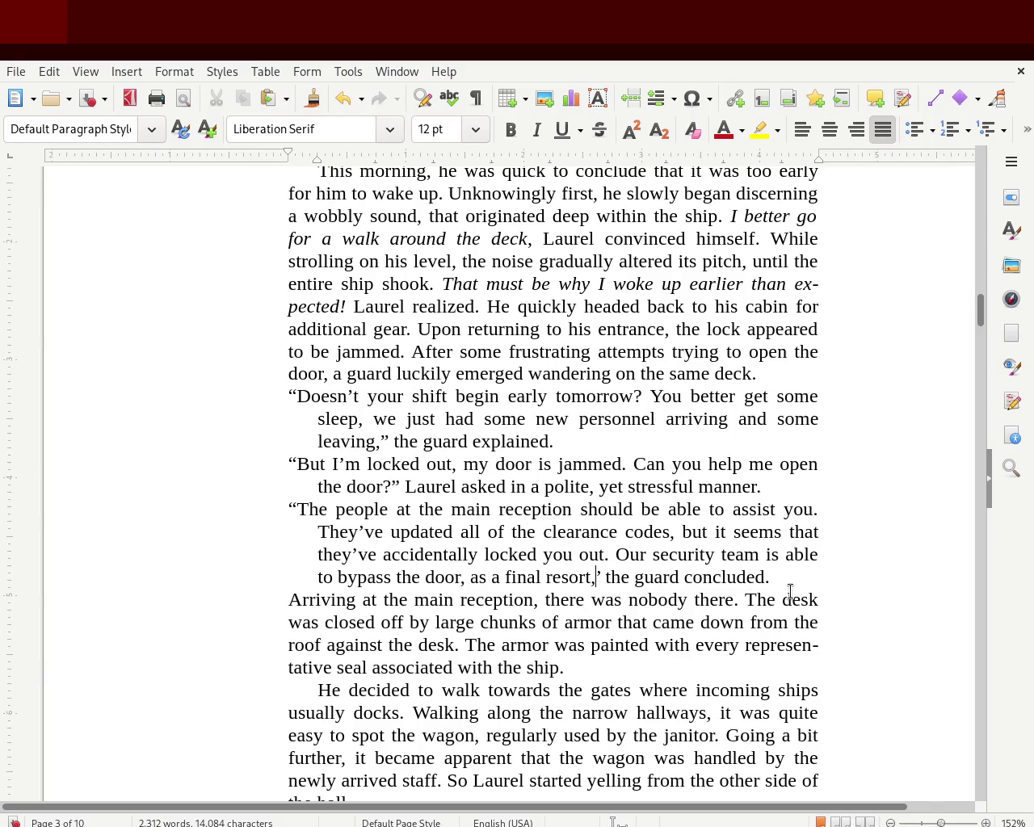
{"action": "key", "text": "BackSpace"}
{"action": "type", "text": "\""}
Step: Save the manuscript and return the zoom to 100%
{"action": "key", "text": "ctrl+s"}
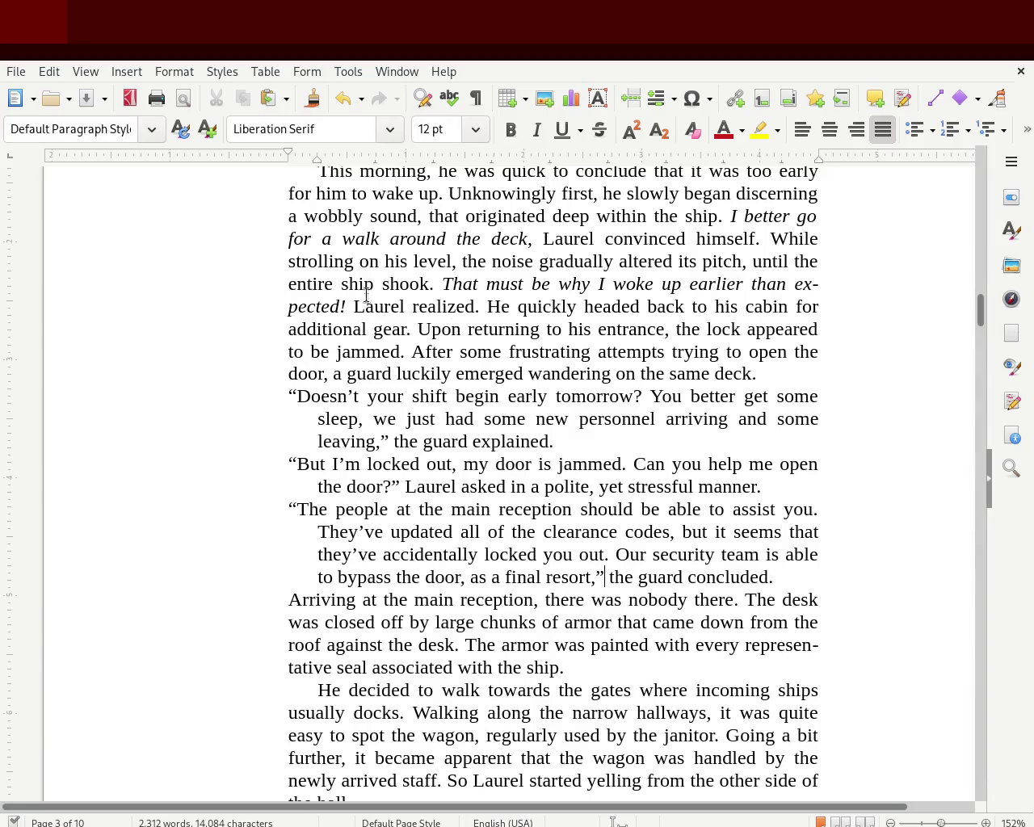
{"action": "mouse_move", "coordinate": [980, 319]}
{"action": "left_mouse_down"}
{"action": "mouse_move", "coordinate": [978, 286]}
{"action": "mouse_move", "coordinate": [970, 333]}
{"action": "mouse_move", "coordinate": [973, 316]}
{"action": "left_mouse_up"}
{"action": "left_click_drag", "start_coordinate": [944, 821], "coordinate": [939, 821]}
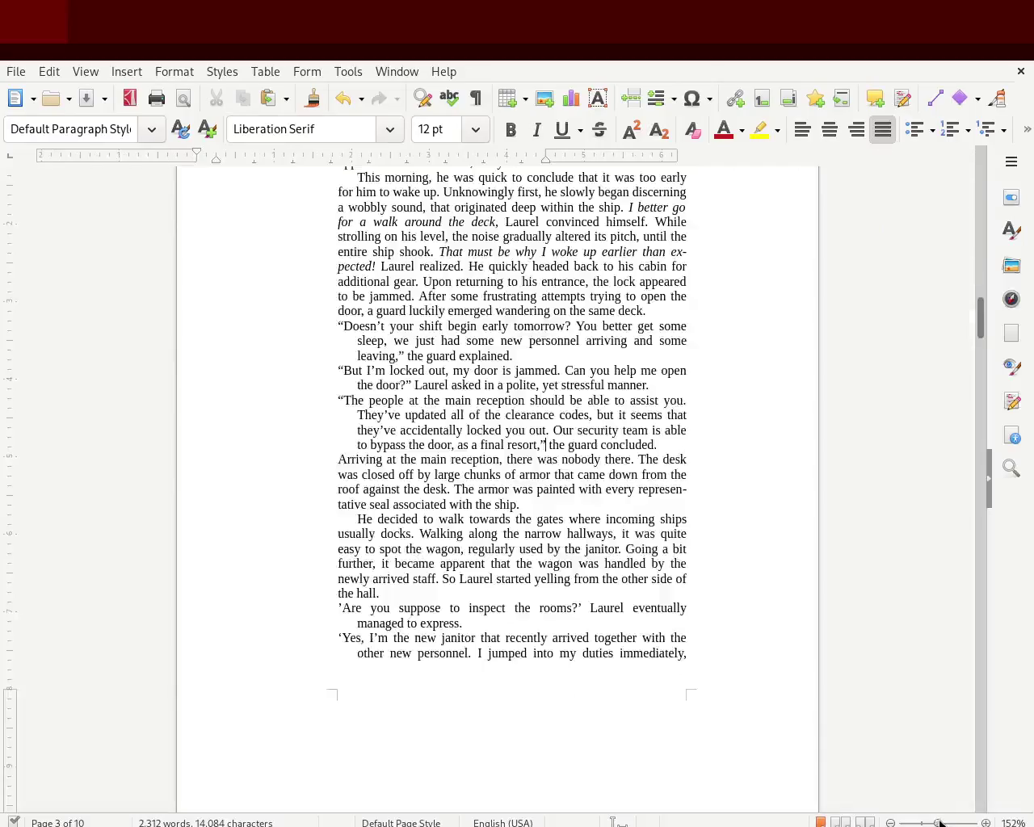
{"action": "mouse_move", "coordinate": [983, 327]}
{"action": "left_mouse_down"}
{"action": "mouse_move", "coordinate": [986, 301]}
{"action": "mouse_move", "coordinate": [987, 317]}
{"action": "left_mouse_up"}
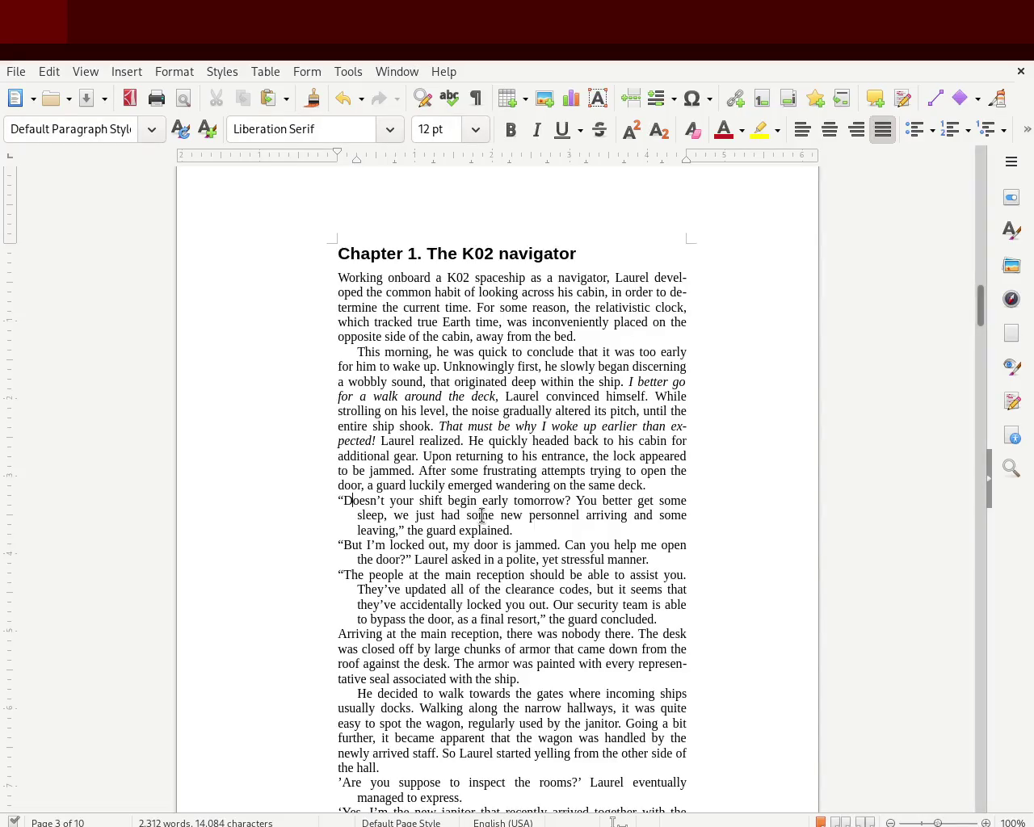
{"action": "key", "text": "Up"}
{"action": "key", "text": "Up"}
{"action": "left_click_drag", "start_coordinate": [980, 309], "coordinate": [981, 299]}
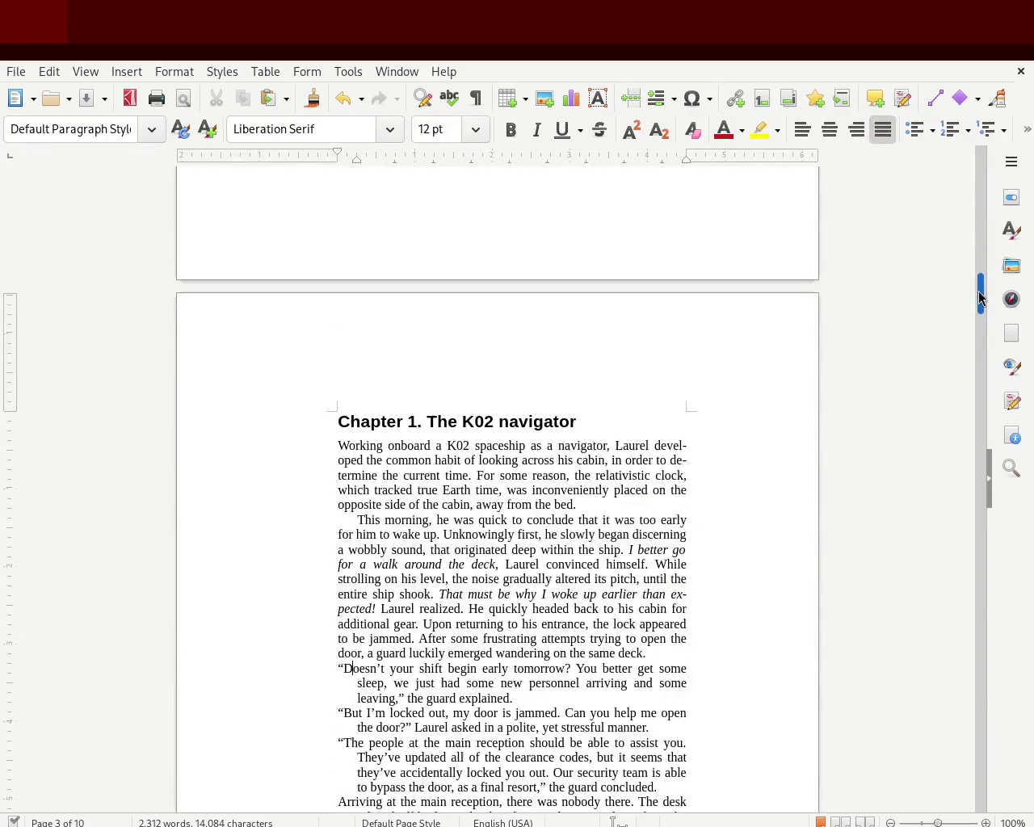
{"action": "scroll", "coordinate": [981, 299], "scroll_direction": "down", "scroll_amount": 1}
{"action": "scroll", "coordinate": [980, 300], "scroll_direction": "down", "scroll_amount": 6}
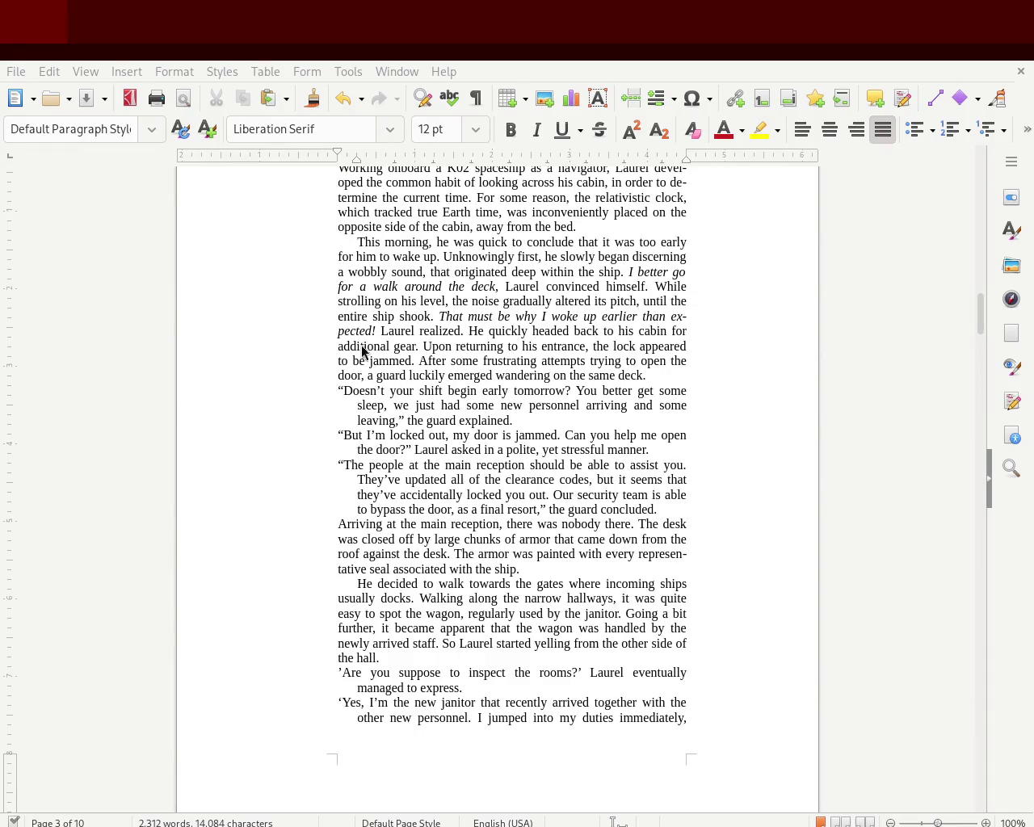
{"action": "mouse_move", "coordinate": [339, 388]}
{"action": "left_mouse_down"}
{"action": "mouse_move", "coordinate": [684, 526]}
{"action": "mouse_move", "coordinate": [704, 518]}
{"action": "mouse_move", "coordinate": [680, 507]}
{"action": "left_mouse_up"}
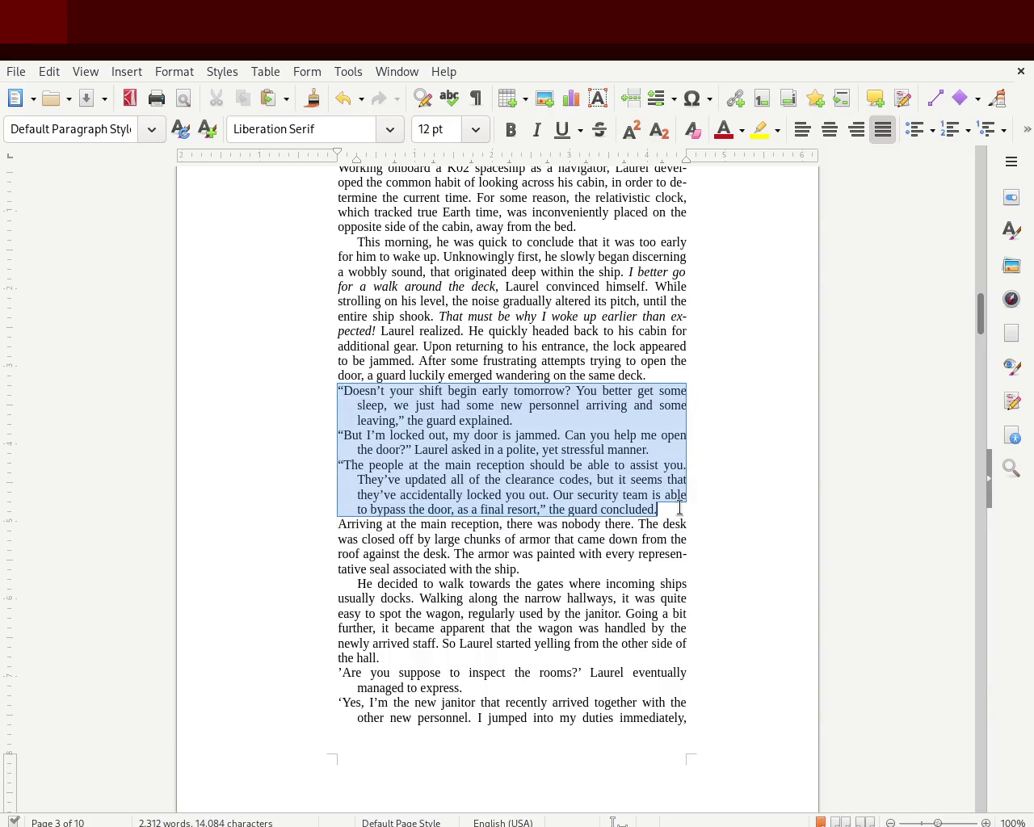
{"action": "left_click", "coordinate": [680, 507]}
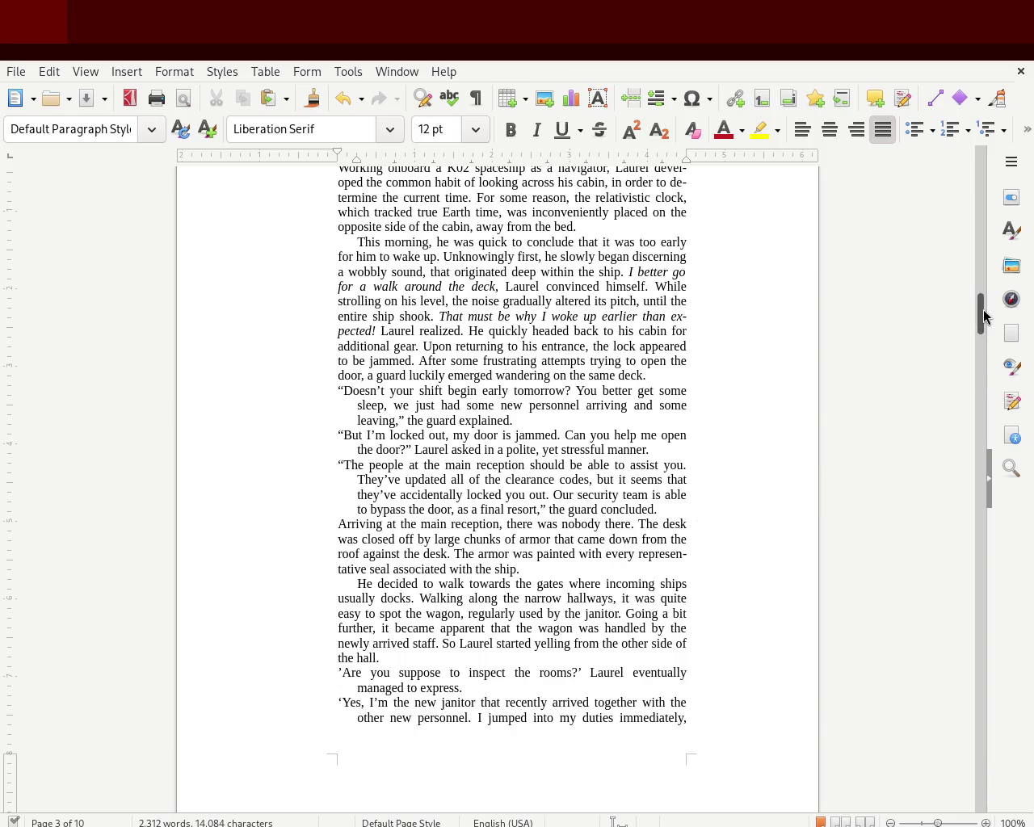
{"action": "left_click_drag", "start_coordinate": [984, 315], "coordinate": [982, 317]}
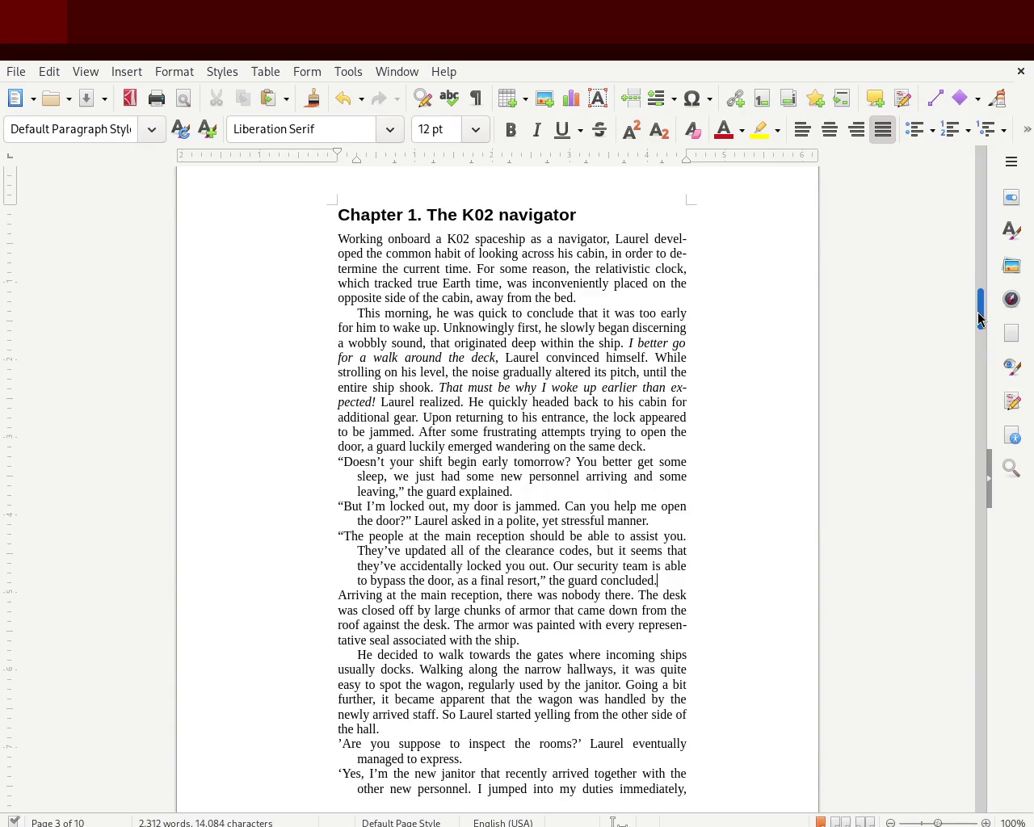
{"action": "left_click_drag", "start_coordinate": [979, 311], "coordinate": [977, 314]}
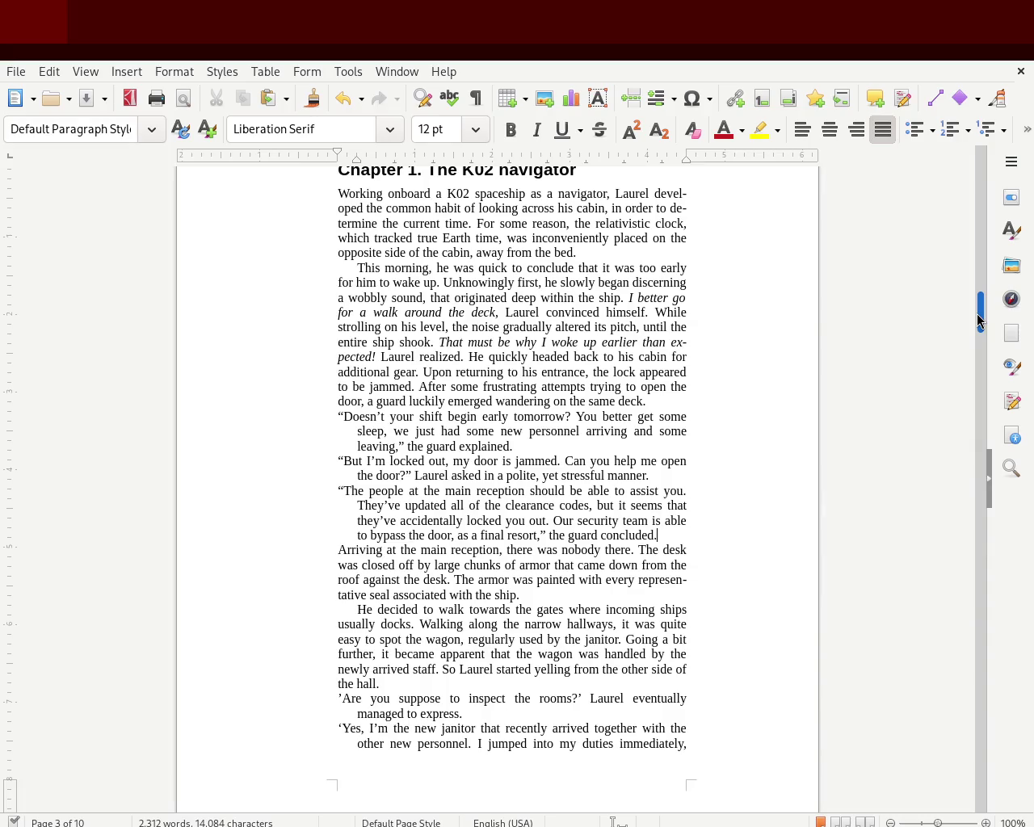
{"action": "left_click_drag", "start_coordinate": [977, 315], "coordinate": [976, 248]}
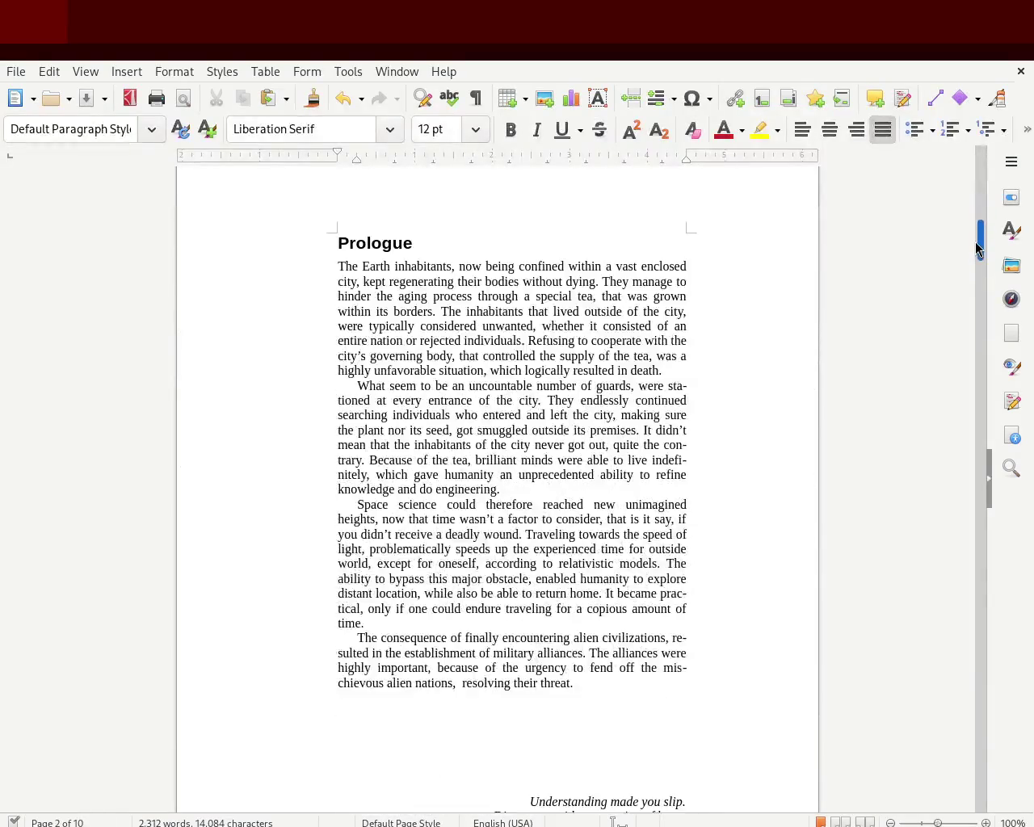
{"action": "mouse_move", "coordinate": [976, 242]}
{"action": "left_mouse_down"}
{"action": "mouse_move", "coordinate": [973, 167]}
{"action": "mouse_move", "coordinate": [973, 316]}
{"action": "left_mouse_up"}
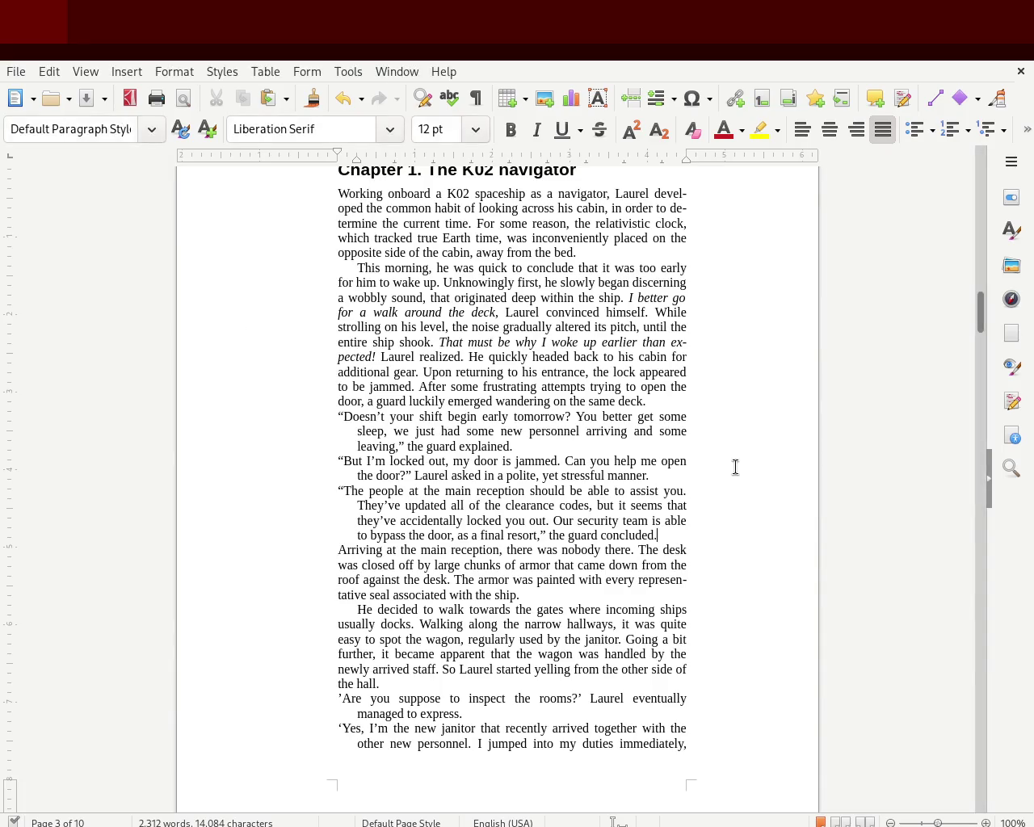
{"action": "scroll", "coordinate": [978, 317], "scroll_direction": "up", "scroll_amount": 2}
{"action": "left_click_drag", "start_coordinate": [978, 314], "coordinate": [977, 316]}
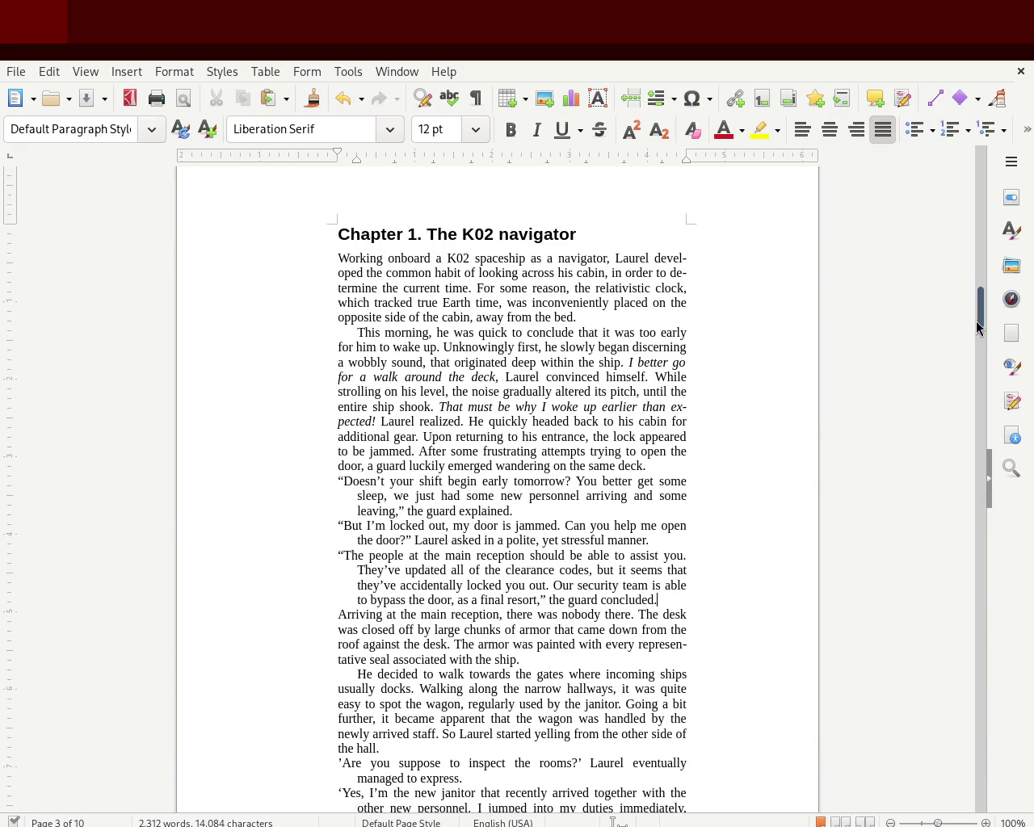
{"action": "scroll", "coordinate": [980, 315], "scroll_direction": "down", "scroll_amount": 1}
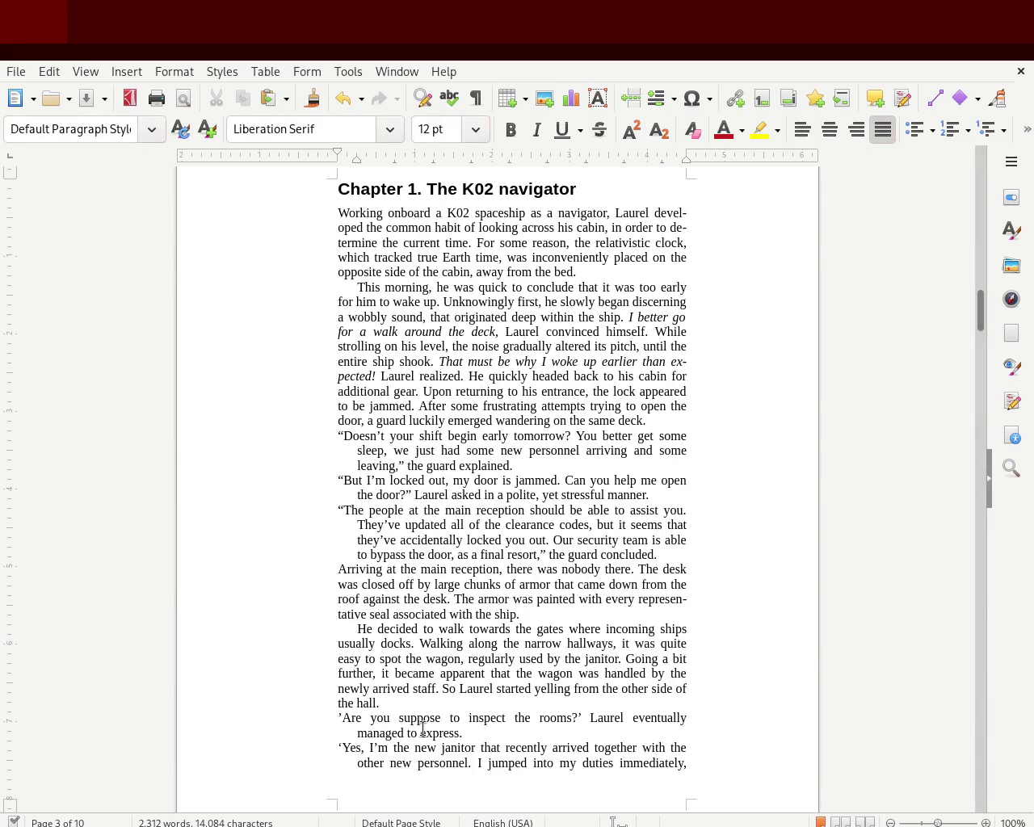
{"action": "key", "text": "BackSpace"}
Step: Double-quote the 'rooms?' line, the 'Yes' reply and the janitor's 'problem?' line, and save
{"action": "type", "text": "\""}
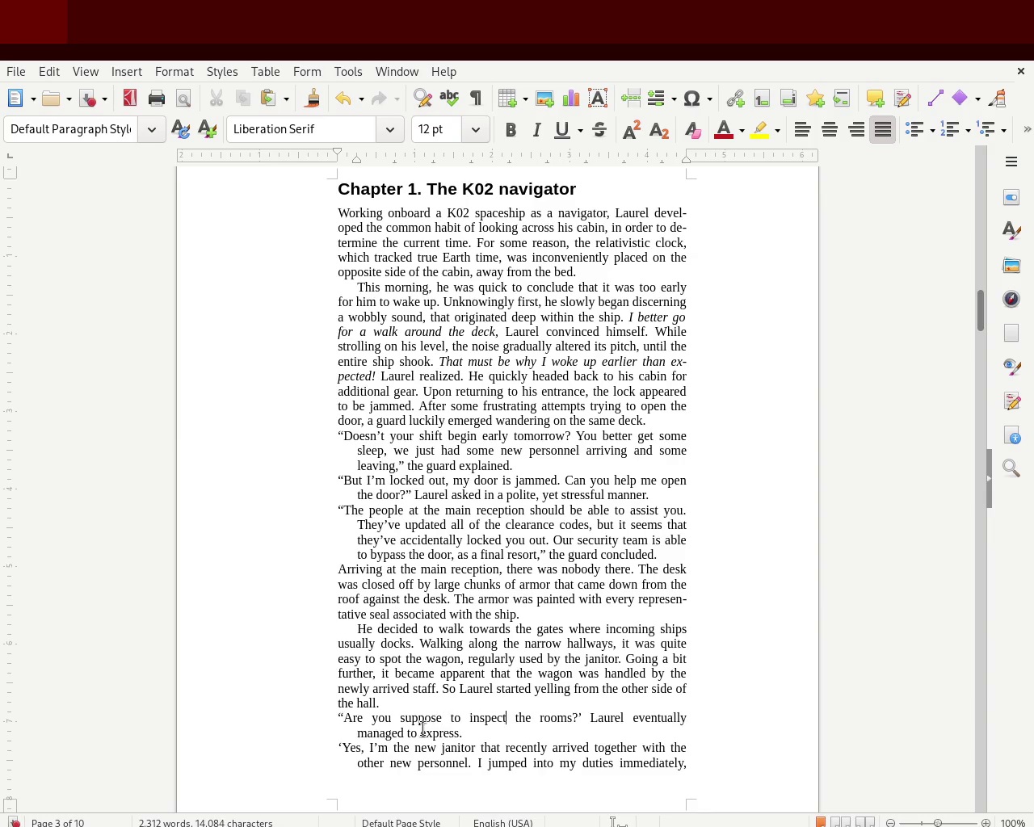
{"action": "key", "text": "Delete"}
{"action": "type", "text": "\""}
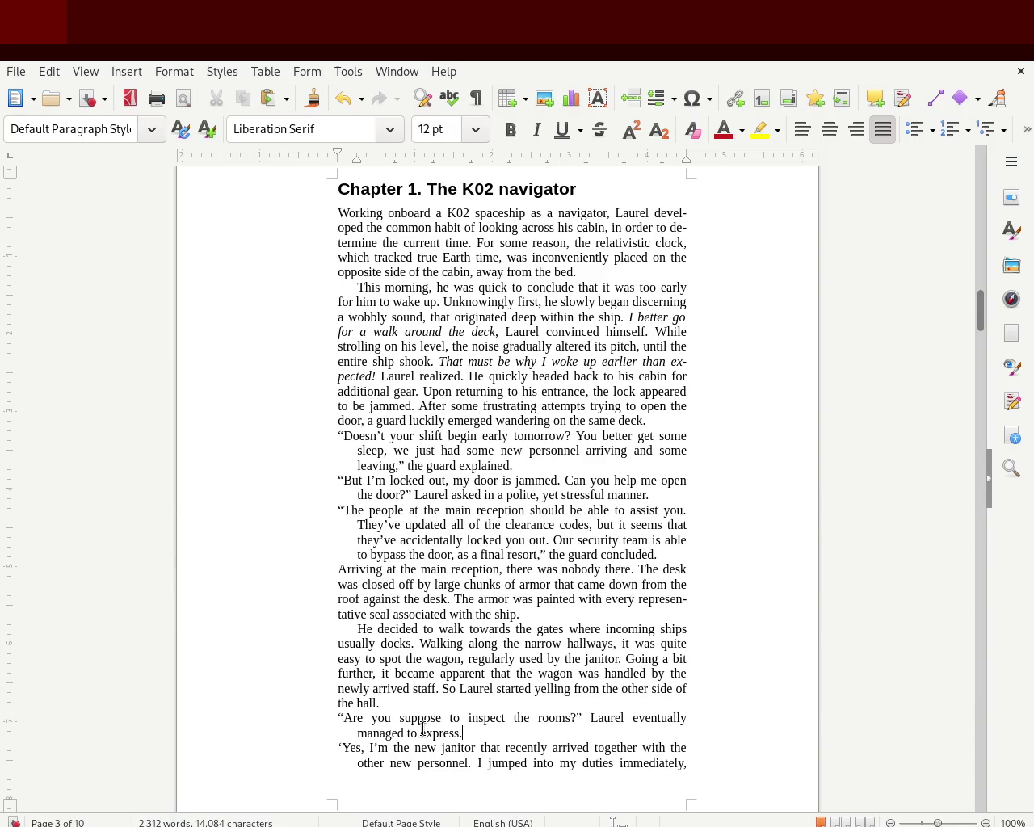
{"action": "left_click", "coordinate": [351, 752]}
{"action": "key", "text": "BackSpace"}
{"action": "type", "text": "\""}
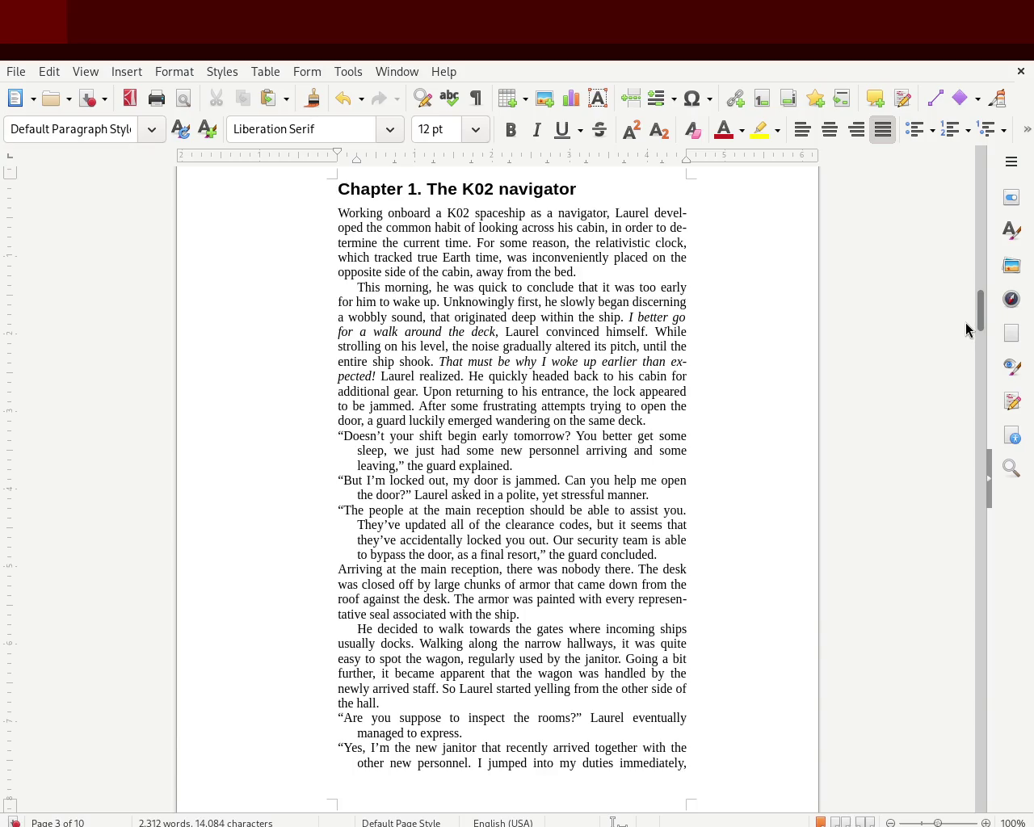
{"action": "left_click_drag", "start_coordinate": [979, 308], "coordinate": [980, 348]}
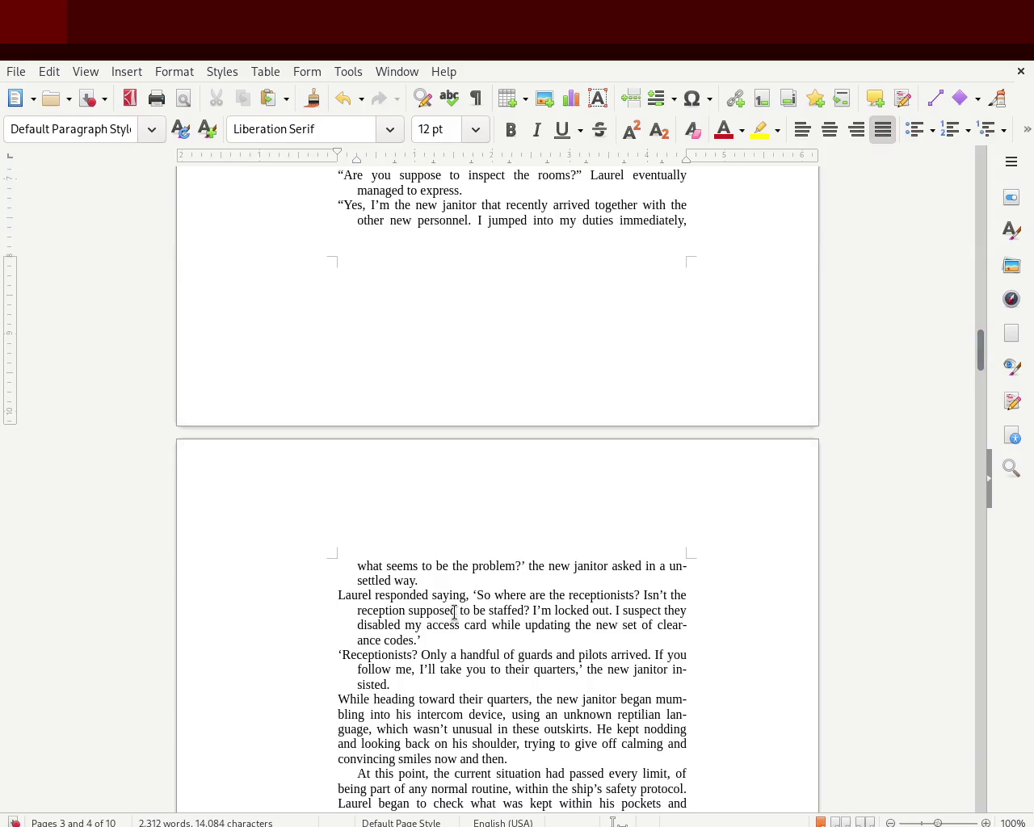
{"action": "left_click", "coordinate": [522, 566]}
{"action": "type", "text": "\""}
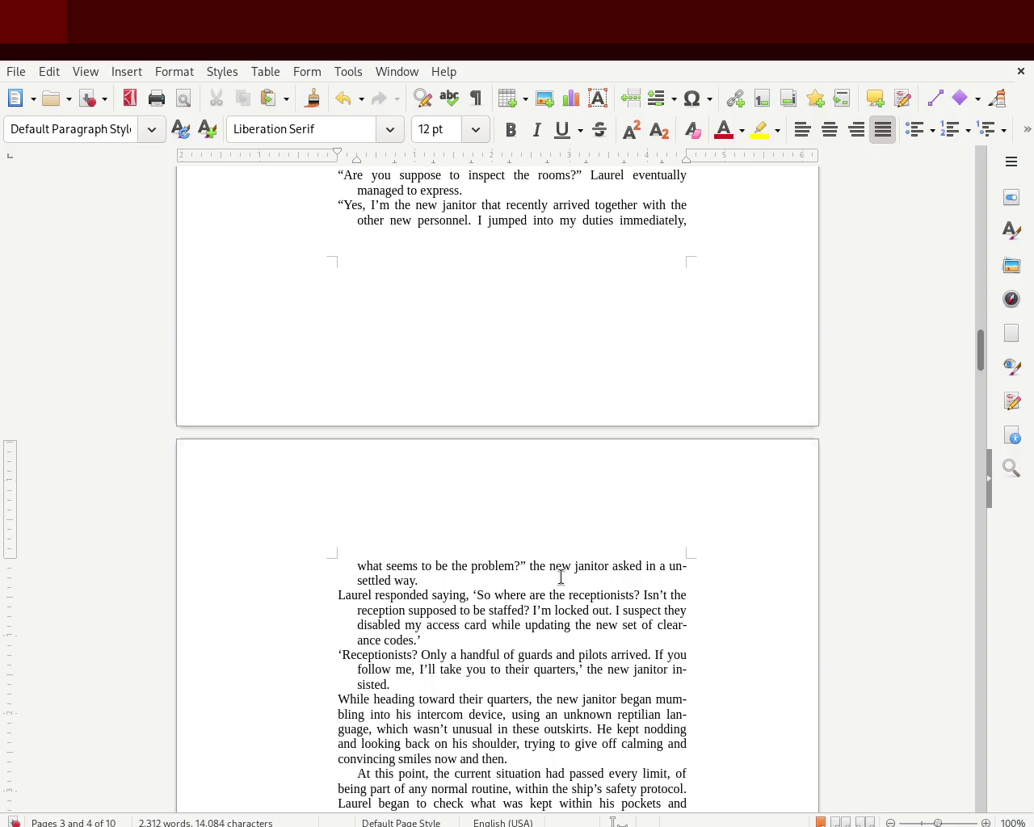
{"action": "key", "text": "ctrl+s"}
Step: Double-quote the 'So' line and the 'Receptionists … quarters,' line, and save again
{"action": "key", "text": "Delete"}
{"action": "type", "text": "\""}
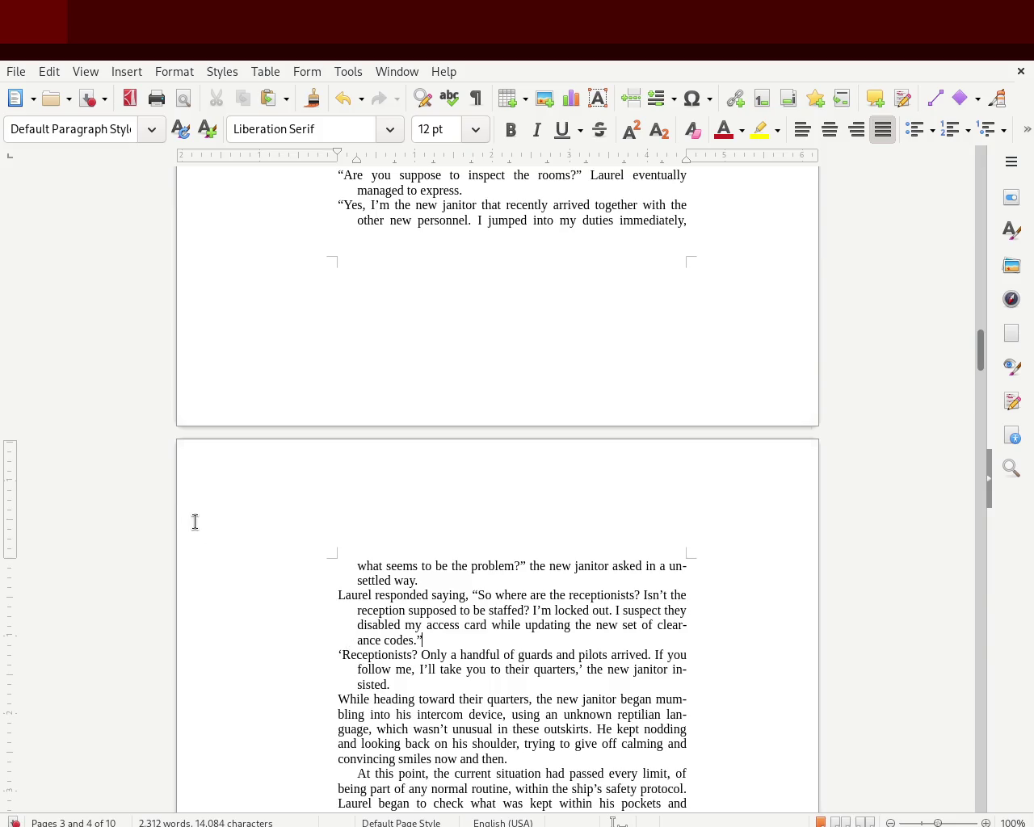
{"action": "left_click", "coordinate": [333, 661]}
{"action": "key", "text": "Delete"}
{"action": "type", "text": "\""}
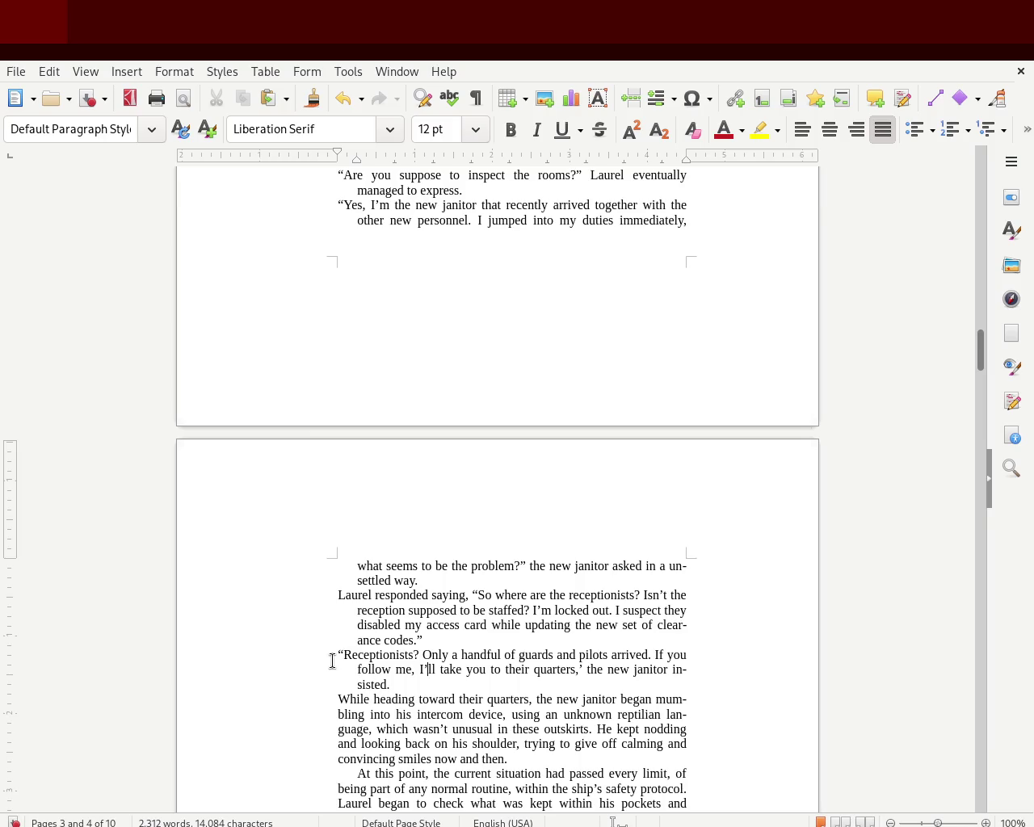
{"action": "key", "text": "Delete"}
{"action": "type", "text": "\""}
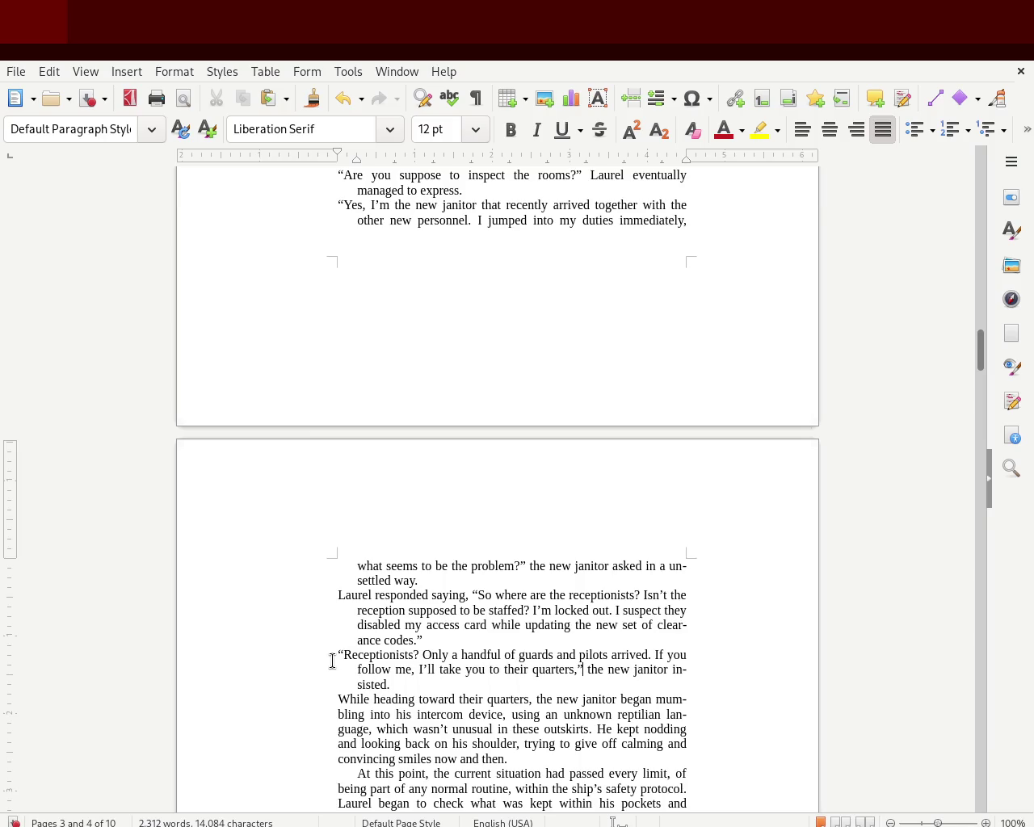
{"action": "key", "text": "ctrl+s"}
{"action": "mouse_move", "coordinate": [980, 356]}
{"action": "left_mouse_down"}
{"action": "mouse_move", "coordinate": [972, 228]}
{"action": "mouse_move", "coordinate": [972, 252]}
{"action": "left_mouse_up"}
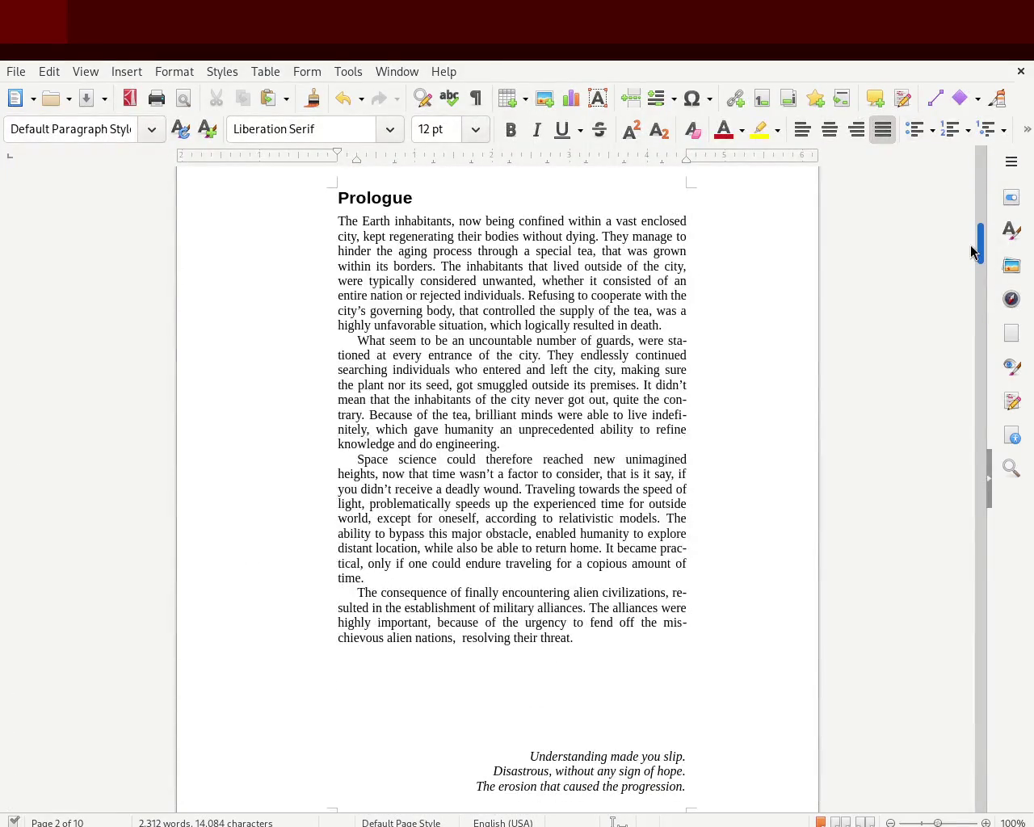
Step: Drag the right indent marker outward once, then undo that change
{"action": "left_click_drag", "start_coordinate": [973, 252], "coordinate": [972, 317]}
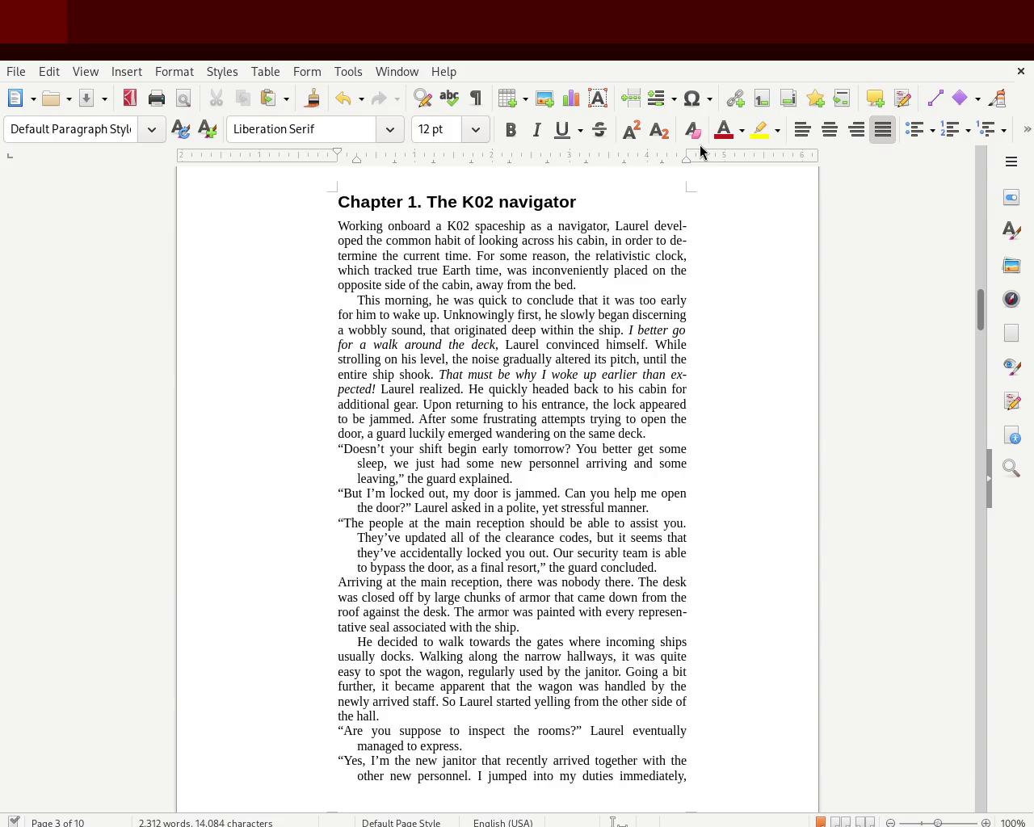
{"action": "left_click_drag", "start_coordinate": [687, 158], "coordinate": [705, 162]}
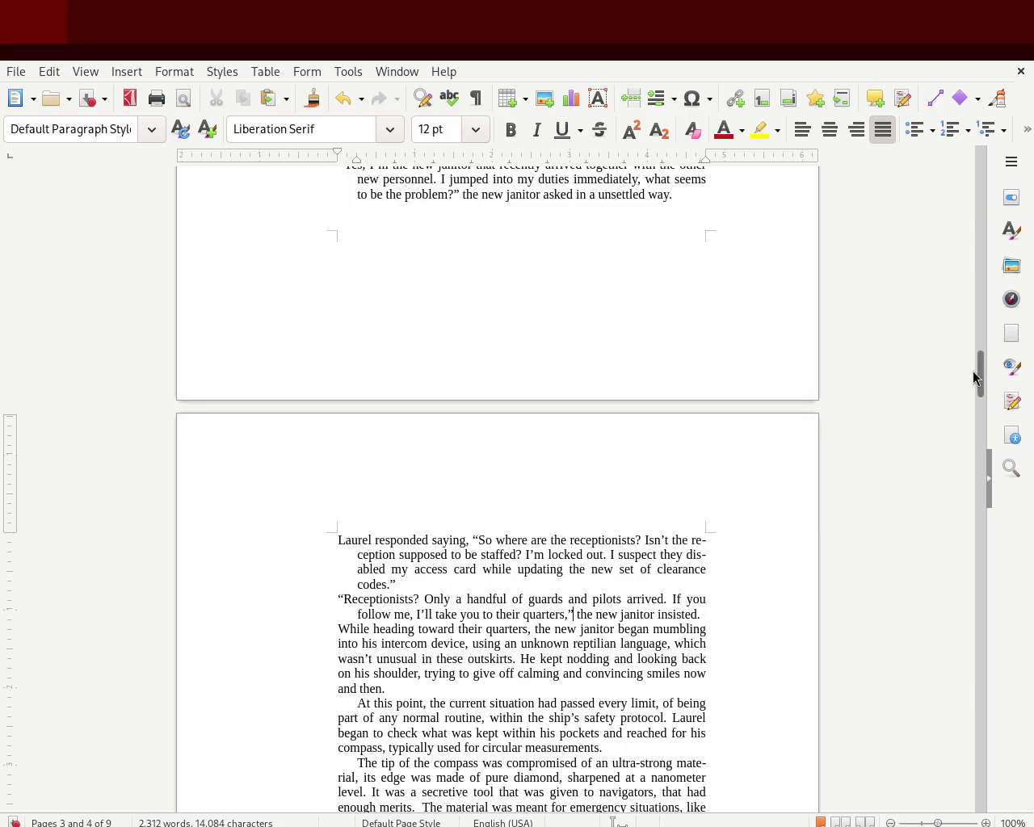
{"action": "left_click_drag", "start_coordinate": [978, 378], "coordinate": [981, 330]}
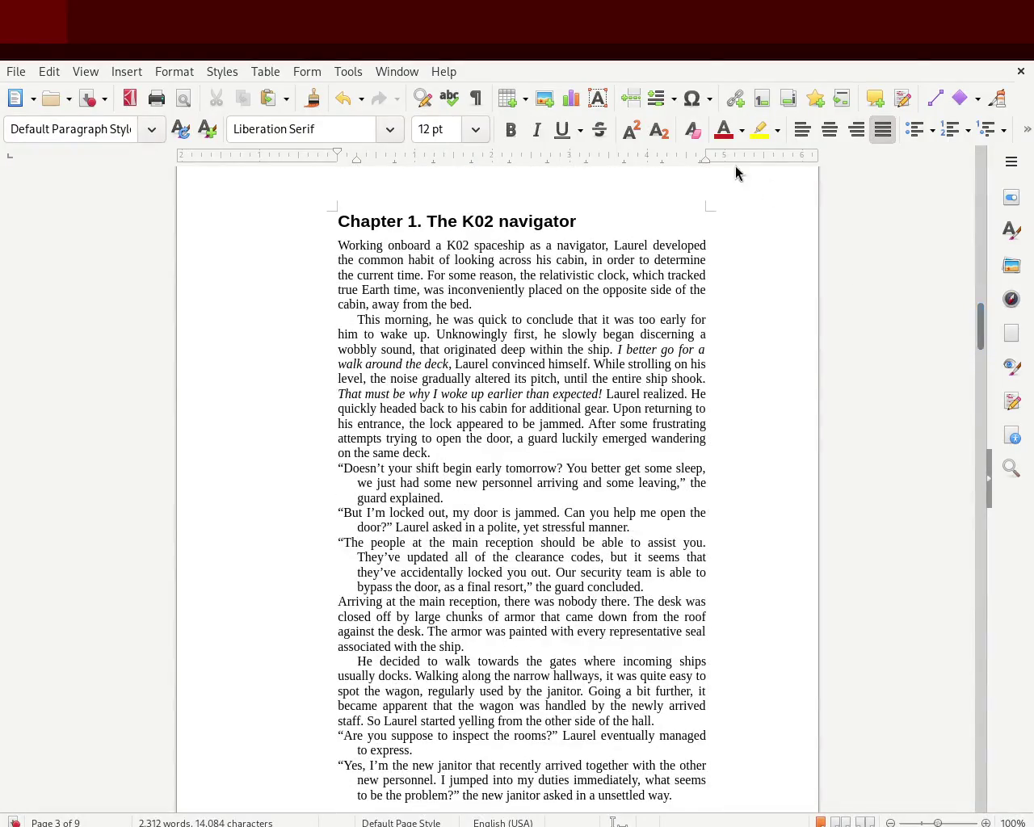
{"action": "key", "text": "ctrl+z"}
Step: Widen the right indent in two drags until the manuscript reflows to 9 pages
{"action": "left_click_drag", "start_coordinate": [686, 153], "coordinate": [696, 152]}
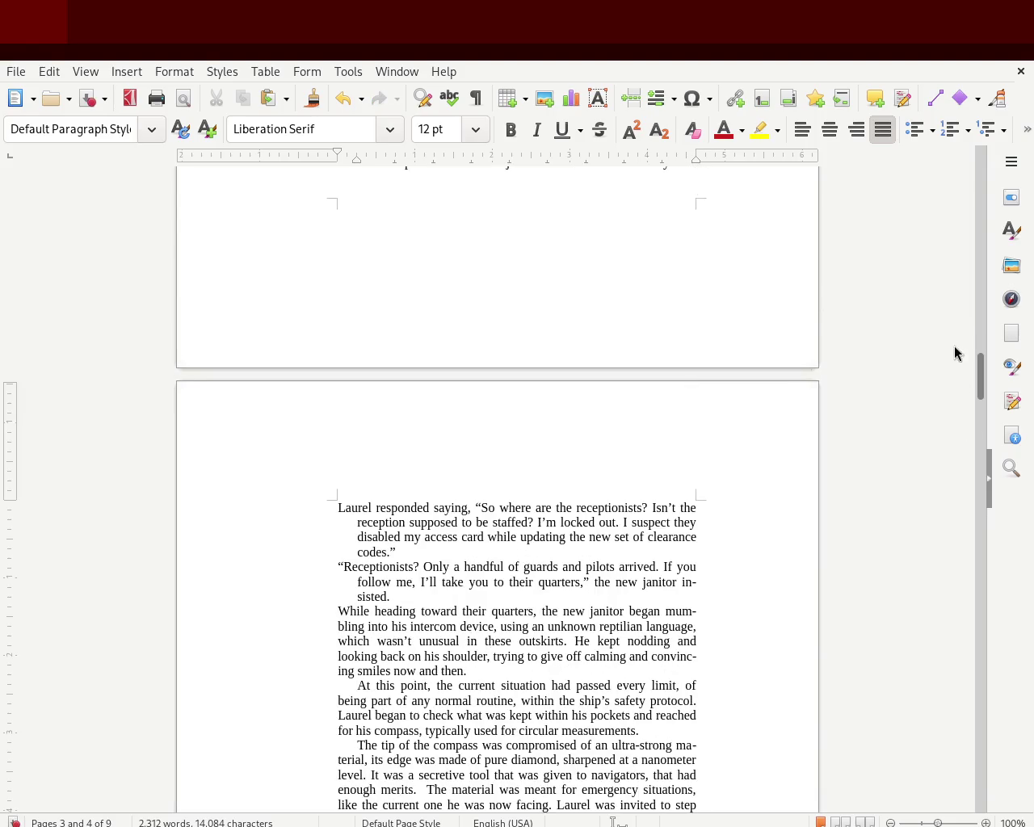
{"action": "left_click_drag", "start_coordinate": [981, 379], "coordinate": [982, 339]}
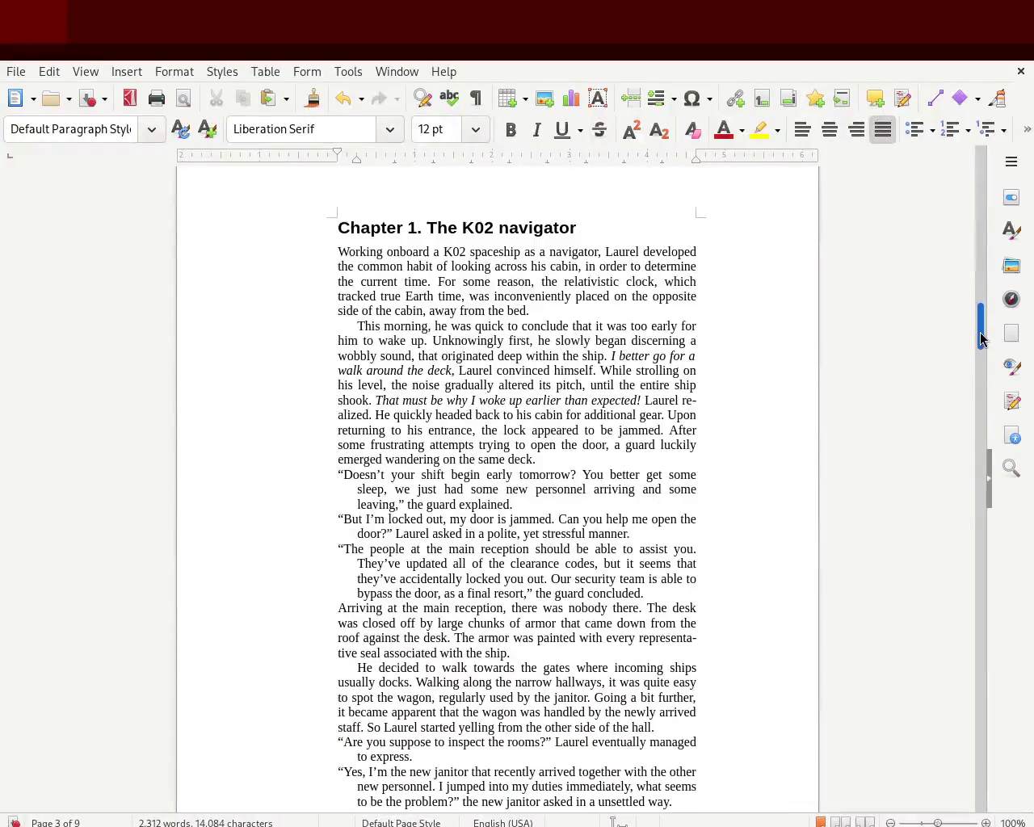
{"action": "left_click_drag", "start_coordinate": [981, 340], "coordinate": [984, 336]}
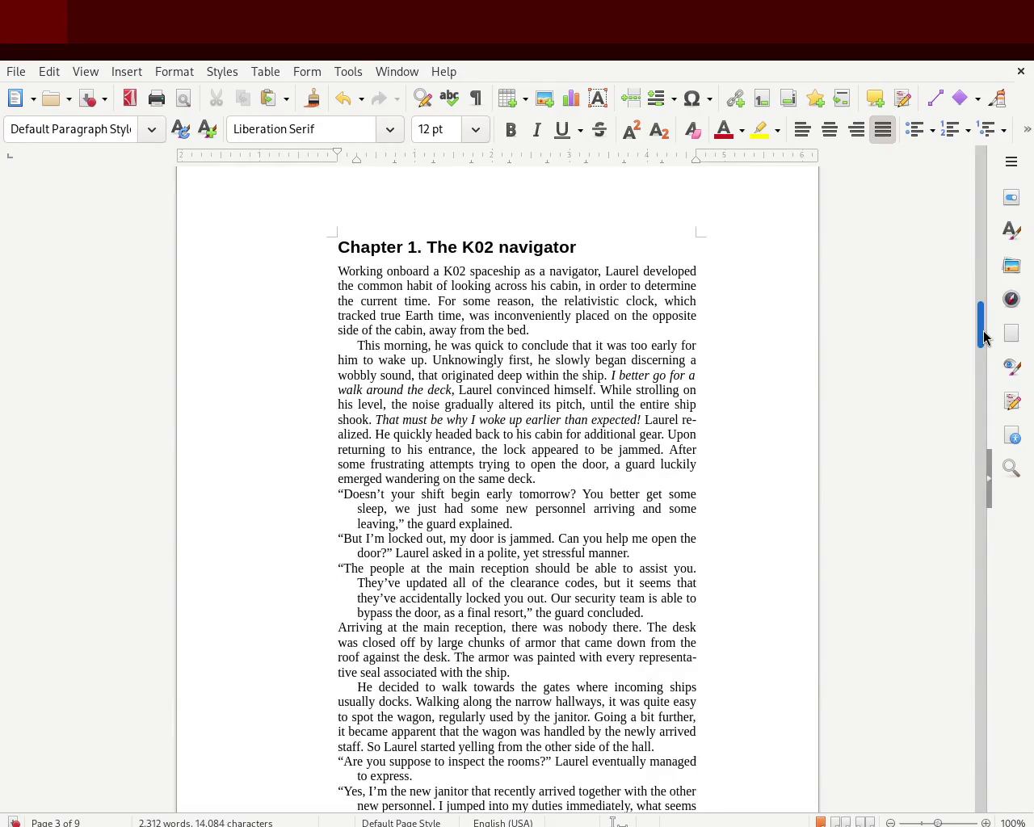
{"action": "left_click_drag", "start_coordinate": [696, 150], "coordinate": [705, 151]}
{"action": "scroll", "coordinate": [716, 280], "scroll_direction": "down", "scroll_amount": 10}
{"action": "left_click_drag", "start_coordinate": [981, 351], "coordinate": [978, 241]}
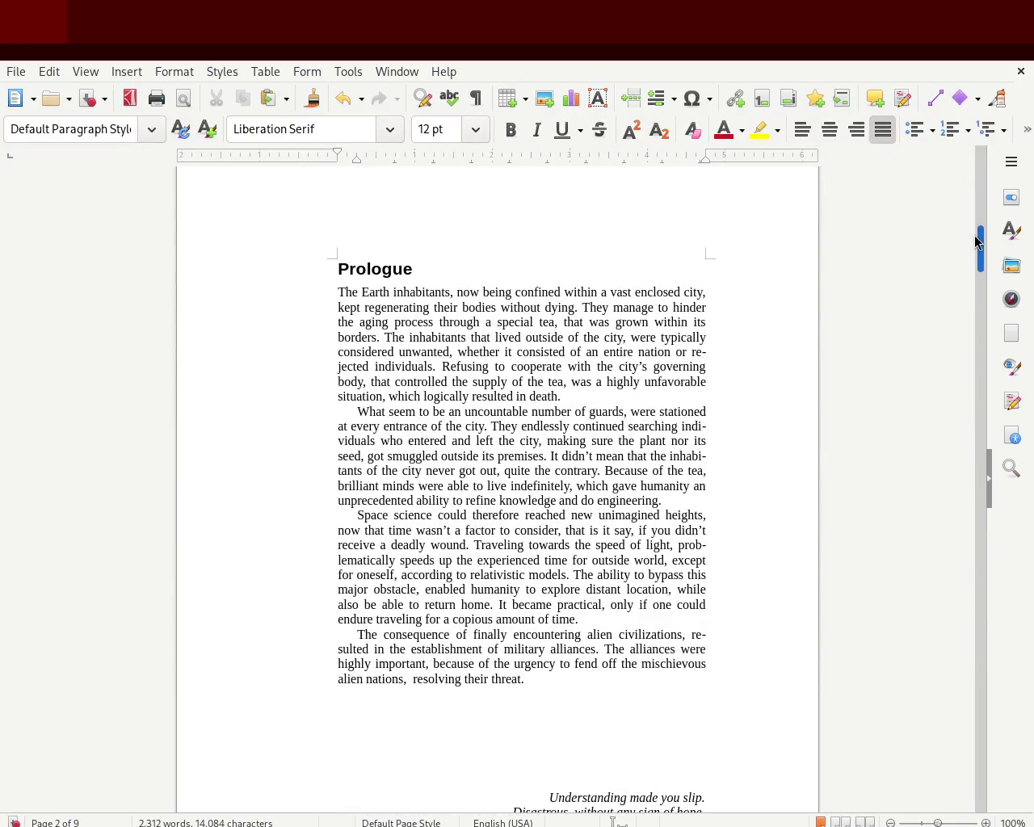
{"action": "left_click_drag", "start_coordinate": [978, 241], "coordinate": [980, 316]}
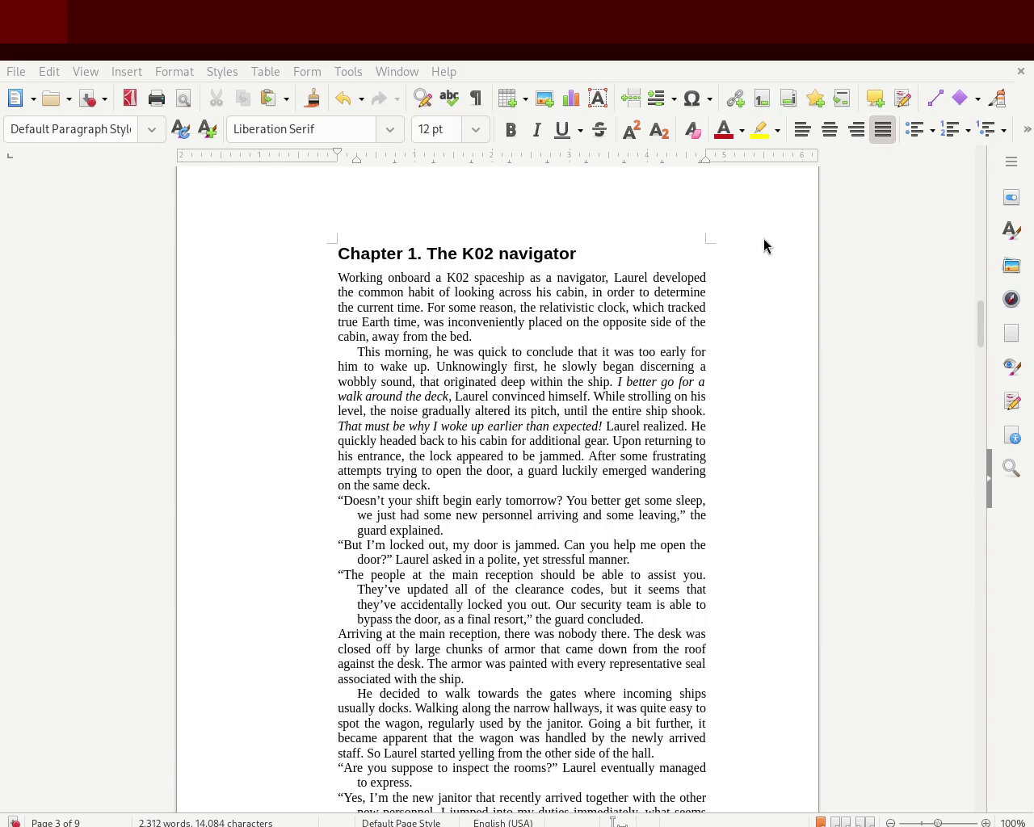
{"action": "left_click", "coordinate": [496, 324]}
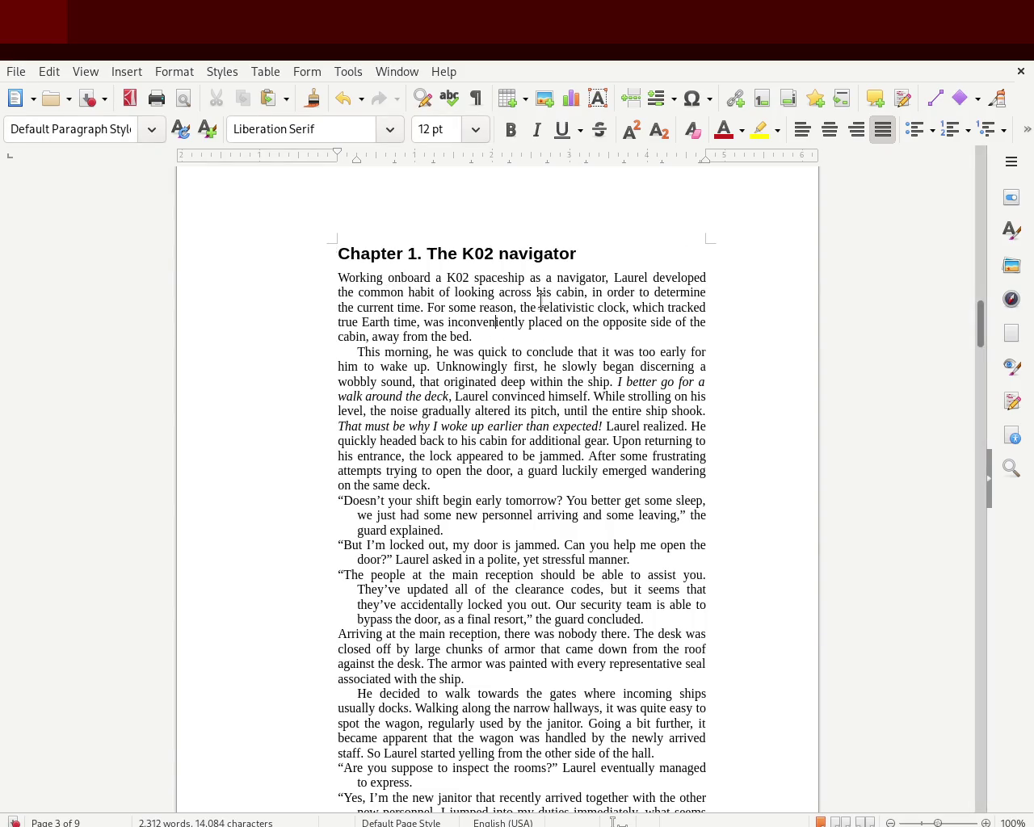
{"action": "left_click_drag", "start_coordinate": [706, 160], "coordinate": [712, 173]}
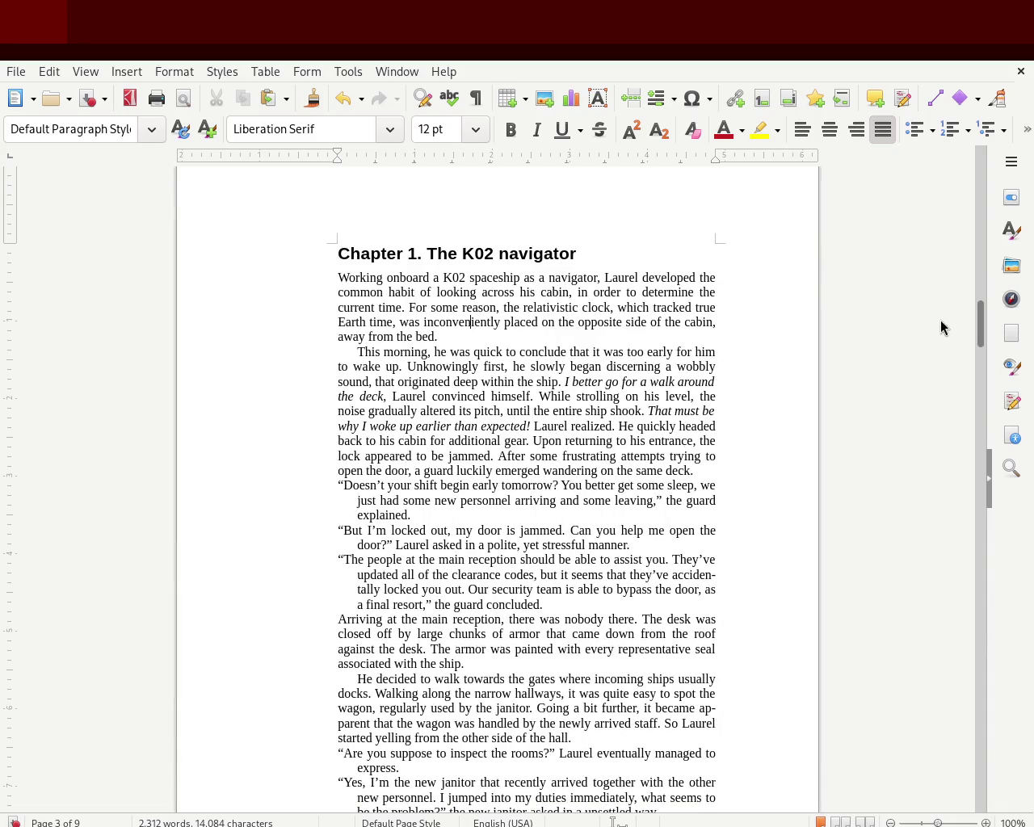
{"action": "mouse_move", "coordinate": [982, 335]}
{"action": "left_mouse_down"}
{"action": "mouse_move", "coordinate": [981, 347]}
{"action": "mouse_move", "coordinate": [987, 252]}
{"action": "mouse_move", "coordinate": [986, 344]}
{"action": "left_mouse_up"}
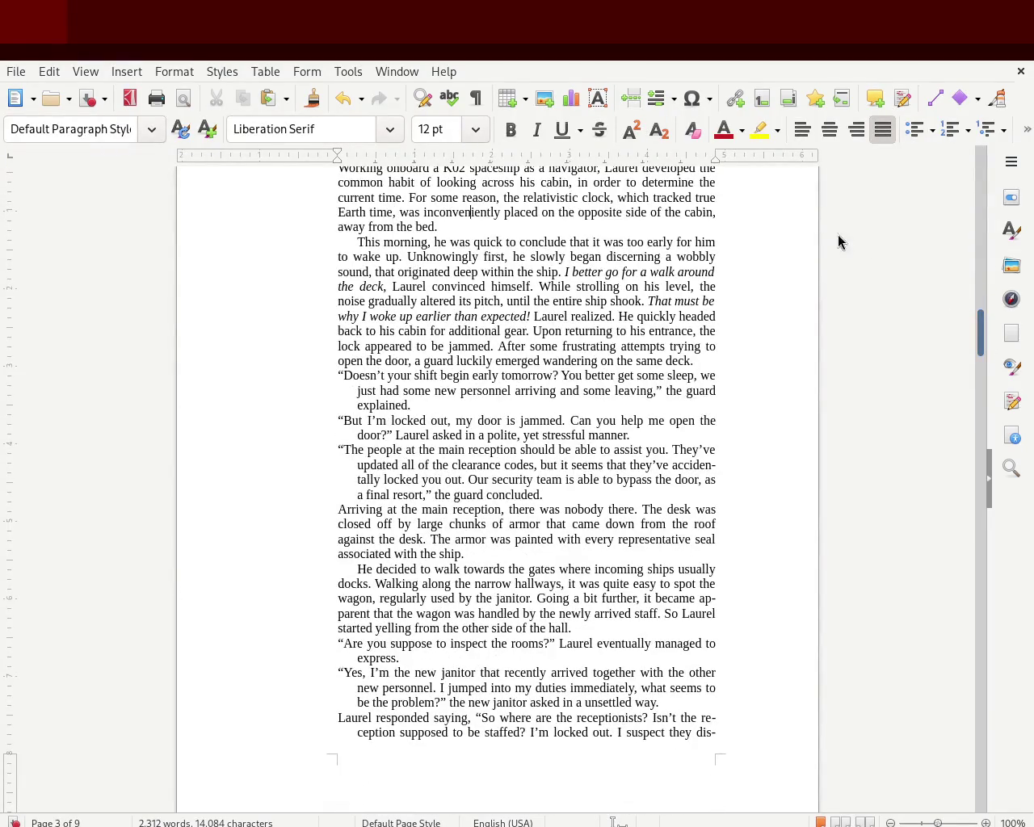
{"action": "key", "text": "ctrl+z"}
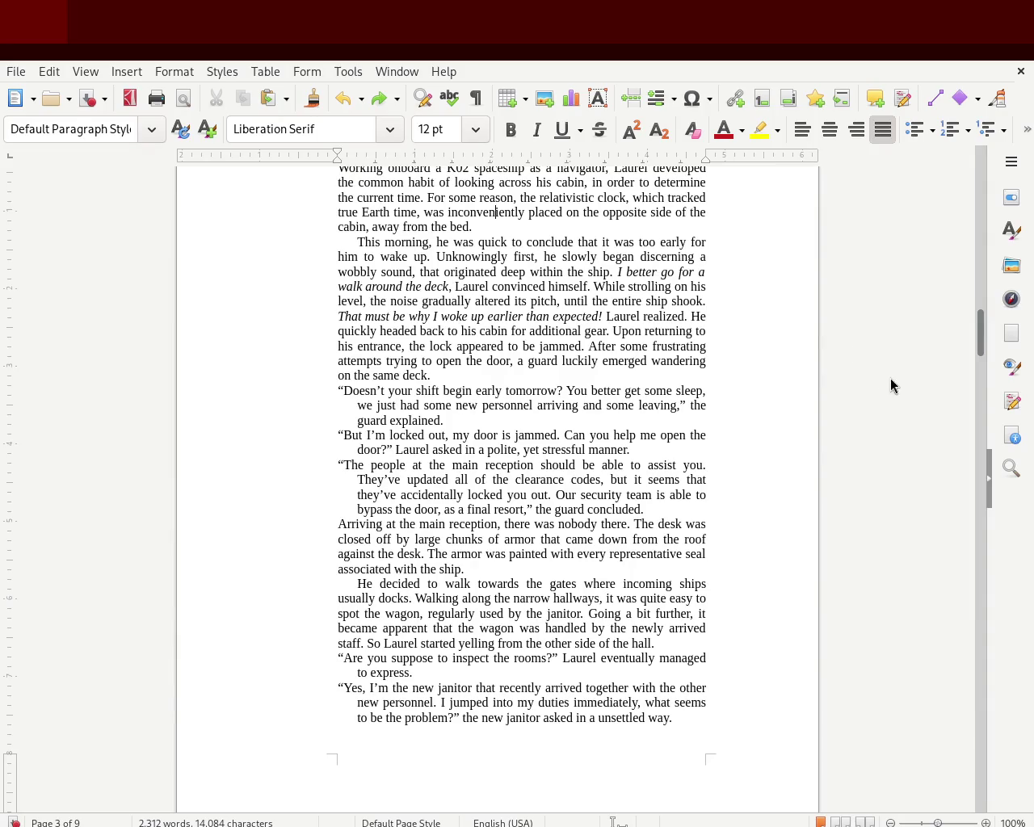
{"action": "mouse_move", "coordinate": [981, 346]}
{"action": "left_mouse_down"}
{"action": "mouse_move", "coordinate": [965, 254]}
{"action": "mouse_move", "coordinate": [965, 368]}
{"action": "mouse_move", "coordinate": [962, 260]}
{"action": "left_mouse_up"}
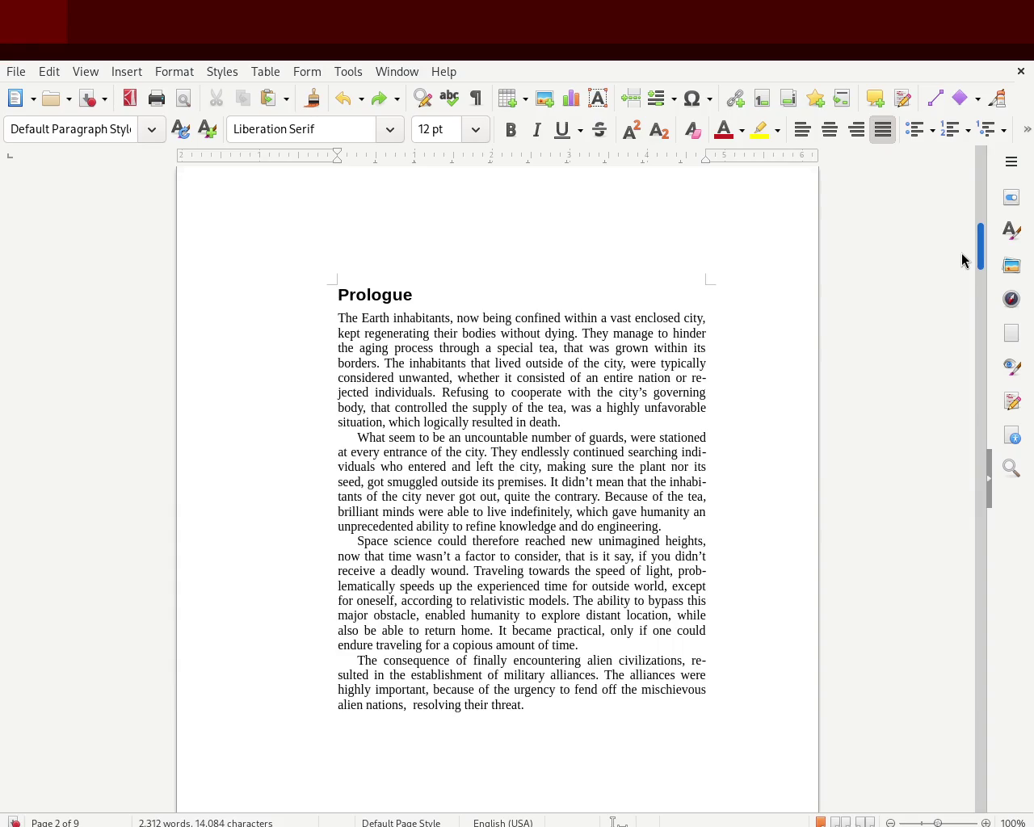
Step: Scroll to the Prologue on page 2 and place the cursor in its second paragraph
{"action": "scroll", "coordinate": [962, 259], "scroll_direction": "down", "scroll_amount": 3}
{"action": "scroll", "coordinate": [961, 270], "scroll_direction": "down", "scroll_amount": 1}
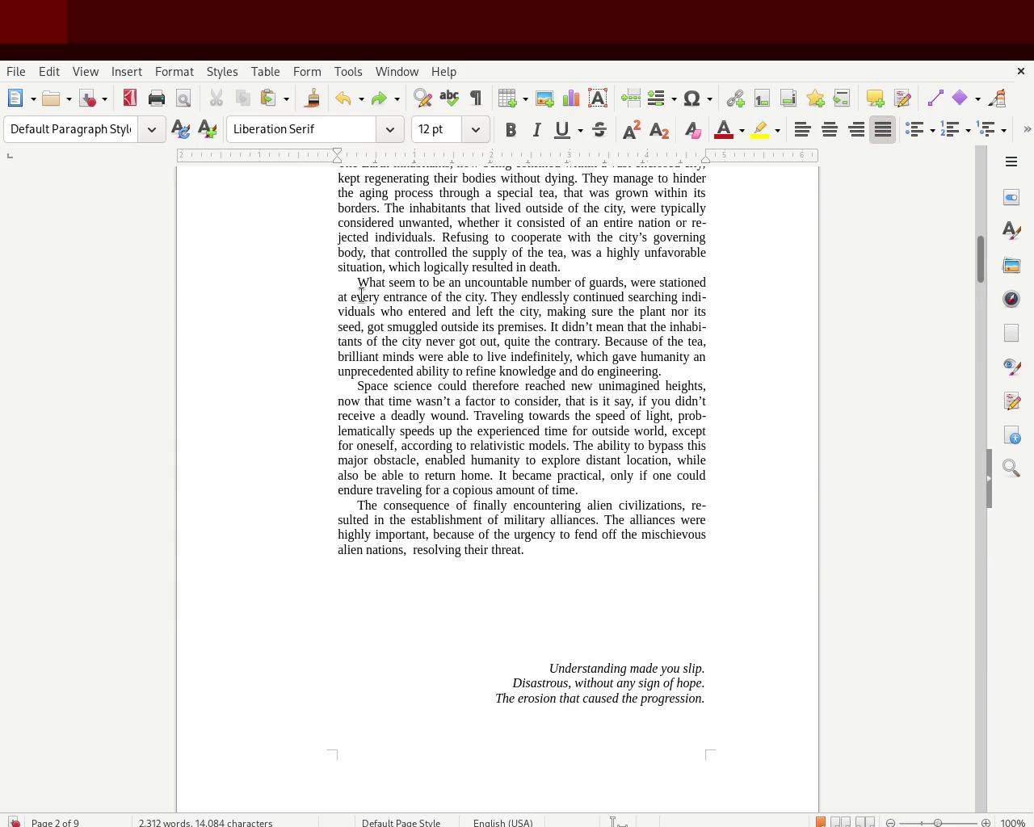
{"action": "left_click", "coordinate": [432, 297]}
Step: Replace 'making sure the plant' with 'assuring that no parts of the plant' and save
{"action": "double_click", "coordinate": [580, 312]}
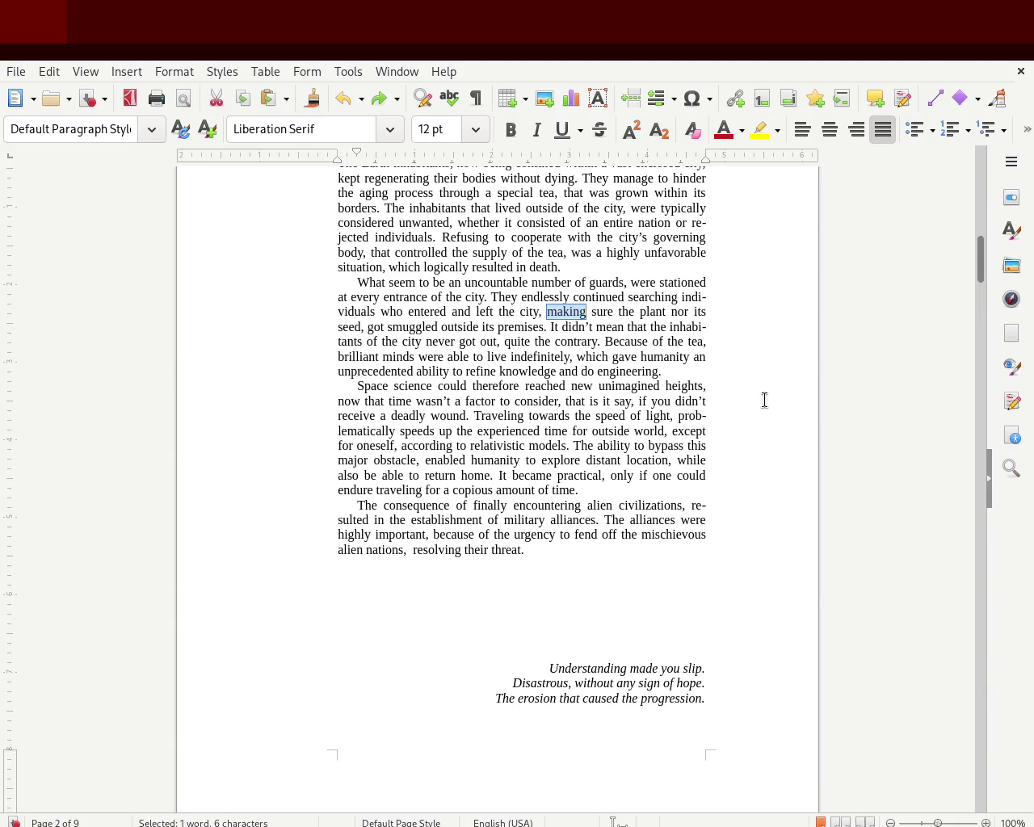
{"action": "key", "text": "Delete"}
{"action": "key", "text": "ctrl+Delete"}
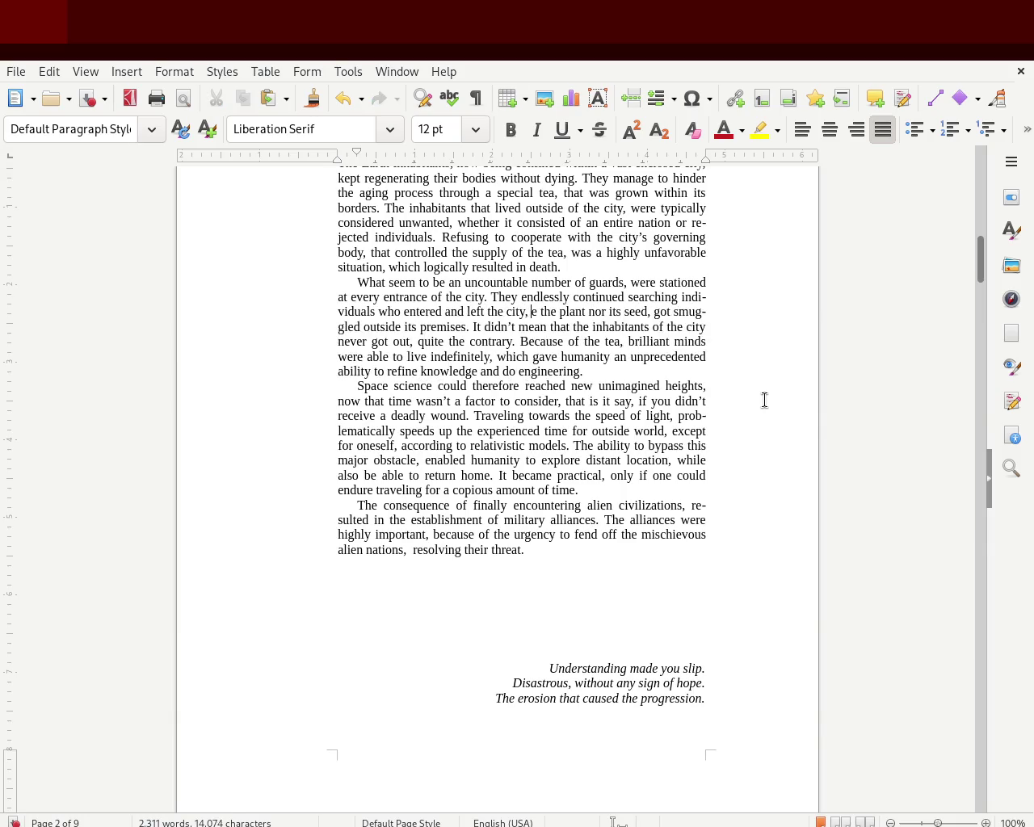
{"action": "type", "text": "assuring that no"}
{"action": "key", "text": "ctrl+Delete"}
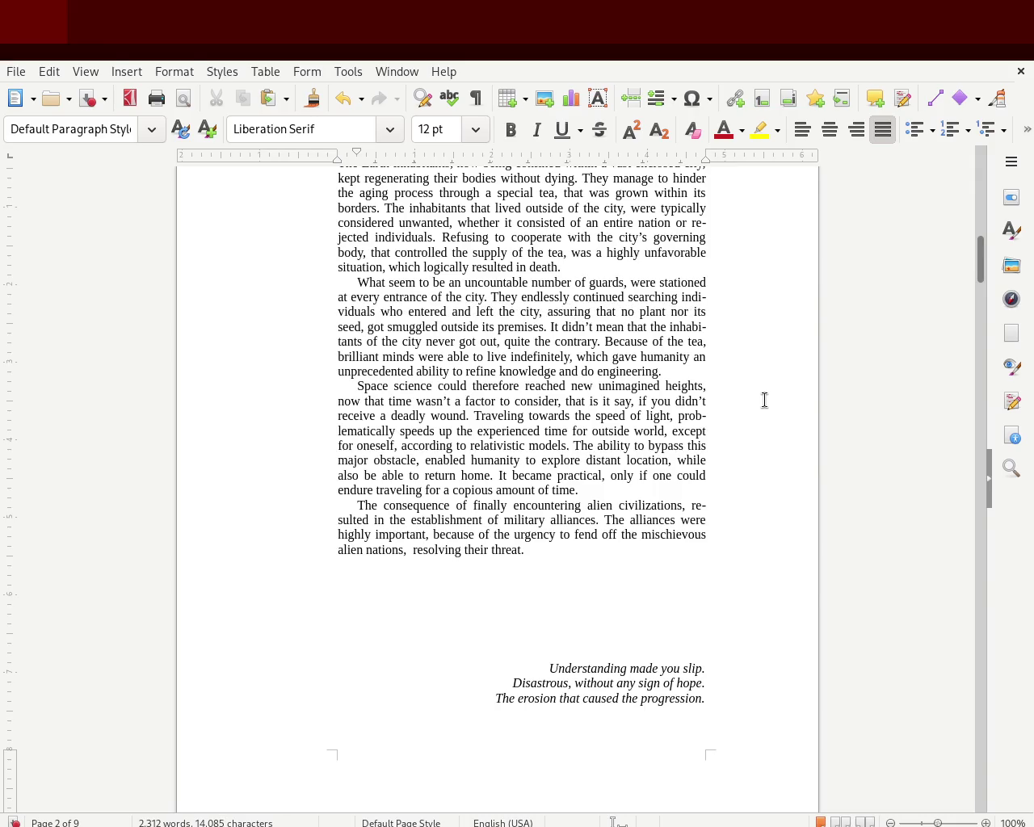
{"action": "type", "text": "parts of"}
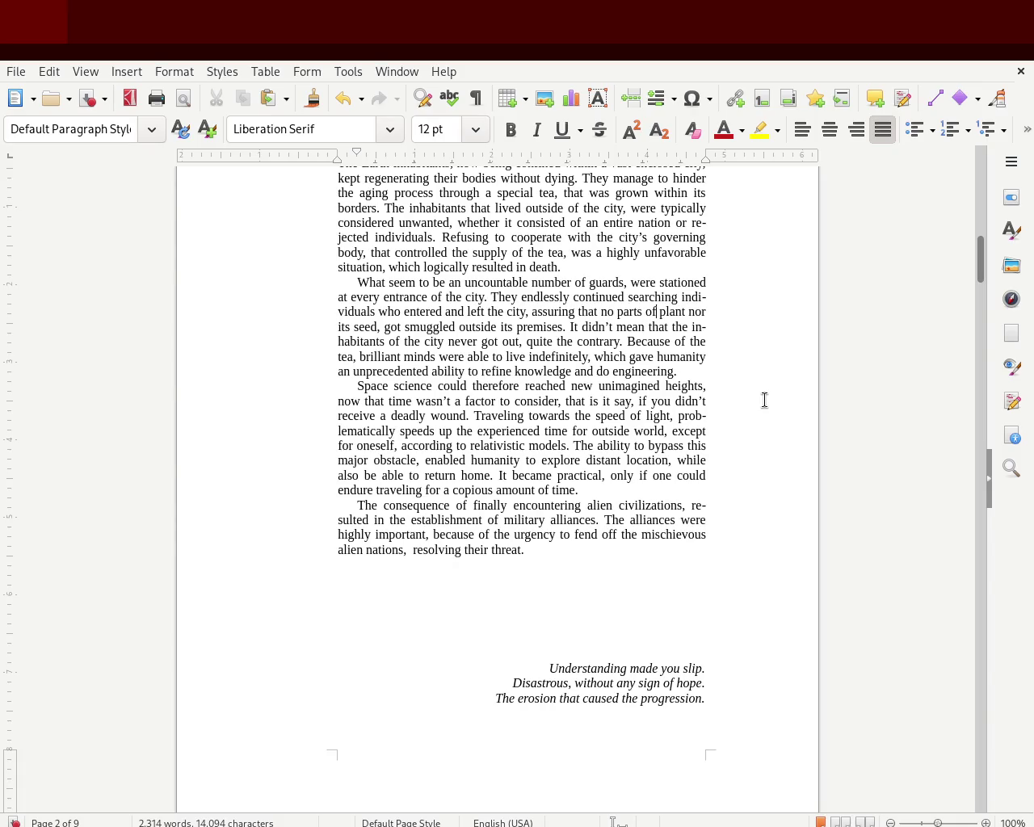
{"action": "type", "text": " the"}
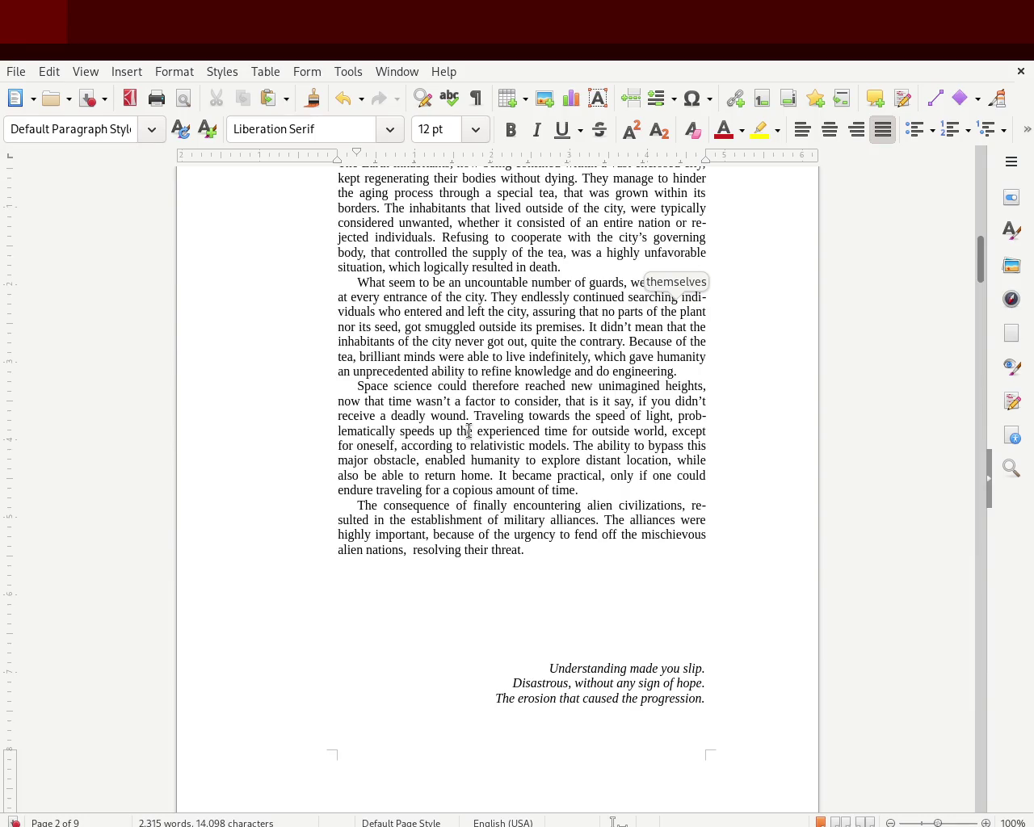
{"action": "key", "text": "ctrl+s"}
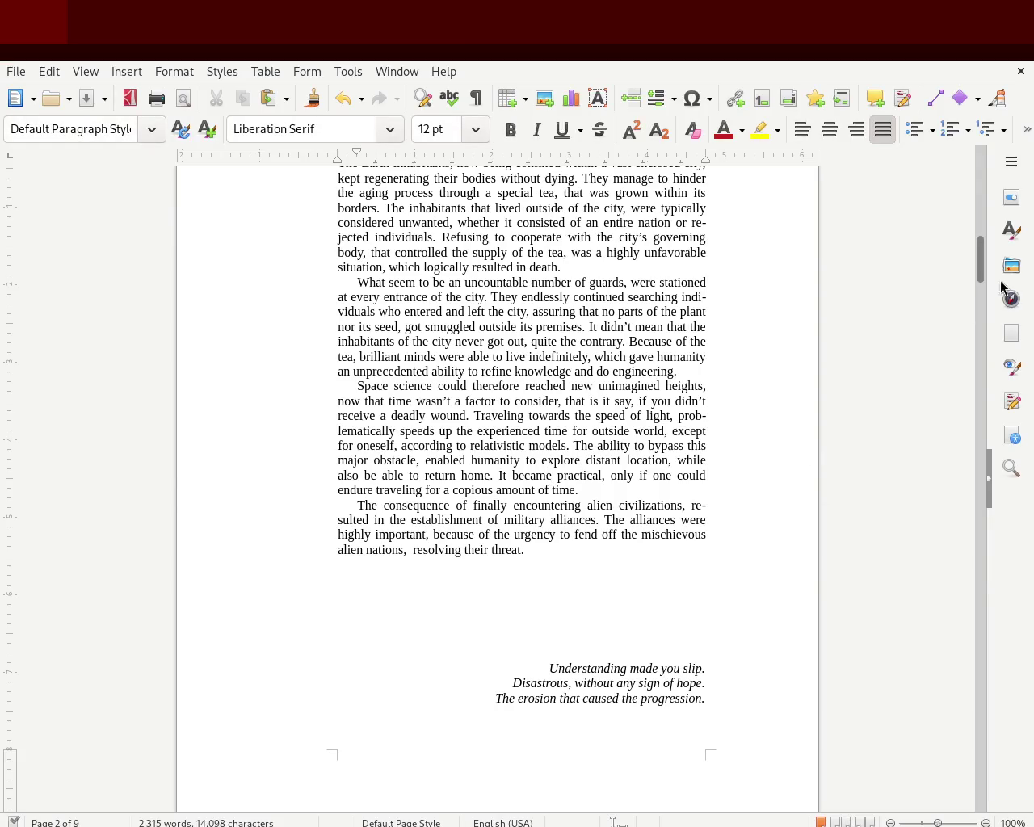
Step: Zoom to 152% and scroll down from the title page to Chapter 1's dialogue on page 3
{"action": "left_click_drag", "start_coordinate": [981, 259], "coordinate": [980, 167]}
{"action": "scroll", "coordinate": [976, 323], "scroll_direction": "down", "scroll_amount": 5}
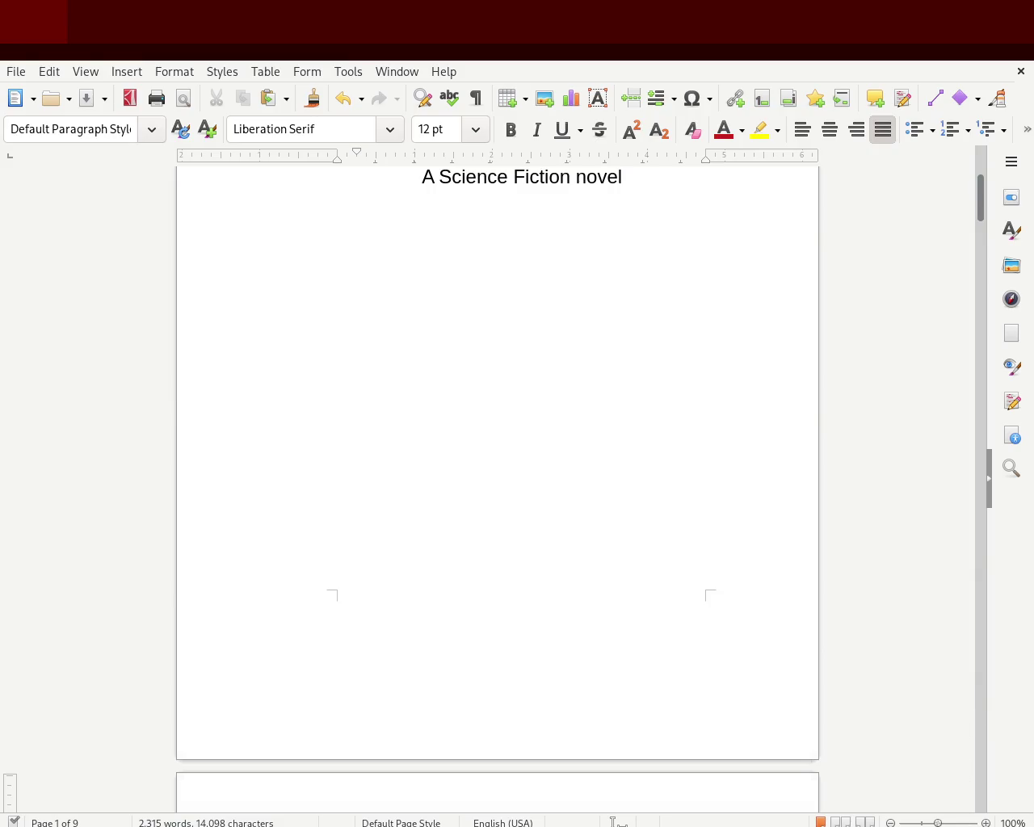
{"action": "left_click", "coordinate": [942, 823]}
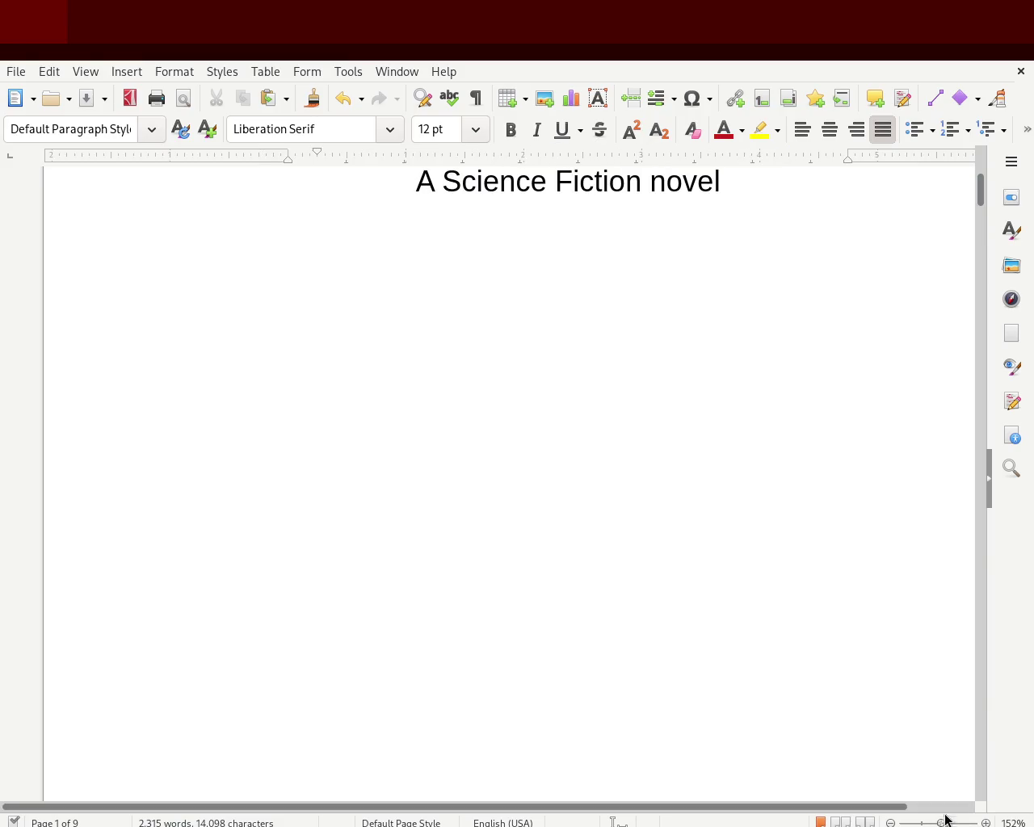
{"action": "left_click_drag", "start_coordinate": [776, 807], "coordinate": [848, 808]}
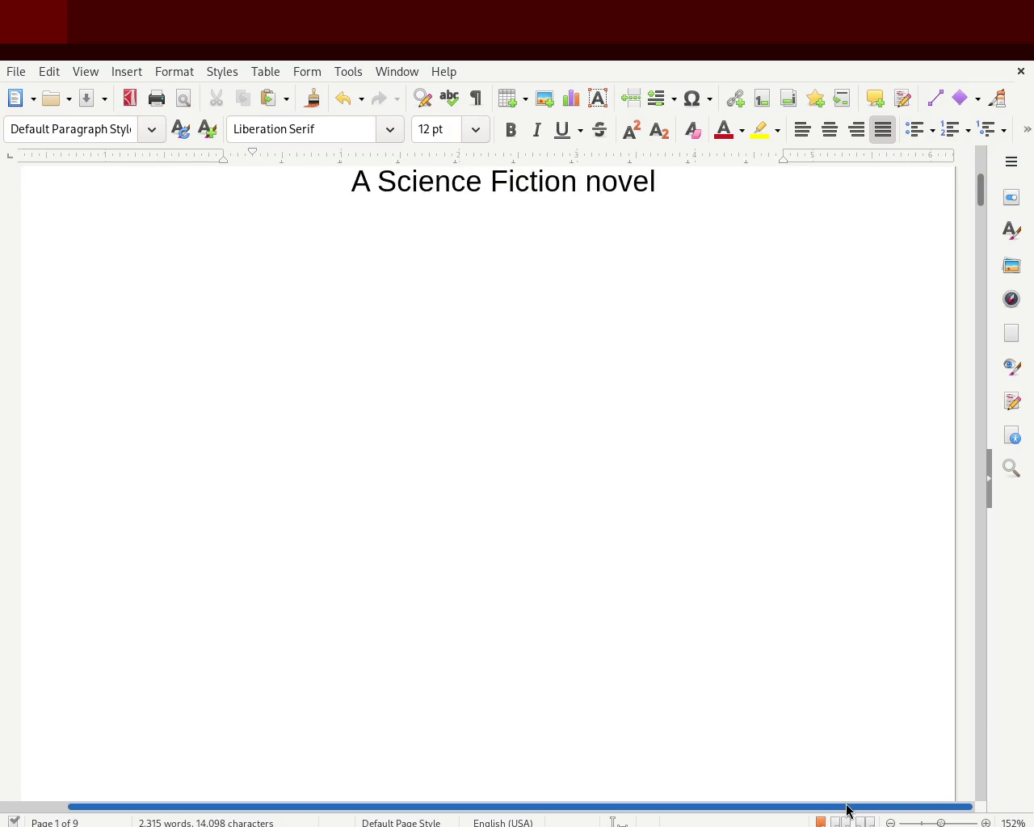
{"action": "left_click_drag", "start_coordinate": [982, 198], "coordinate": [981, 161]}
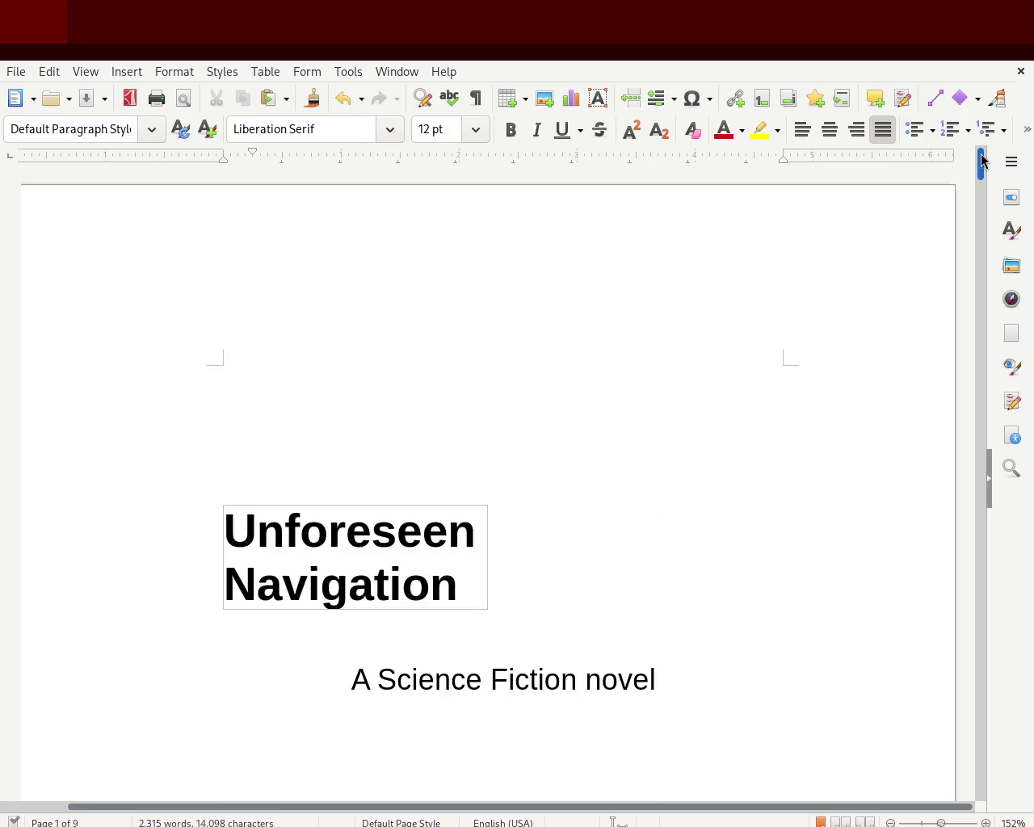
{"action": "scroll", "coordinate": [981, 185], "scroll_direction": "down", "scroll_amount": 5}
{"action": "scroll", "coordinate": [979, 259], "scroll_direction": "down", "scroll_amount": 5}
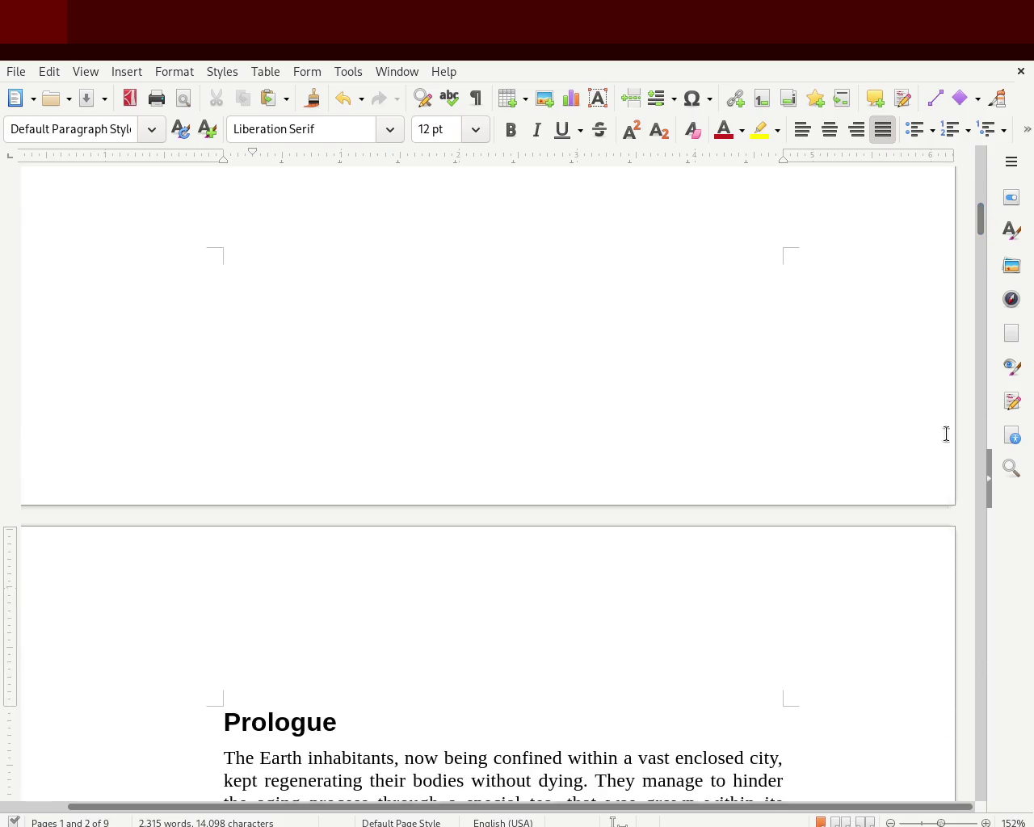
{"action": "scroll", "coordinate": [979, 251], "scroll_direction": "down", "scroll_amount": 5}
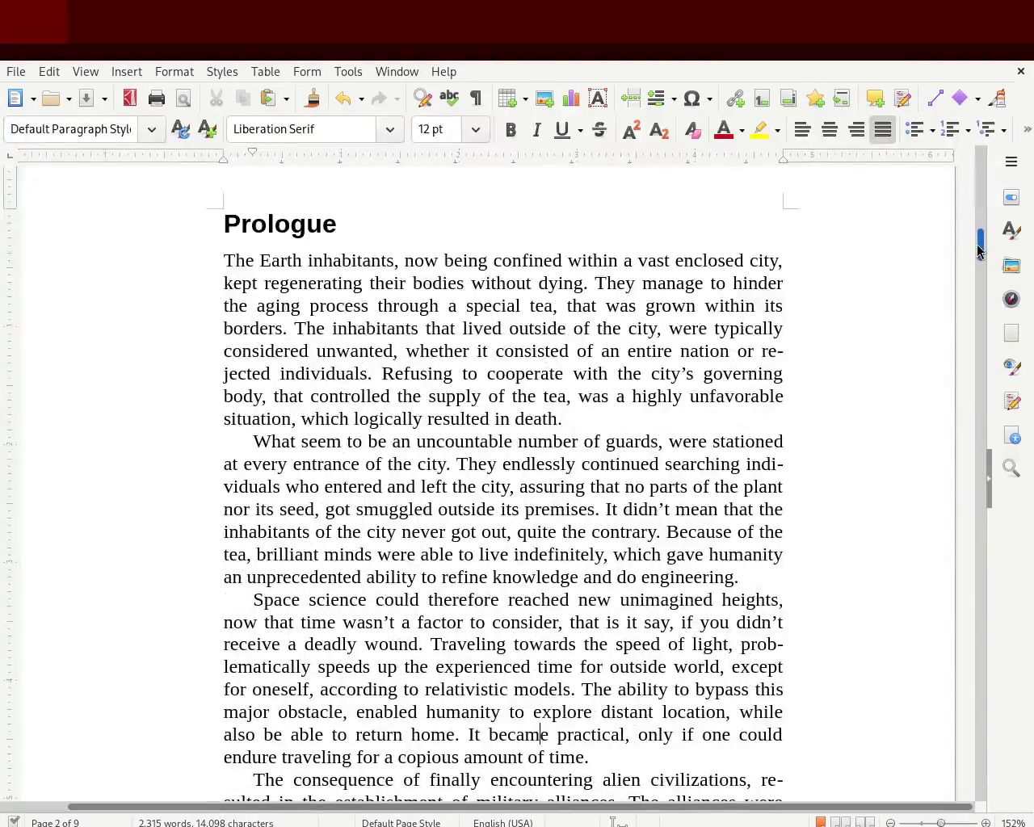
{"action": "left_click_drag", "start_coordinate": [978, 251], "coordinate": [976, 331]}
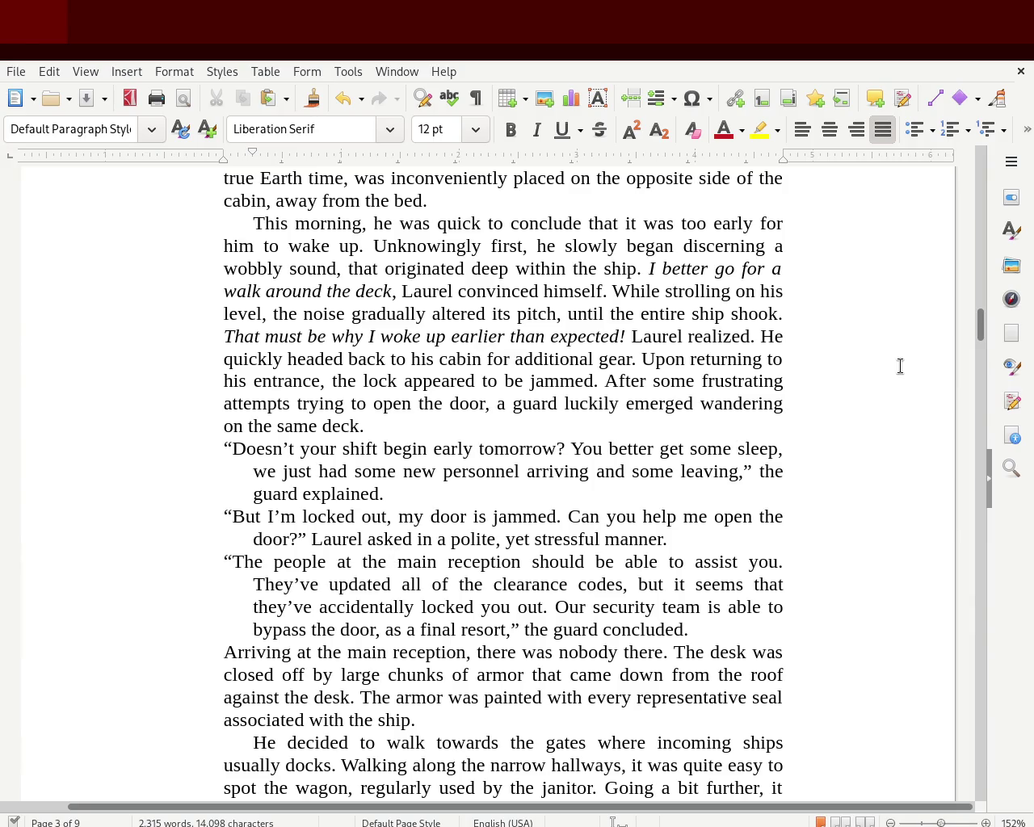
Step: Scroll to page 4, where 'While heading toward their quarters' follows the receptionist dialogue
{"action": "left_click_drag", "start_coordinate": [981, 336], "coordinate": [984, 327]}
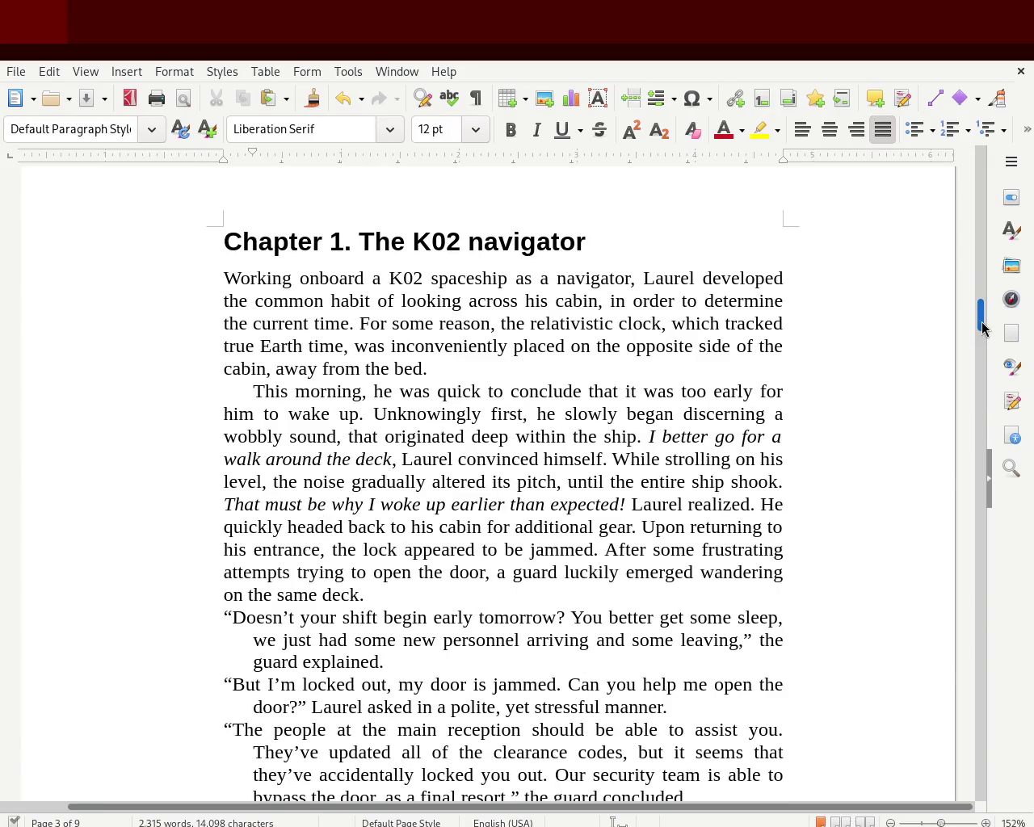
{"action": "left_click_drag", "start_coordinate": [983, 326], "coordinate": [972, 399]}
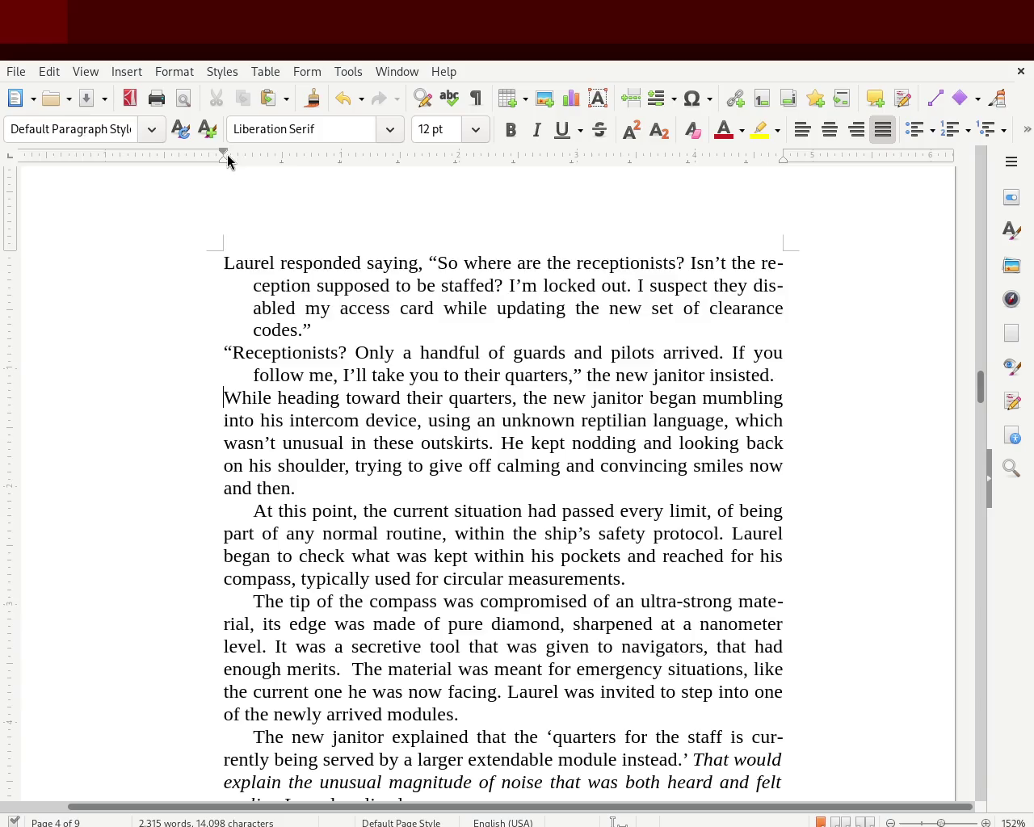
{"action": "left_click_drag", "start_coordinate": [225, 157], "coordinate": [246, 164]}
{"action": "left_click_drag", "start_coordinate": [247, 157], "coordinate": [247, 158]}
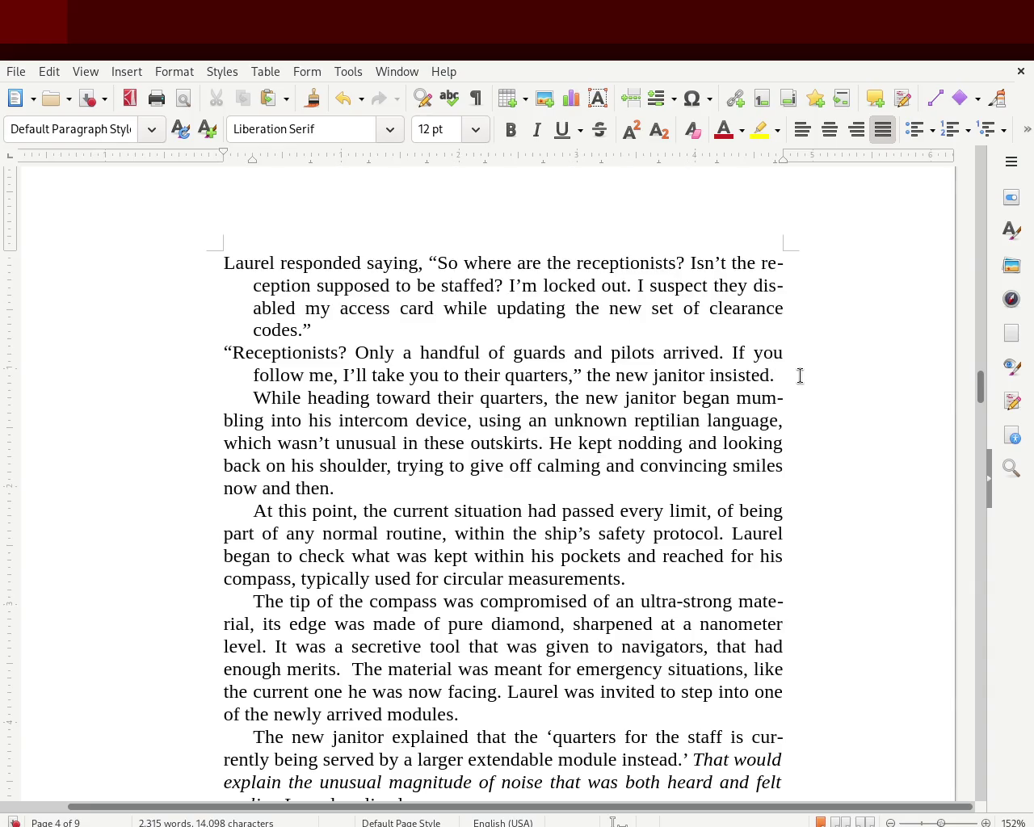
{"action": "key", "text": "Return"}
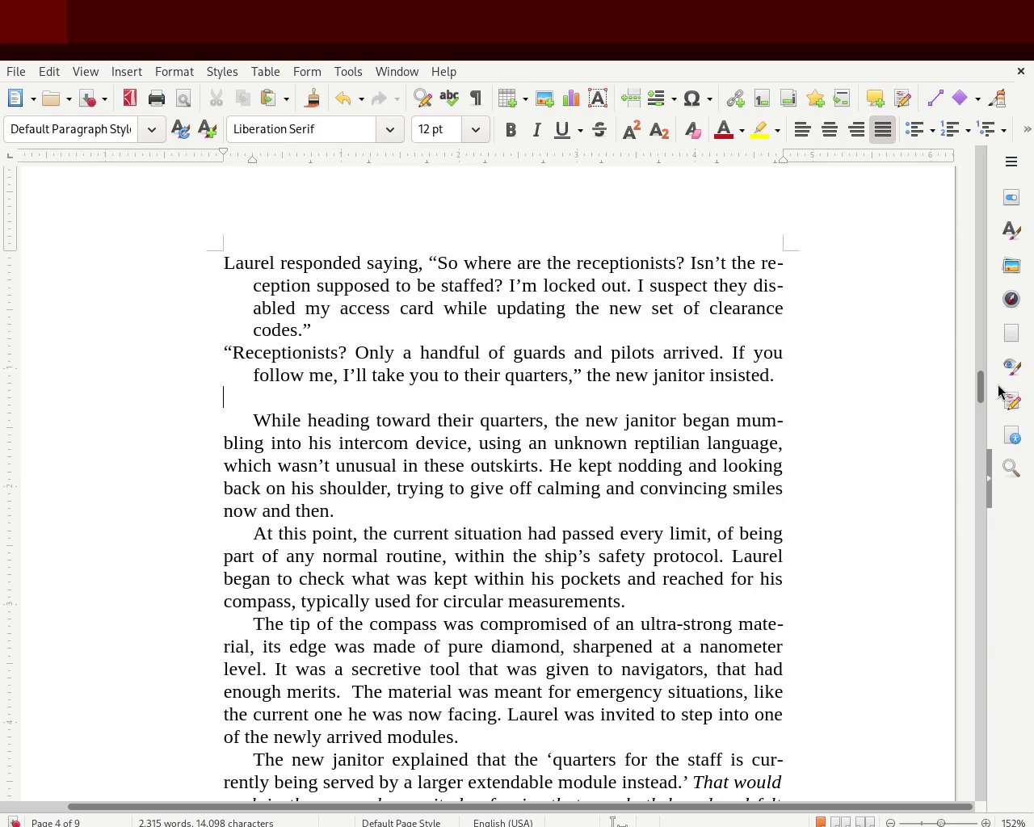
{"action": "left_click_drag", "start_coordinate": [981, 376], "coordinate": [984, 381]}
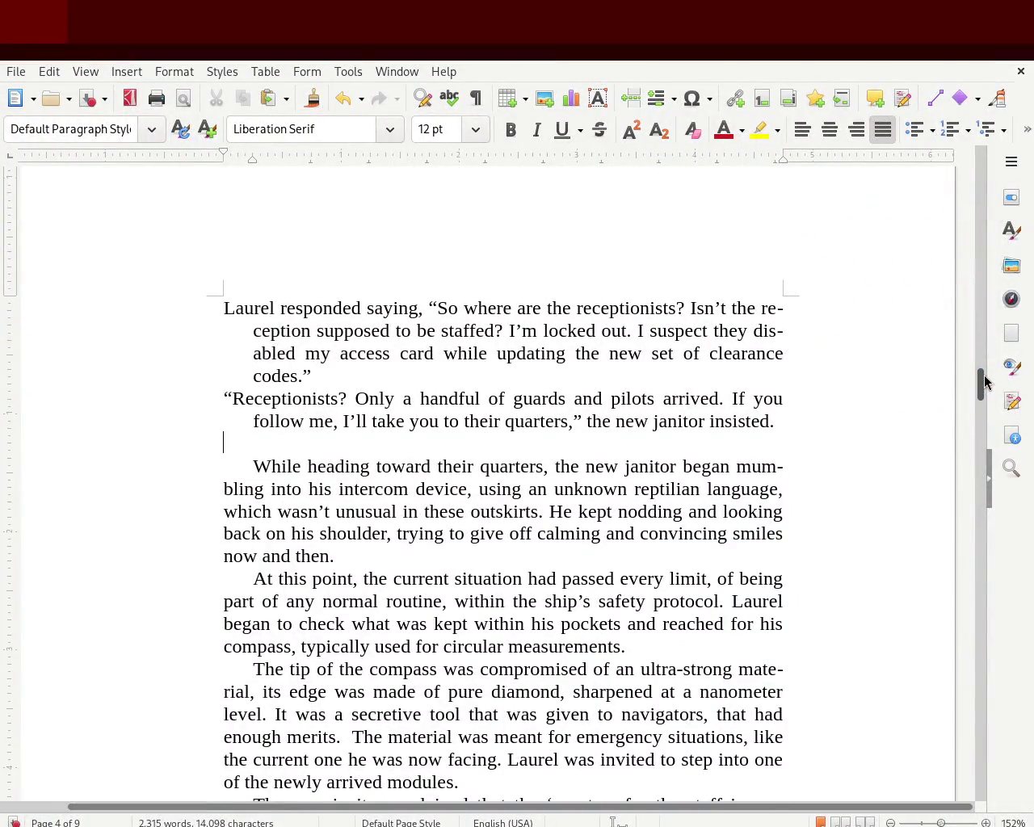
{"action": "key", "text": "BackSpace"}
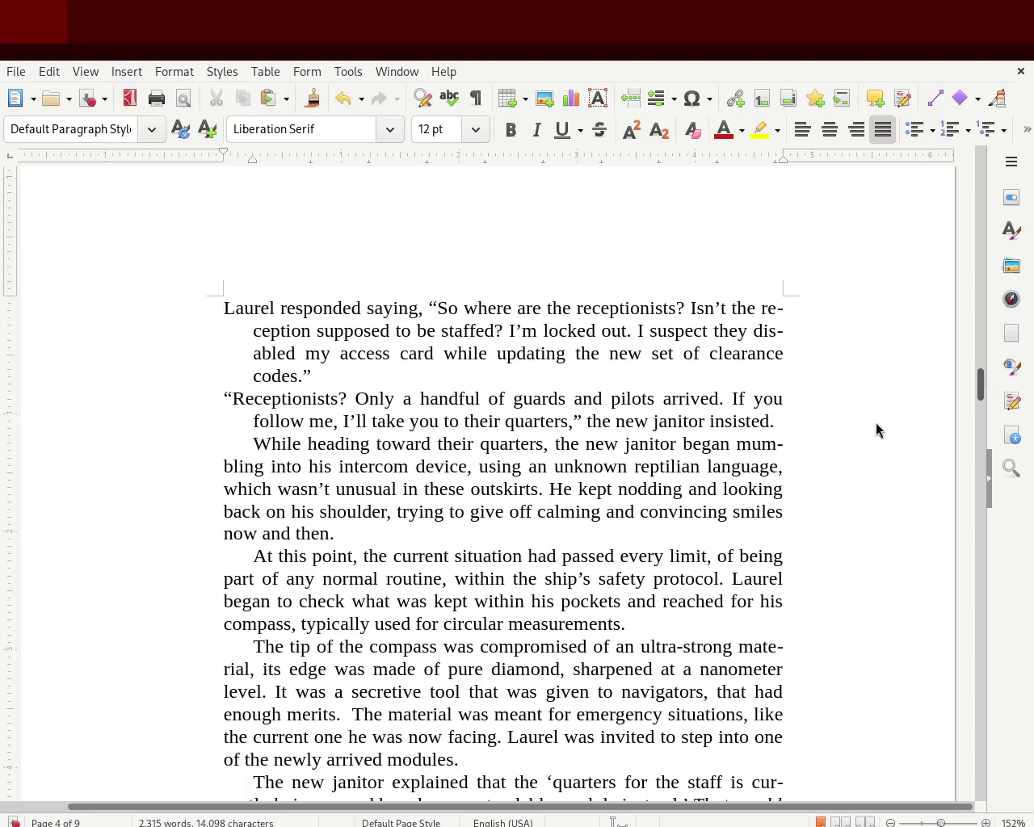
{"action": "left_click", "coordinate": [247, 446]}
{"action": "left_click_drag", "start_coordinate": [250, 153], "coordinate": [224, 153]}
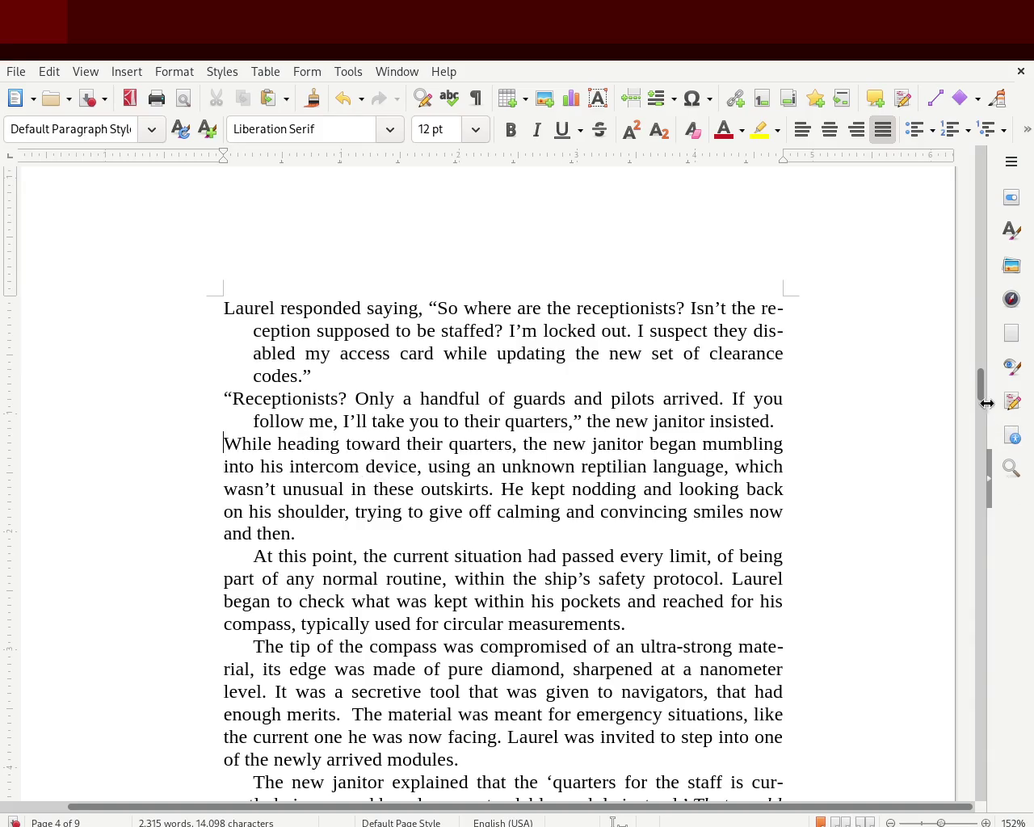
{"action": "left_click", "coordinate": [807, 402]}
{"action": "left_click", "coordinate": [796, 420]}
{"action": "key", "text": "Return"}
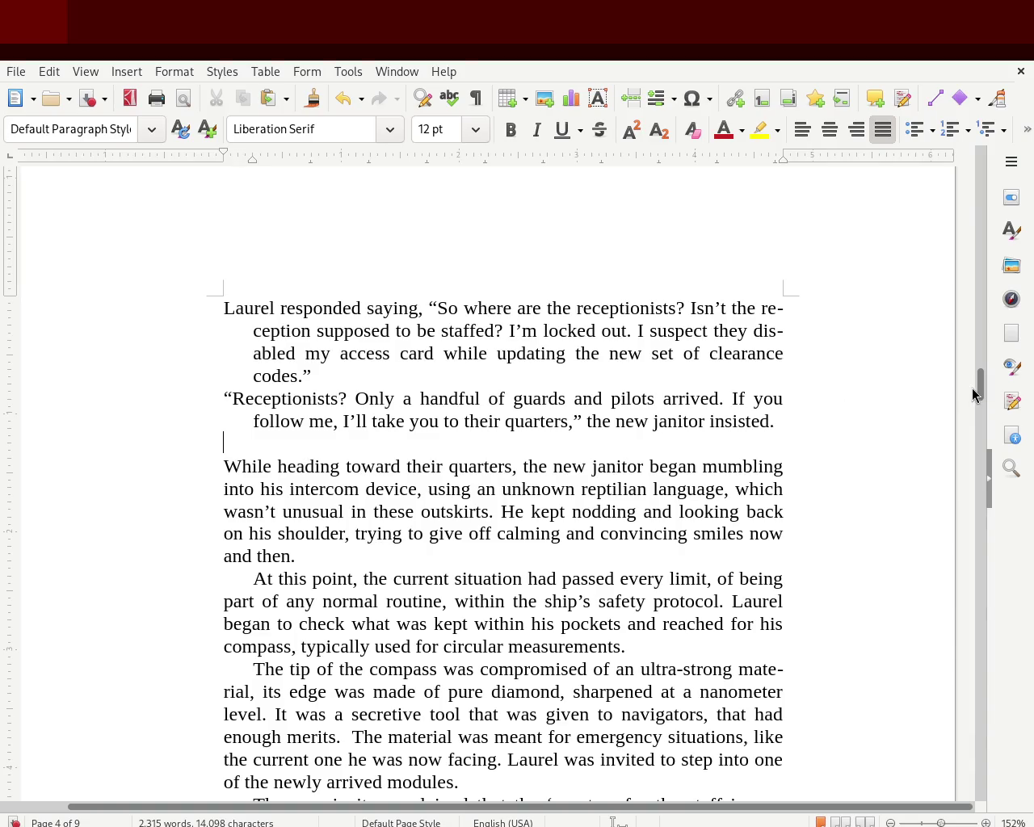
{"action": "mouse_move", "coordinate": [975, 395]}
{"action": "left_mouse_down"}
{"action": "mouse_move", "coordinate": [965, 315]}
{"action": "mouse_move", "coordinate": [957, 396]}
{"action": "left_mouse_up"}
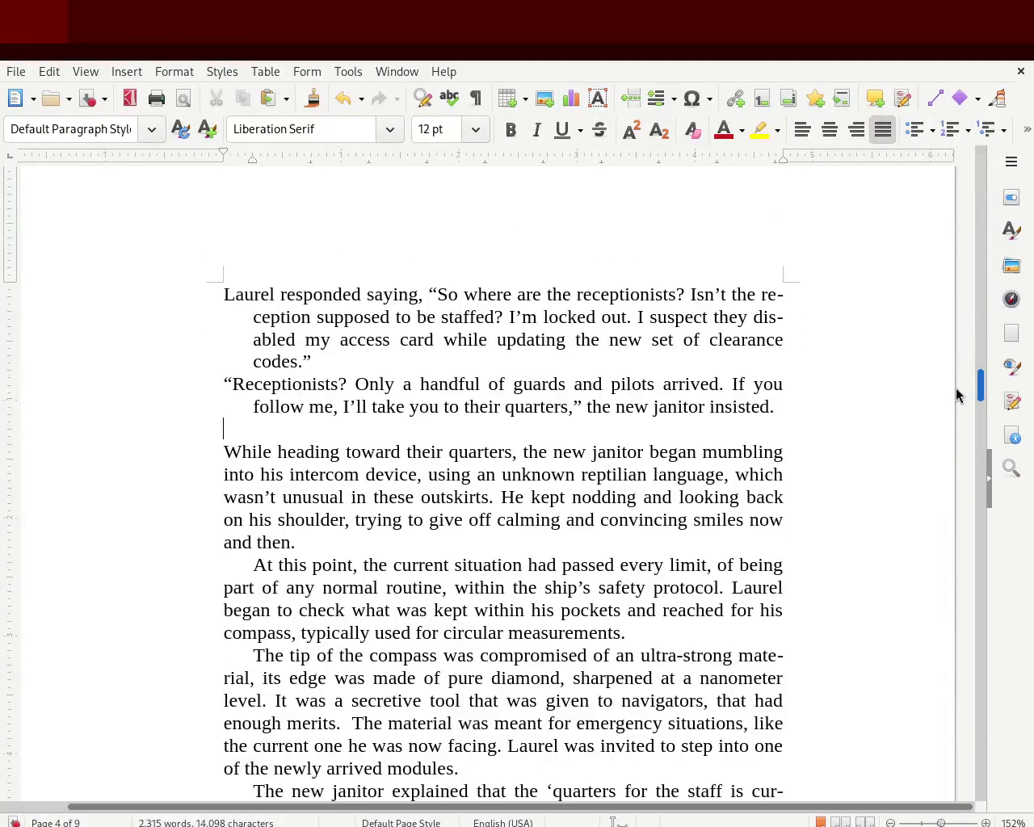
{"action": "mouse_move", "coordinate": [957, 395]}
{"action": "left_mouse_down"}
{"action": "mouse_move", "coordinate": [954, 411]}
{"action": "mouse_move", "coordinate": [958, 395]}
{"action": "left_mouse_up"}
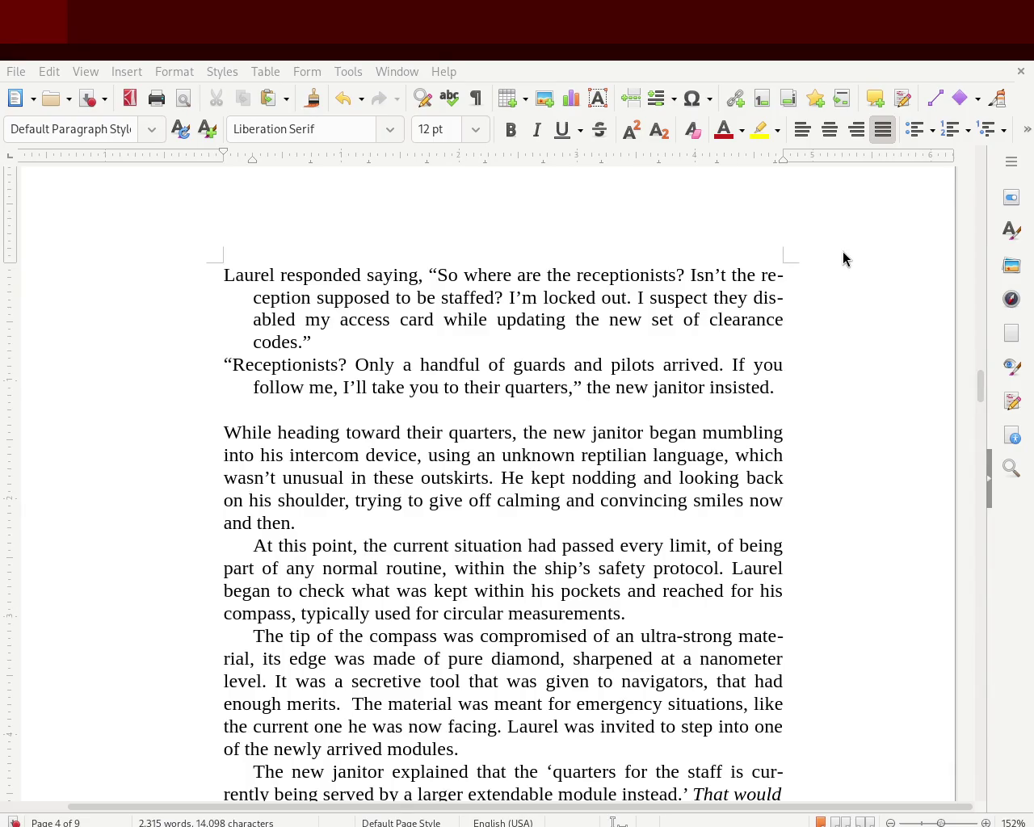
{"action": "left_click", "coordinate": [317, 410]}
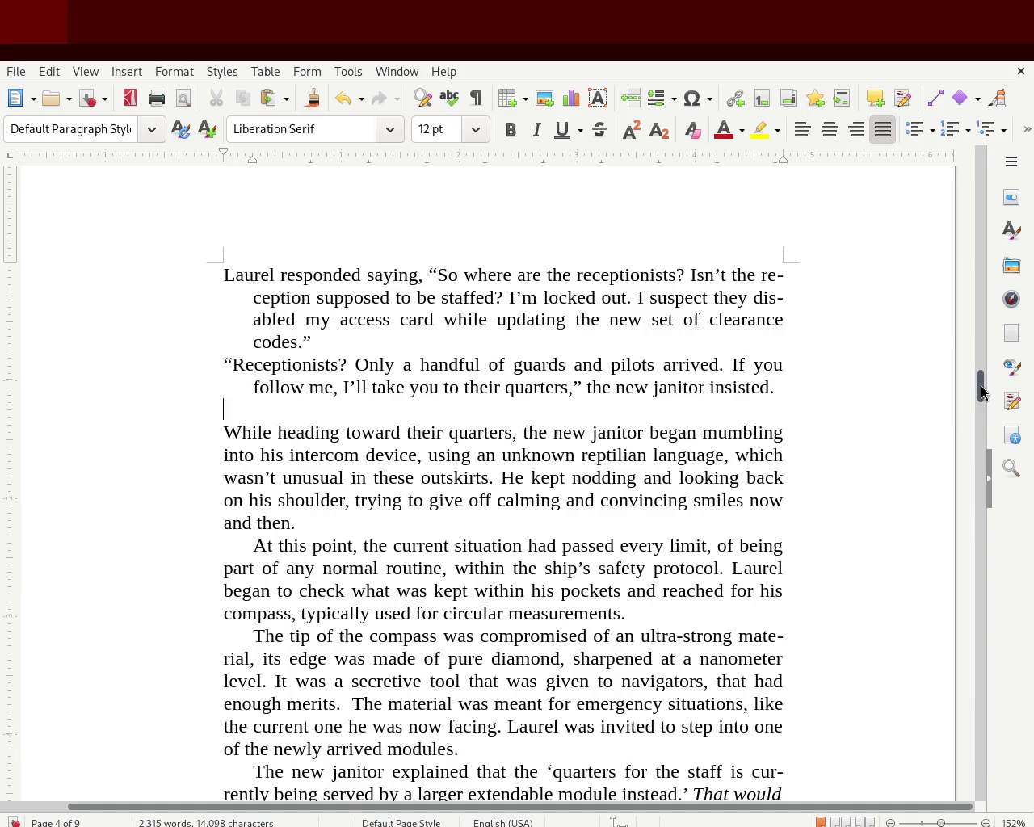
{"action": "left_click_drag", "start_coordinate": [979, 396], "coordinate": [978, 314]}
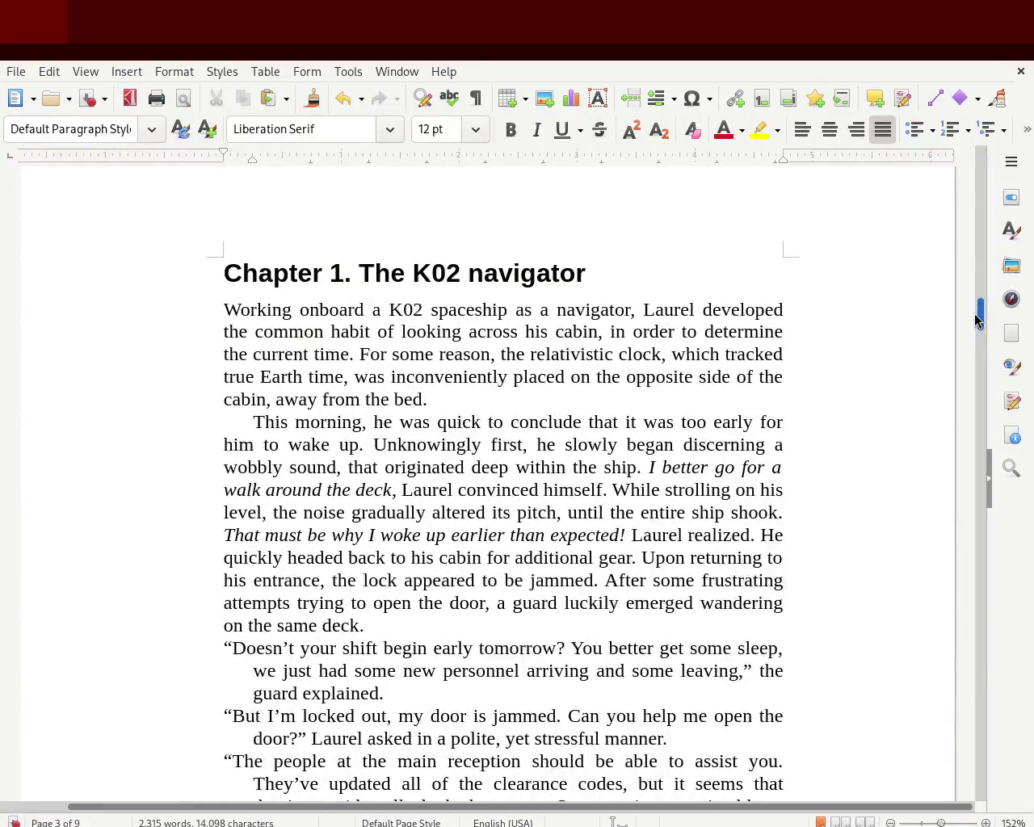
{"action": "left_click_drag", "start_coordinate": [976, 313], "coordinate": [960, 379]}
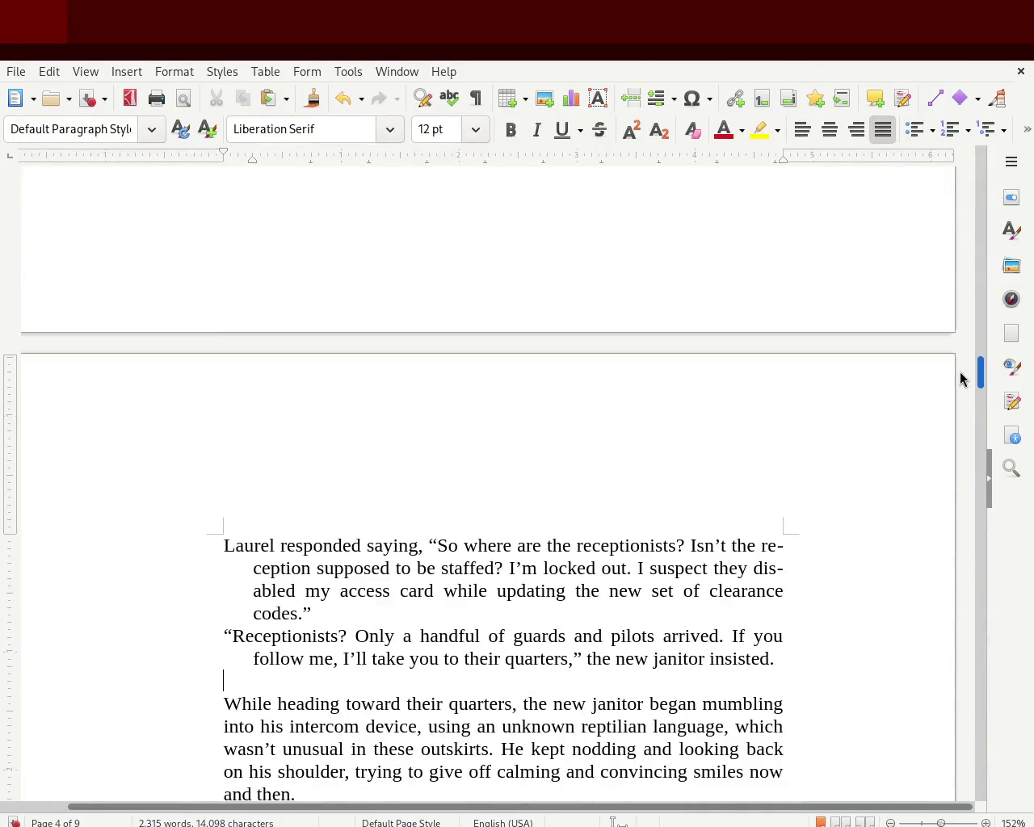
{"action": "key", "text": "BackSpace"}
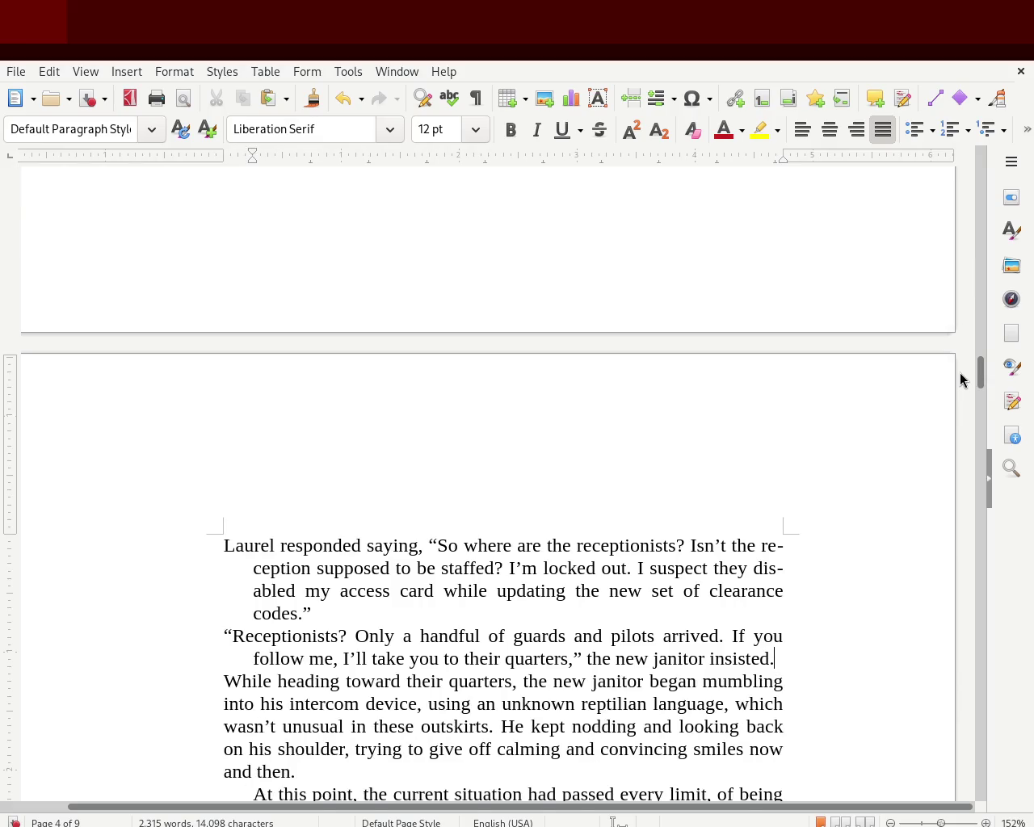
{"action": "mouse_move", "coordinate": [981, 370]}
{"action": "left_mouse_down"}
{"action": "mouse_move", "coordinate": [982, 317]}
{"action": "mouse_move", "coordinate": [982, 334]}
{"action": "left_mouse_up"}
Step: Add empty paragraphs after 'on the same deck.', 'concluded.' and 'hall.'
{"action": "left_click", "coordinate": [365, 315]}
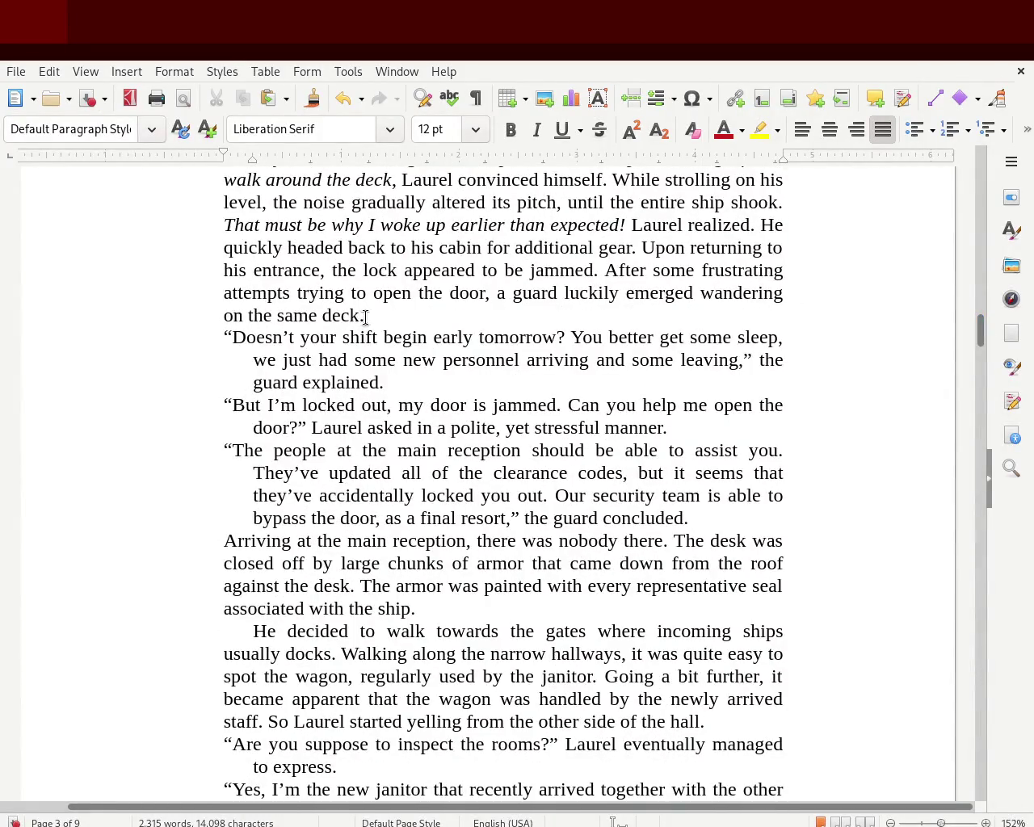
{"action": "key", "text": "Return"}
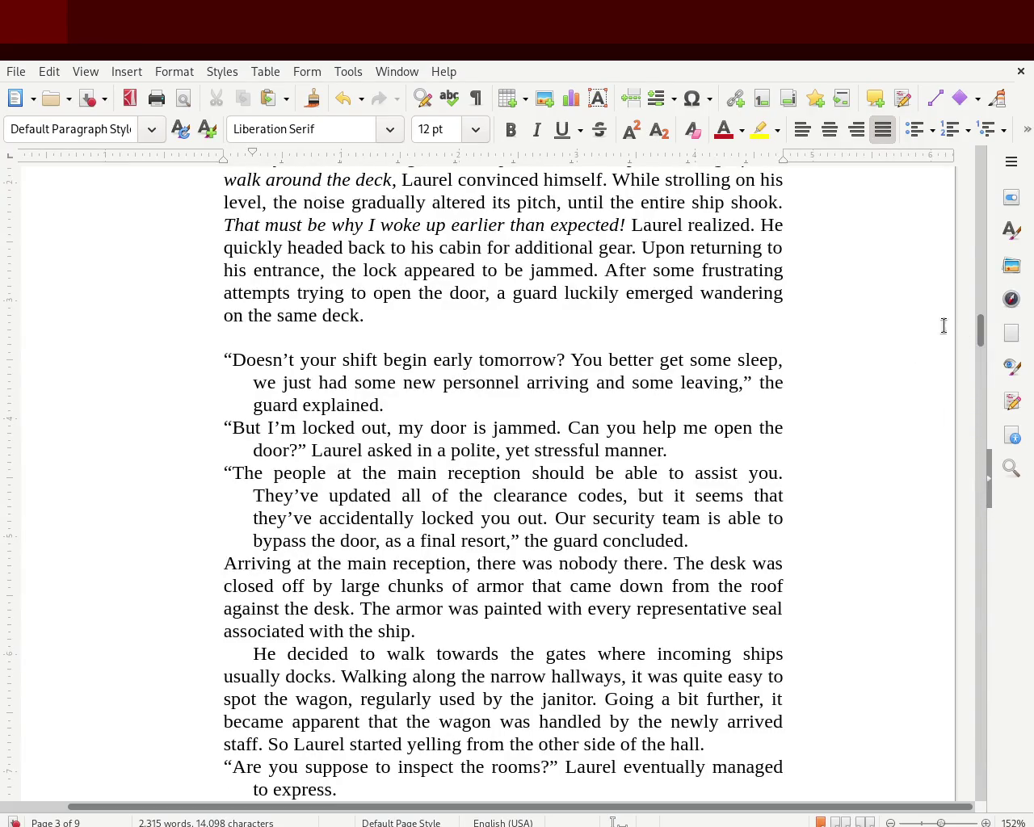
{"action": "left_click_drag", "start_coordinate": [981, 335], "coordinate": [974, 349]}
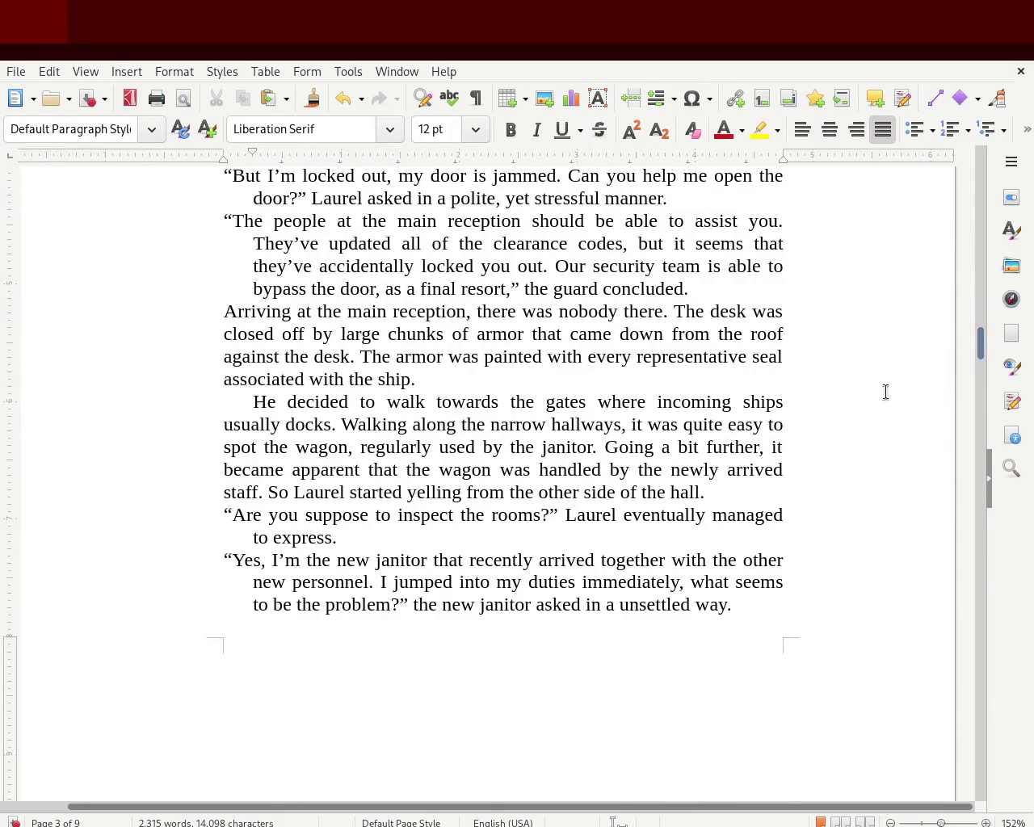
{"action": "left_click", "coordinate": [715, 289]}
{"action": "key", "text": "Return"}
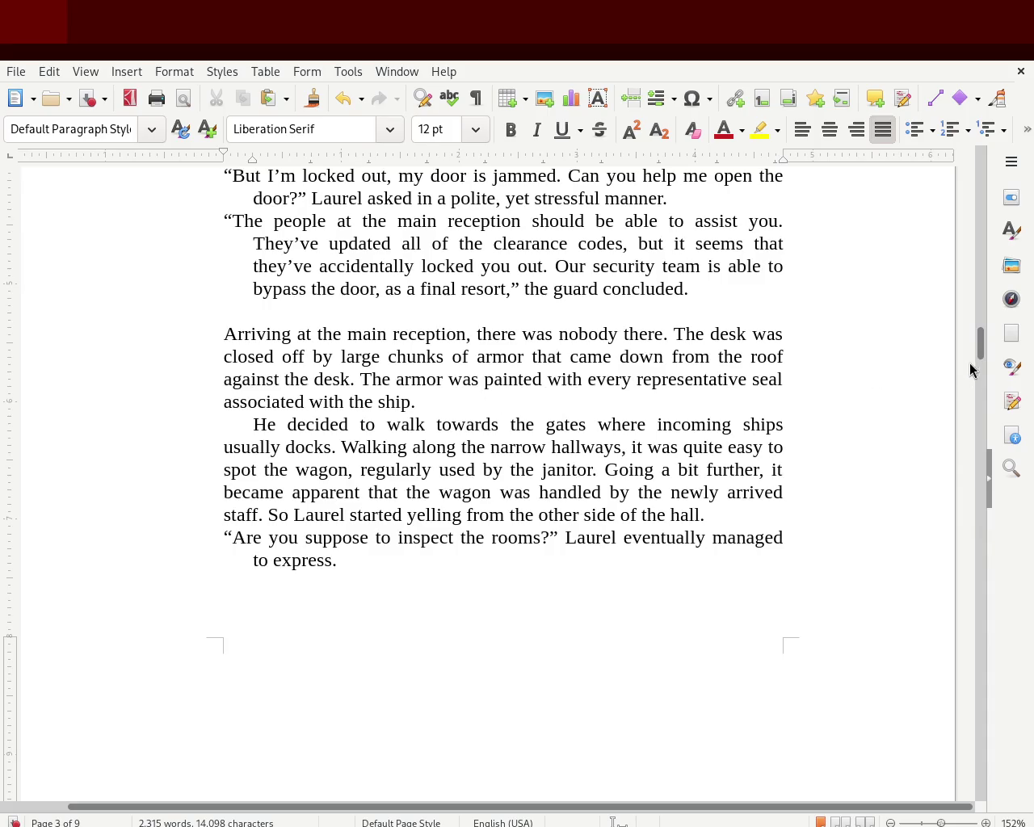
{"action": "mouse_move", "coordinate": [981, 343]}
{"action": "left_mouse_down"}
{"action": "mouse_move", "coordinate": [979, 312]}
{"action": "mouse_move", "coordinate": [979, 378]}
{"action": "mouse_move", "coordinate": [980, 353]}
{"action": "left_mouse_up"}
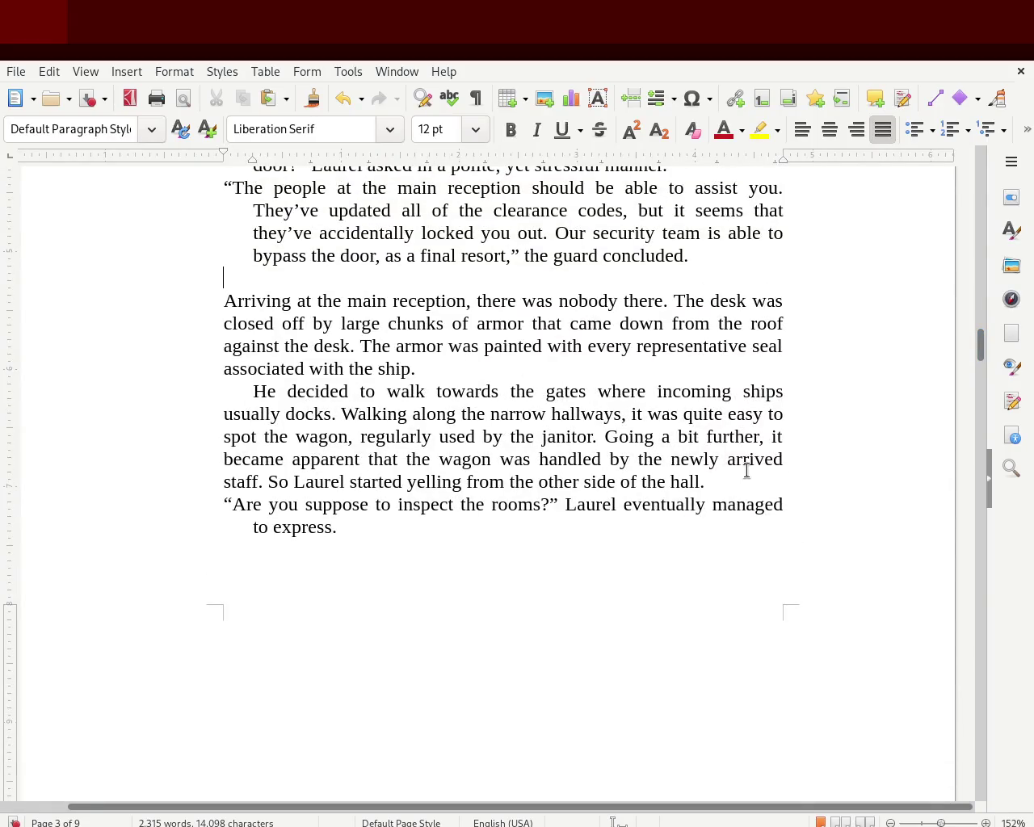
{"action": "left_click", "coordinate": [724, 483]}
{"action": "key", "text": "Return"}
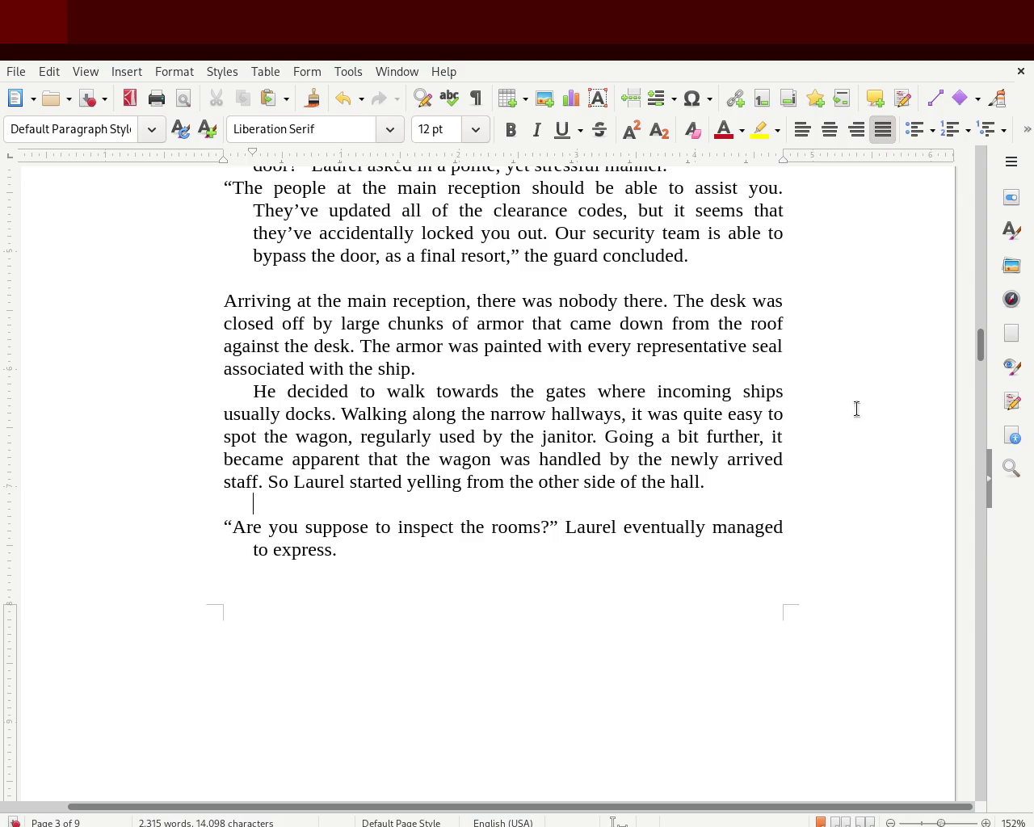
{"action": "left_click_drag", "start_coordinate": [980, 348], "coordinate": [973, 316]}
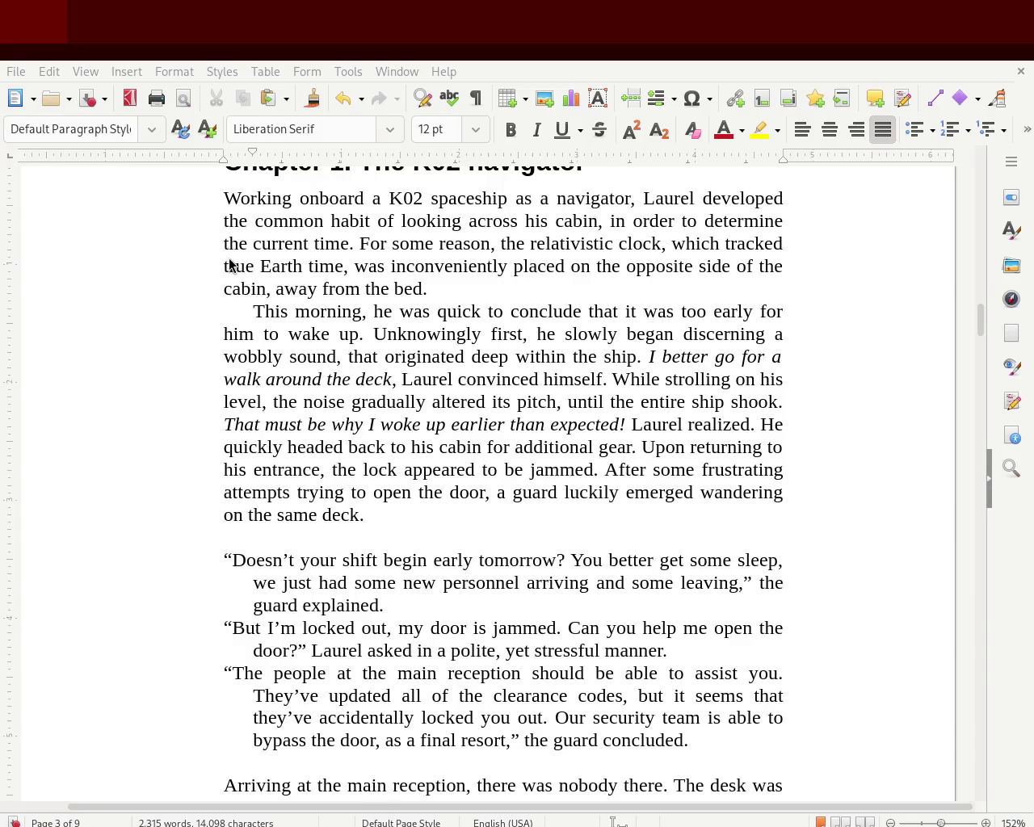
Step: Delete the blank lines after 'on the same deck.', the guard's speech and the hall paragraph
{"action": "left_click", "coordinate": [261, 544]}
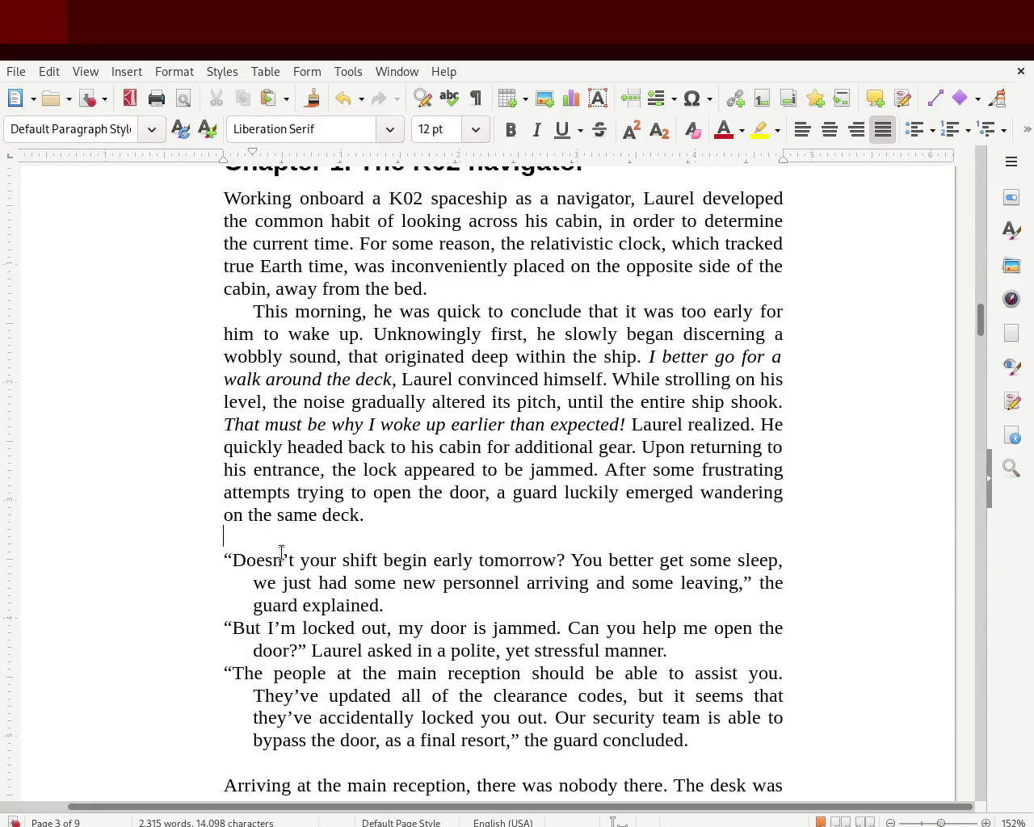
{"action": "key", "text": "BackSpace"}
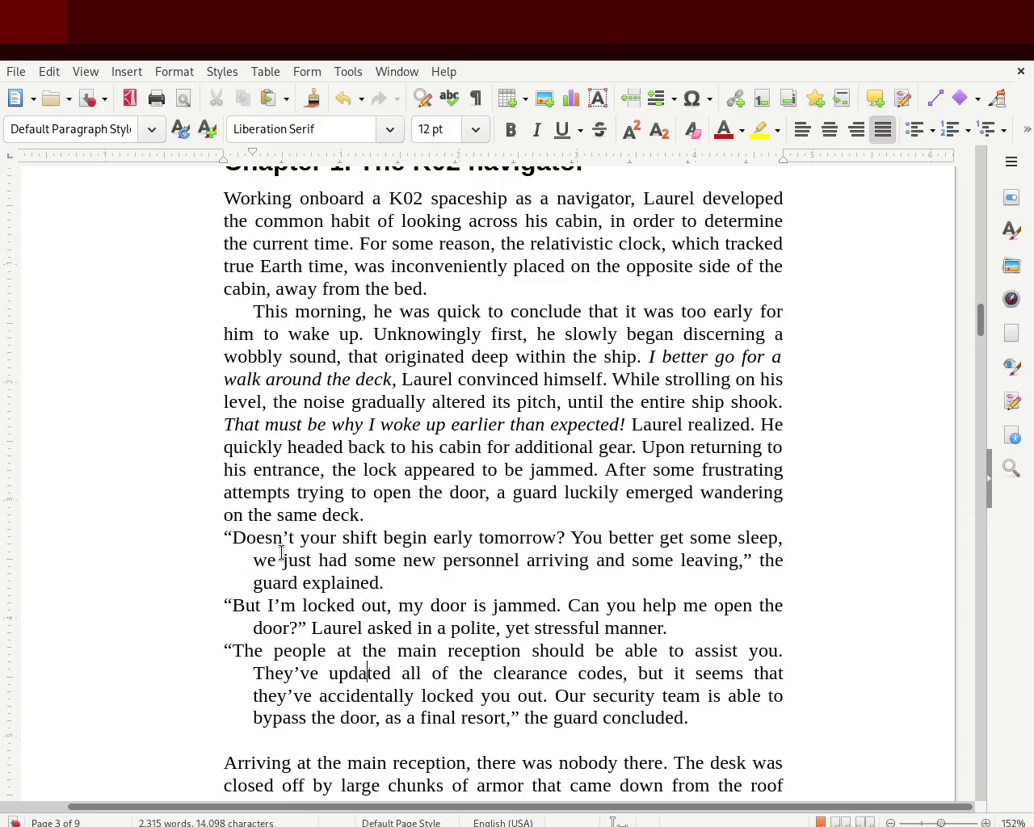
{"action": "key", "text": "BackSpace"}
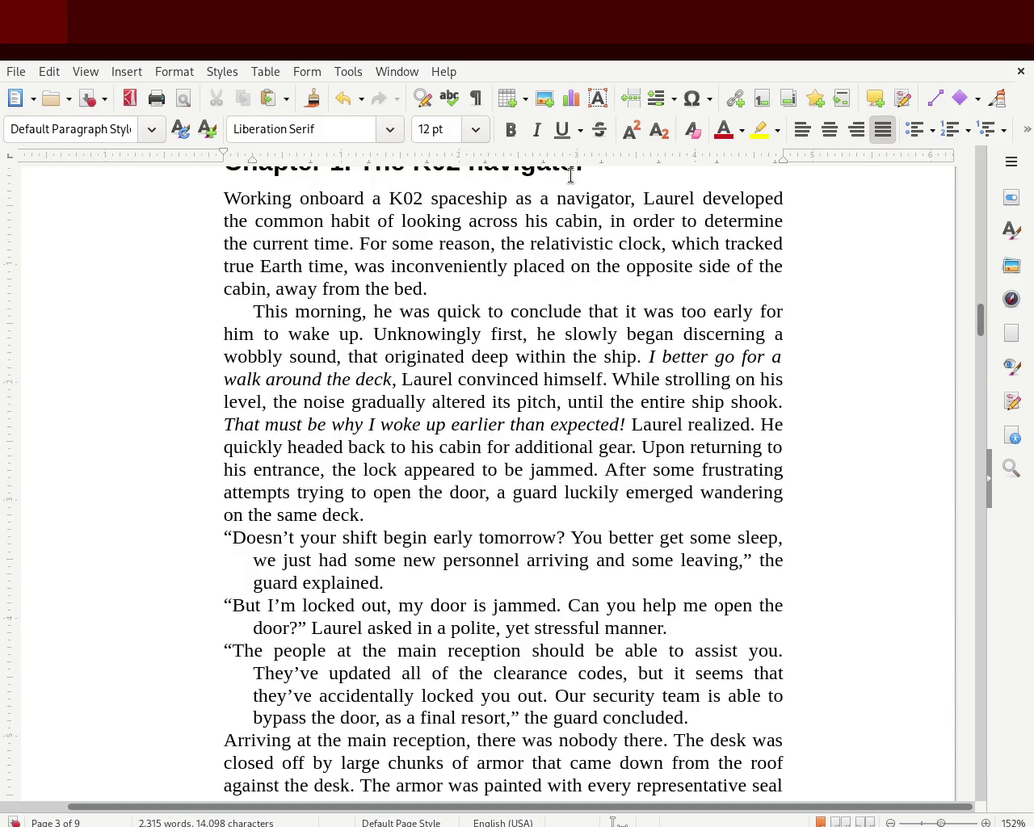
{"action": "scroll", "coordinate": [983, 312], "scroll_direction": "up", "scroll_amount": 5}
{"action": "scroll", "coordinate": [985, 314], "scroll_direction": "down", "scroll_amount": 3}
{"action": "scroll", "coordinate": [984, 313], "scroll_direction": "down", "scroll_amount": 5}
{"action": "scroll", "coordinate": [984, 320], "scroll_direction": "down", "scroll_amount": 5}
{"action": "scroll", "coordinate": [984, 321], "scroll_direction": "up", "scroll_amount": 4}
{"action": "scroll", "coordinate": [989, 326], "scroll_direction": "down", "scroll_amount": 1}
{"action": "scroll", "coordinate": [986, 331], "scroll_direction": "down", "scroll_amount": 5}
{"action": "left_click", "coordinate": [658, 465]}
{"action": "key", "text": "BackSpace"}
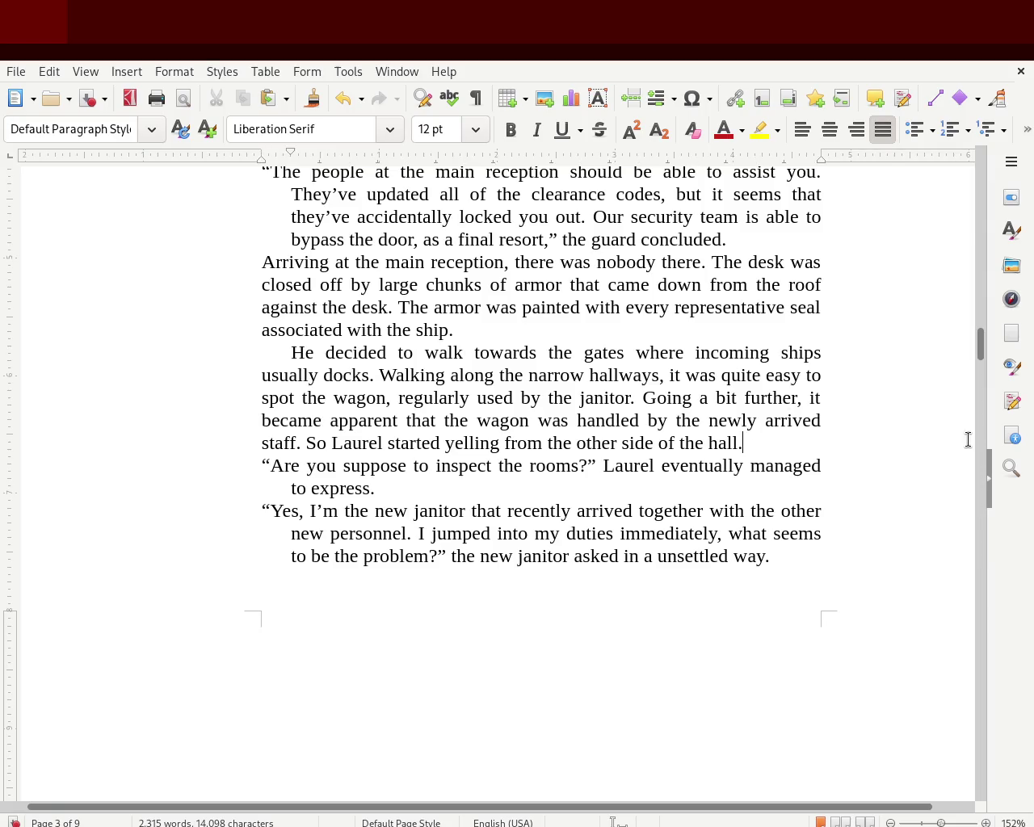
{"action": "mouse_move", "coordinate": [981, 346]}
{"action": "left_mouse_down"}
{"action": "mouse_move", "coordinate": [981, 312]}
{"action": "mouse_move", "coordinate": [978, 468]}
{"action": "left_mouse_up"}
Step: Push Chapter 2 onto a new page and double-quote the 'The desk … available,' line
{"action": "left_click", "coordinate": [614, 305]}
{"action": "key", "text": "Return"}
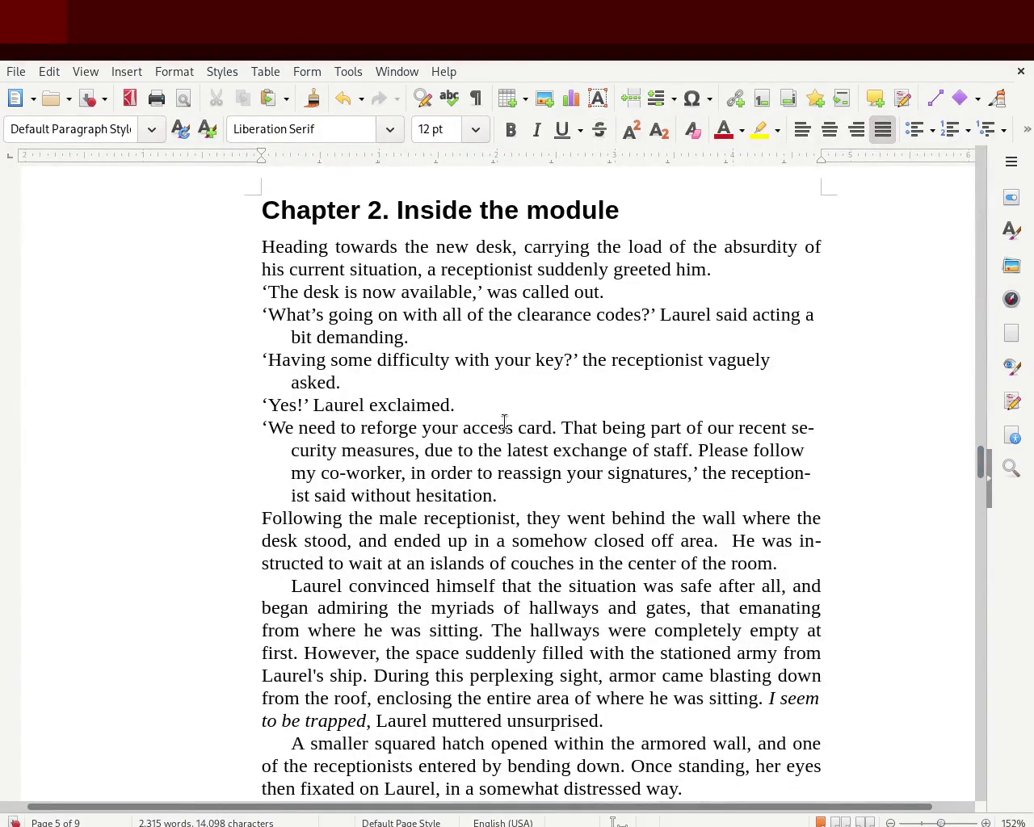
{"action": "left_click", "coordinate": [239, 284]}
{"action": "key", "text": "Delete"}
{"action": "type", "text": "\""}
{"action": "key", "text": "Right"}
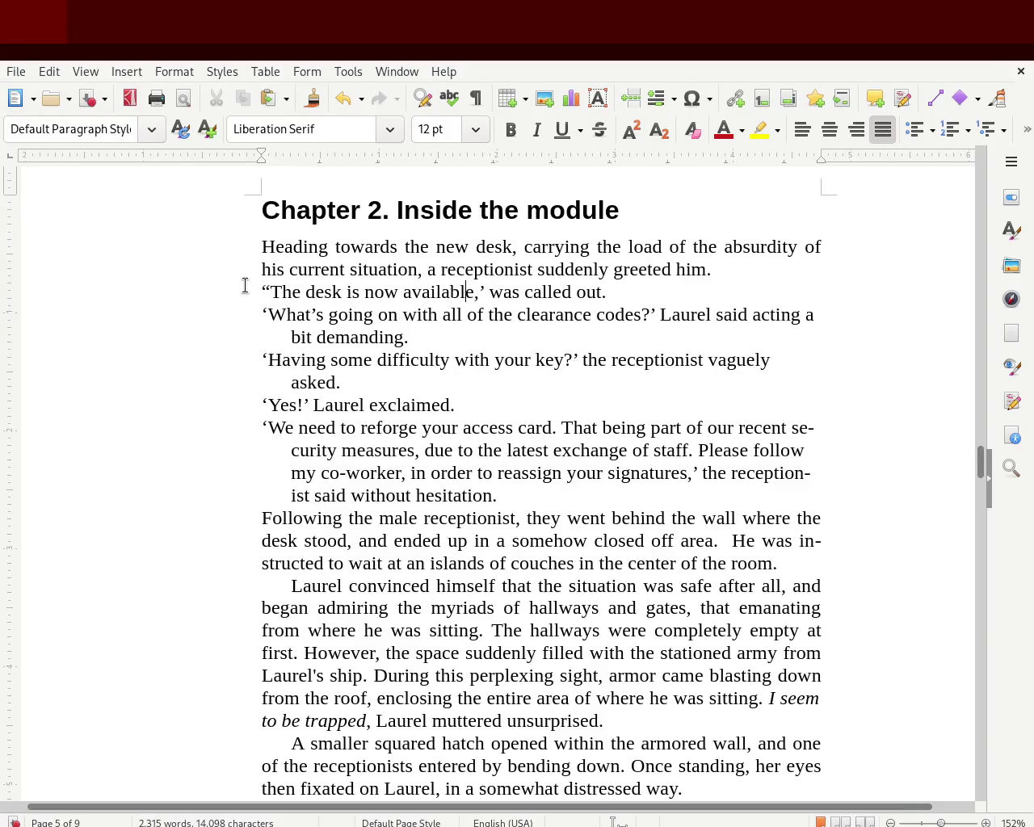
{"action": "key", "text": "Delete"}
{"action": "type", "text": "\""}
{"action": "key", "text": "Down"}
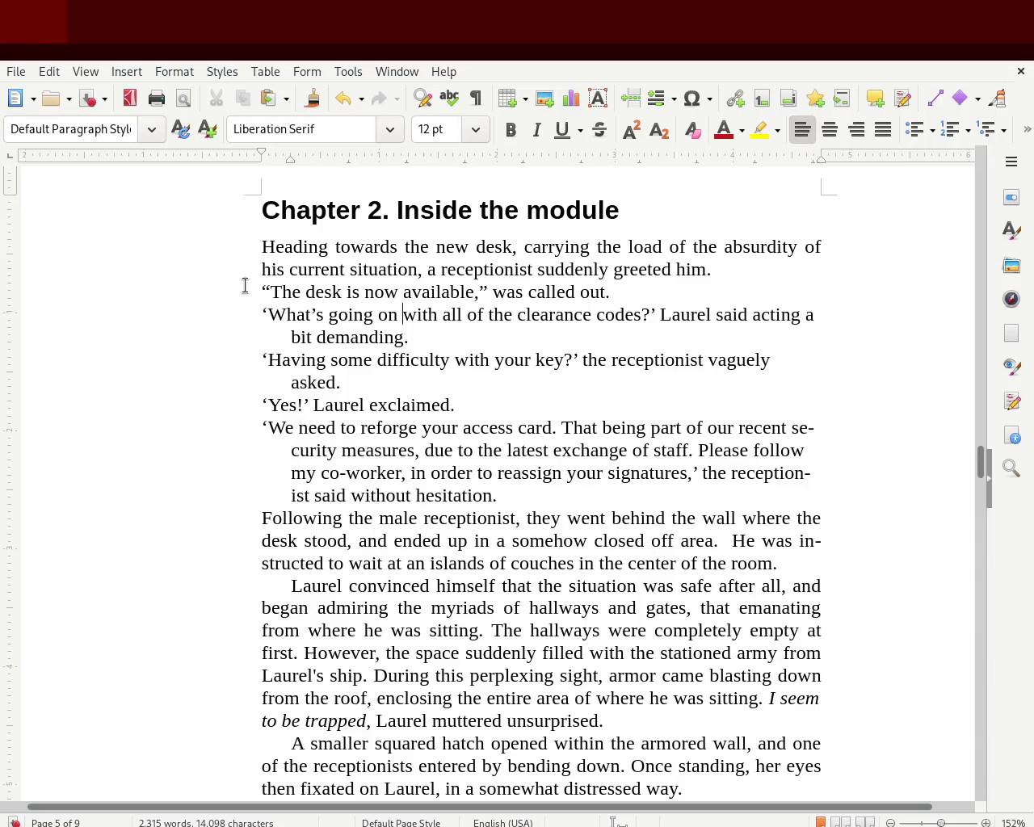
Step: Double-quote the 'What's … codes?' and 'Having … key?' dialogue lines
{"action": "key", "text": "Left"}
{"action": "key", "text": "Delete"}
{"action": "type", "text": "\""}
{"action": "key", "text": "Right"}
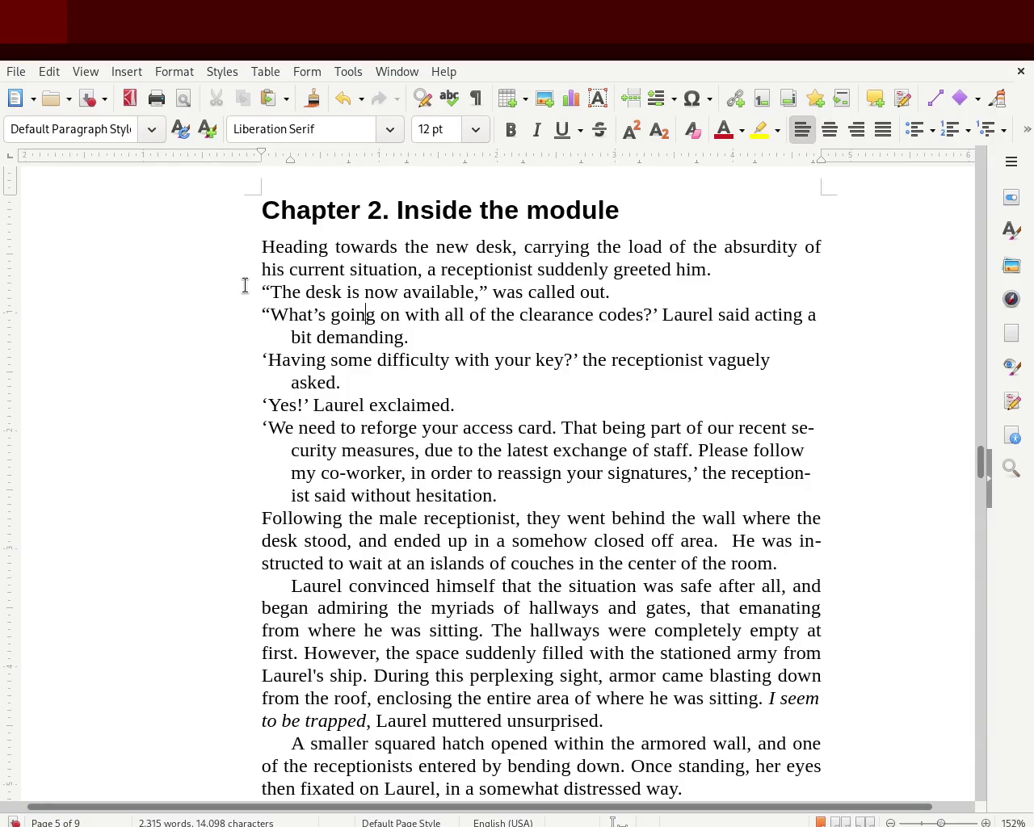
{"action": "key", "text": "Delete"}
{"action": "type", "text": "\""}
{"action": "key", "text": "Down"}
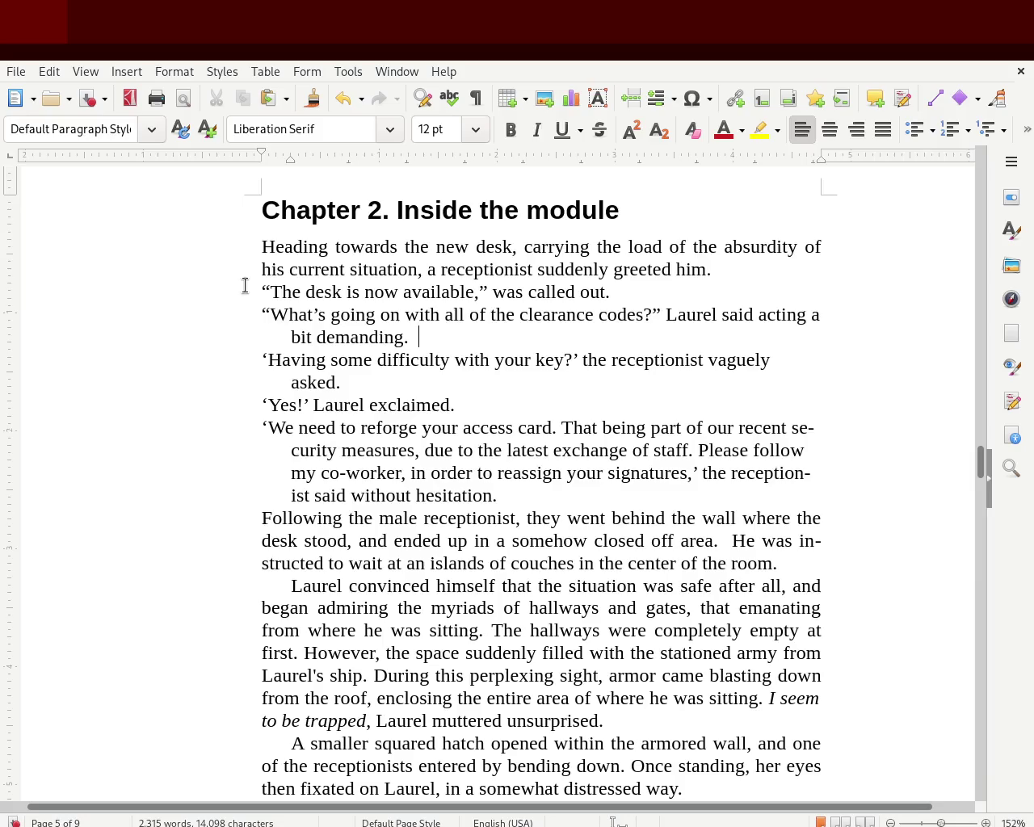
{"action": "left_click", "coordinate": [193, 371]}
{"action": "key", "text": "Delete"}
{"action": "type", "text": "\""}
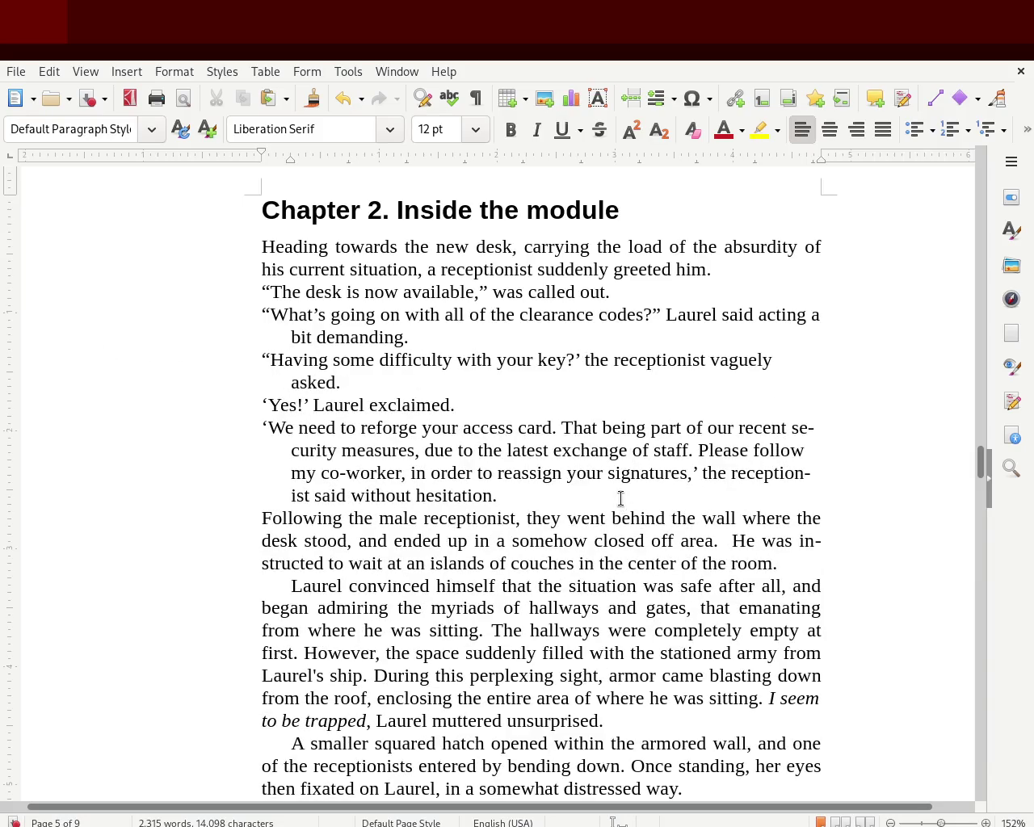
{"action": "left_click", "coordinate": [576, 359]}
{"action": "key", "text": "Delete"}
{"action": "type", "text": "\""}
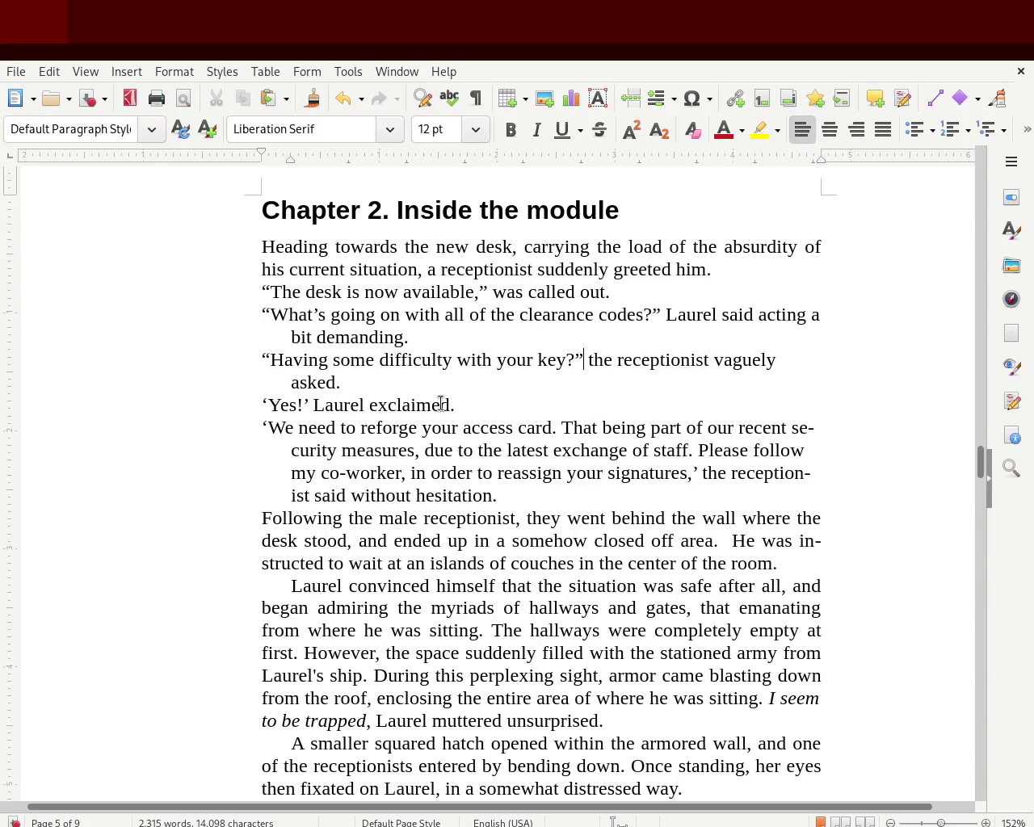
Step: Double-quote the 'Yes!' and 'We need … signatures,' lines, and save
{"action": "left_click", "coordinate": [253, 392]}
{"action": "key", "text": "Delete"}
{"action": "type", "text": "\""}
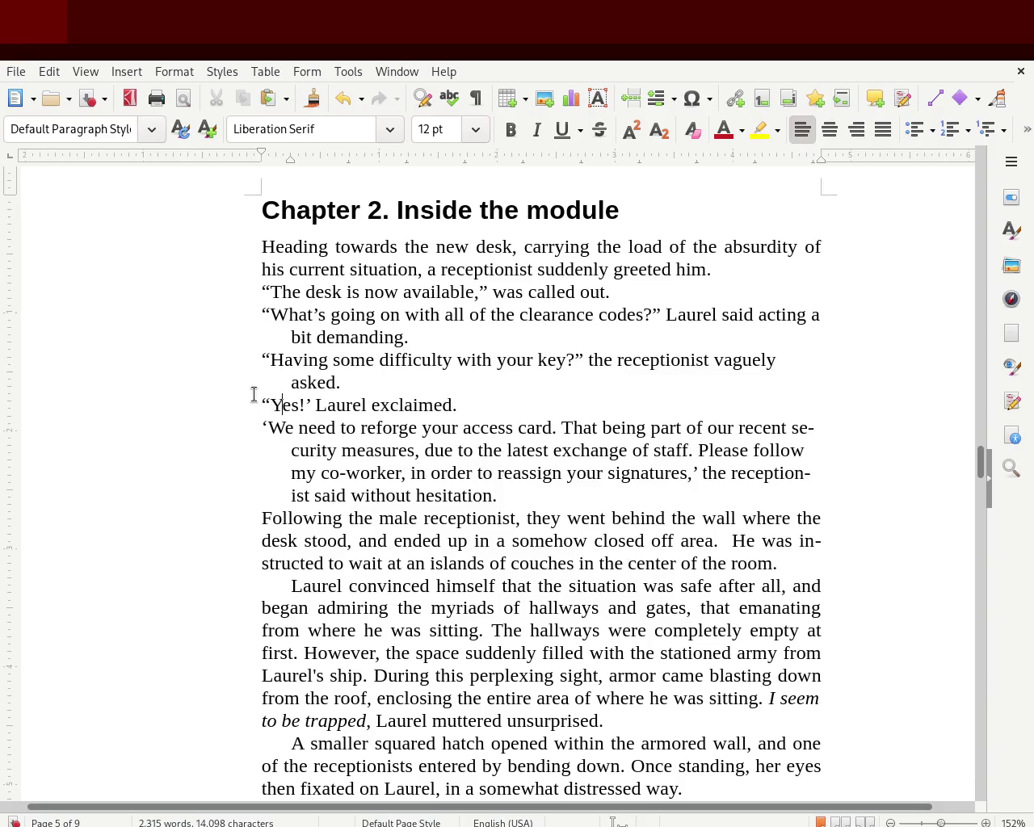
{"action": "key", "text": "Delete"}
{"action": "type", "text": "\""}
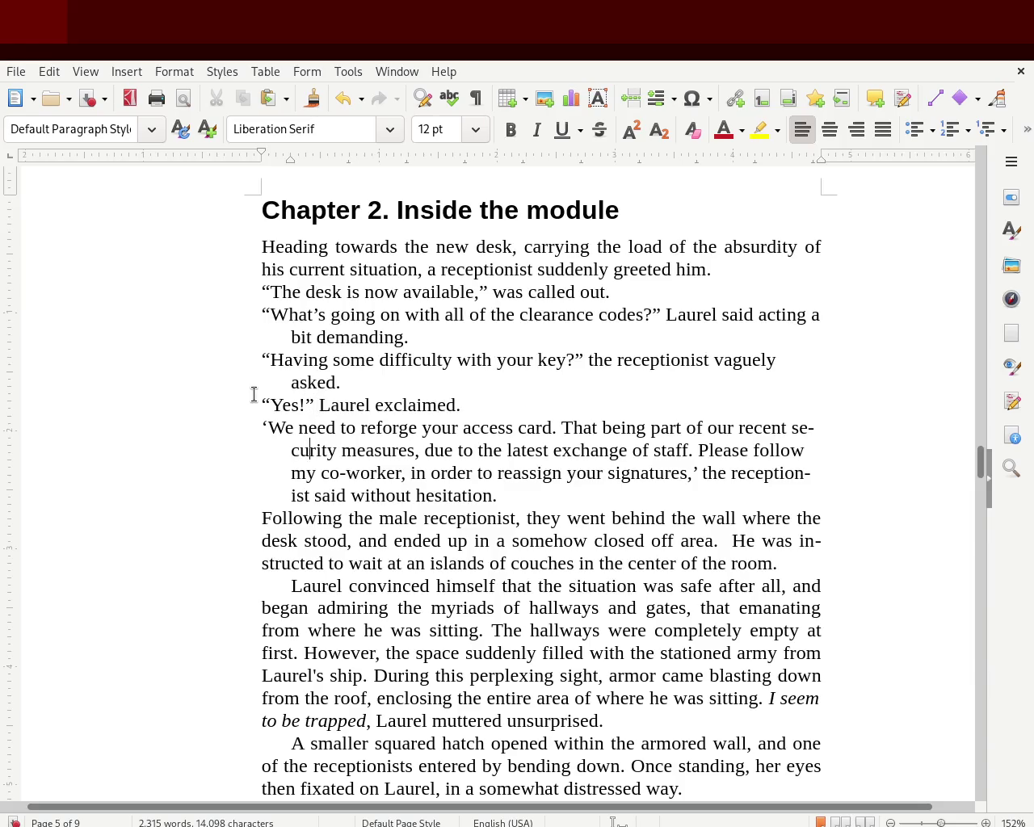
{"action": "left_click", "coordinate": [248, 434]}
{"action": "key", "text": "Delete"}
{"action": "type", "text": "\""}
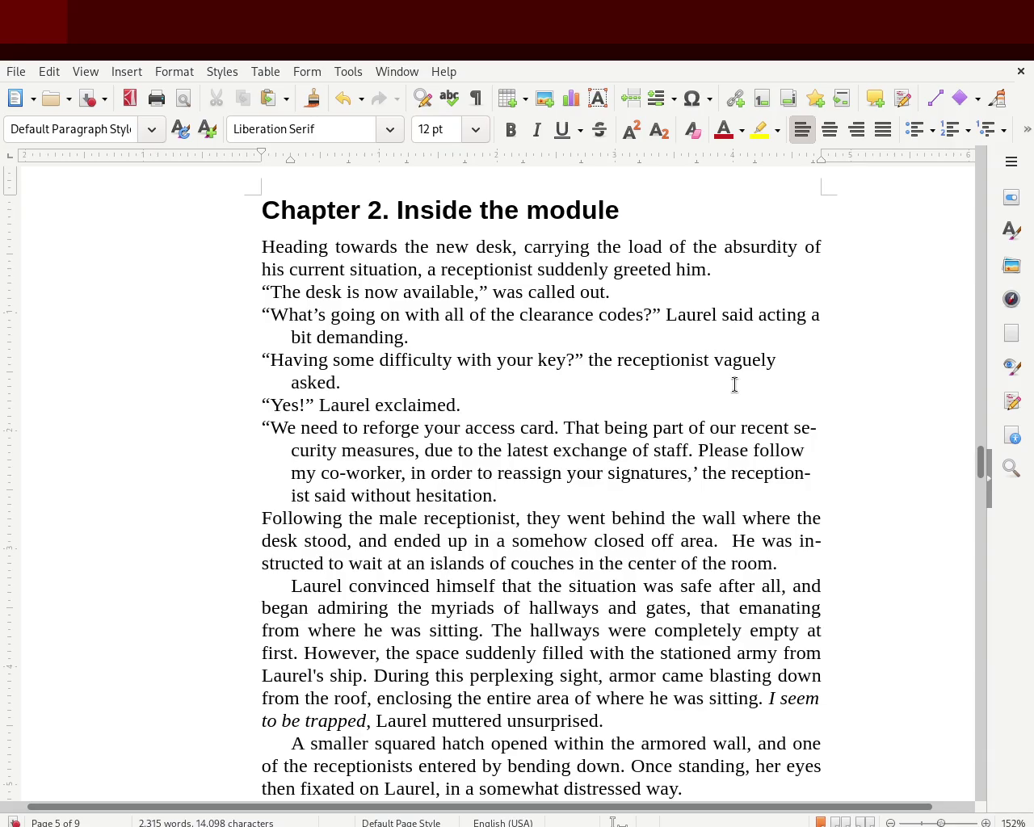
{"action": "left_click", "coordinate": [698, 474]}
{"action": "key", "text": "BackSpace"}
{"action": "type", "text": "\""}
{"action": "key", "text": "ctrl+s"}
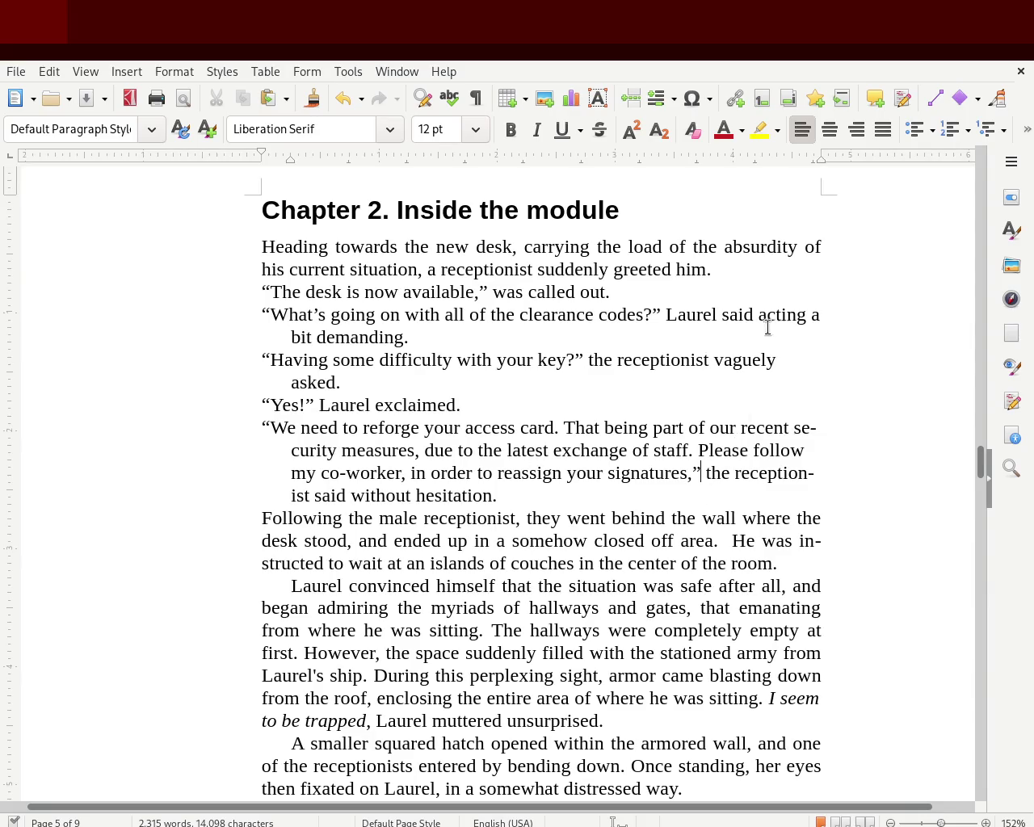
Step: Left-align the three receptionist paragraphs from We've encountered to couches. with a hanging indent
{"action": "left_click_drag", "start_coordinate": [980, 469], "coordinate": [980, 472]}
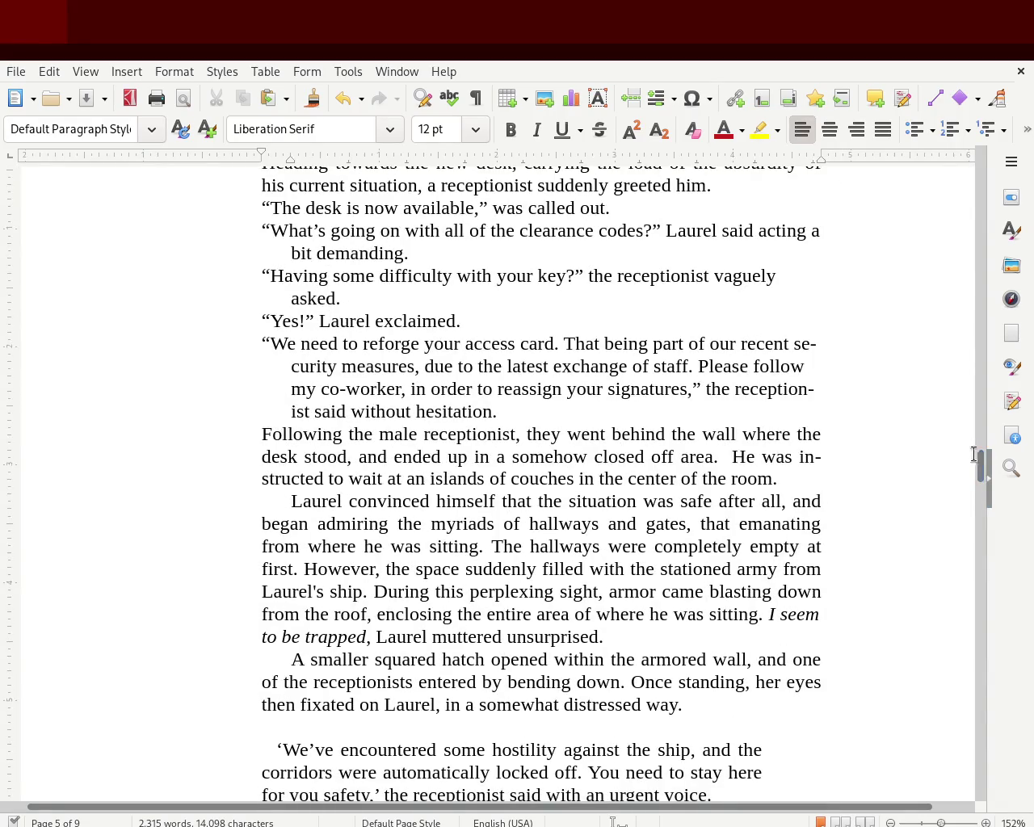
{"action": "left_click_drag", "start_coordinate": [980, 476], "coordinate": [983, 478]}
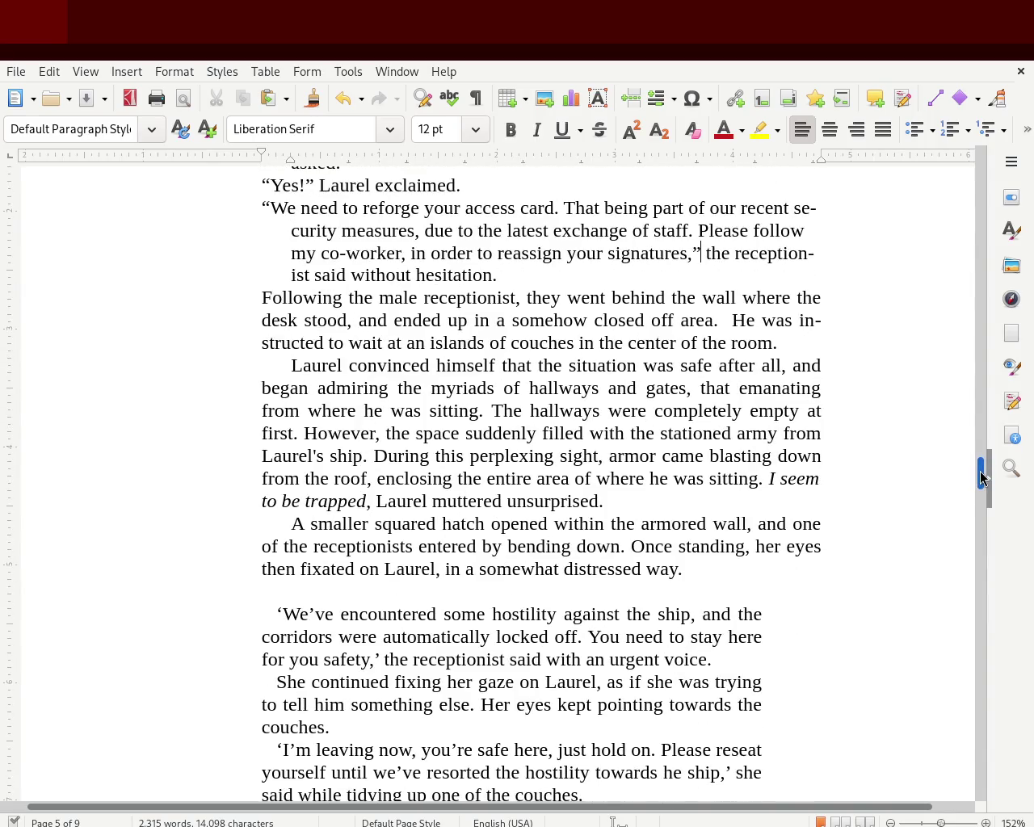
{"action": "left_click_drag", "start_coordinate": [983, 478], "coordinate": [982, 483]}
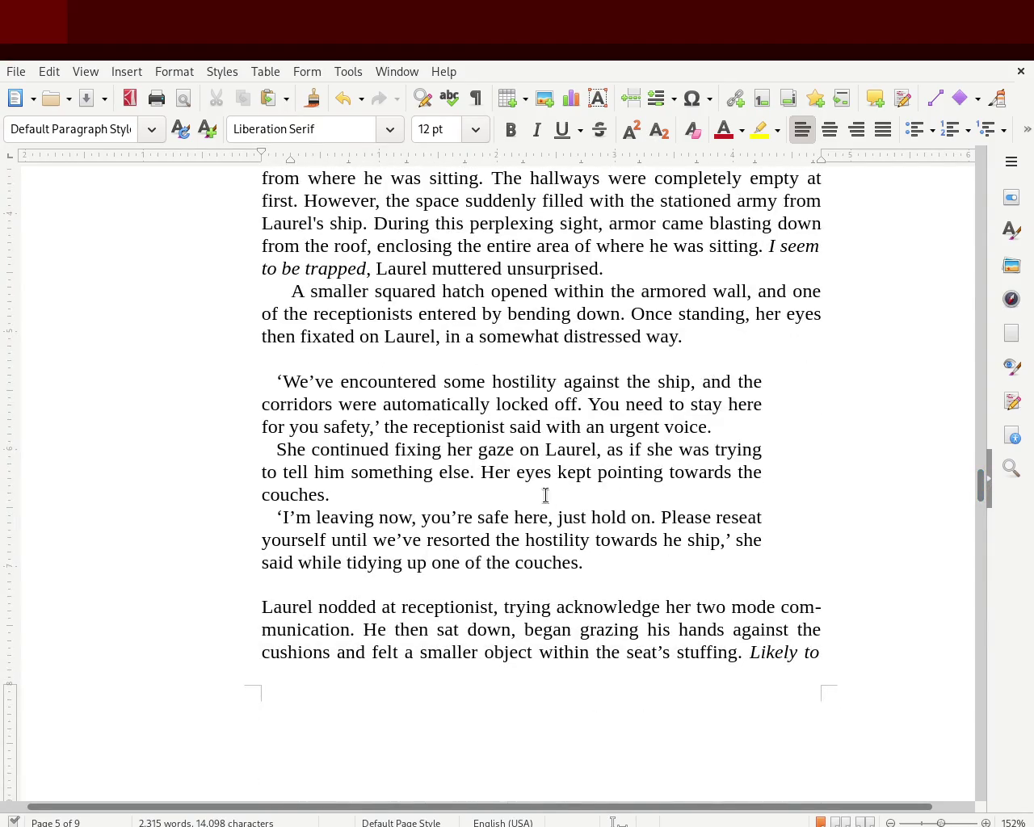
{"action": "left_click_drag", "start_coordinate": [626, 566], "coordinate": [153, 387]}
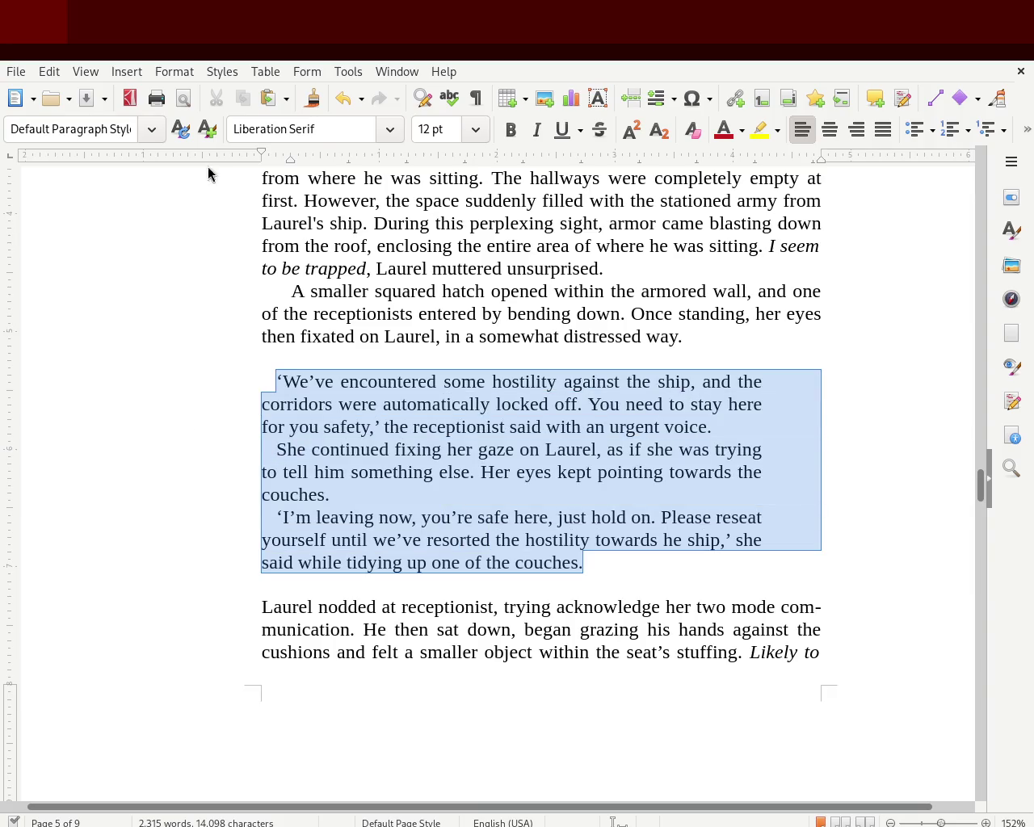
{"action": "key", "text": "ctrl+j"}
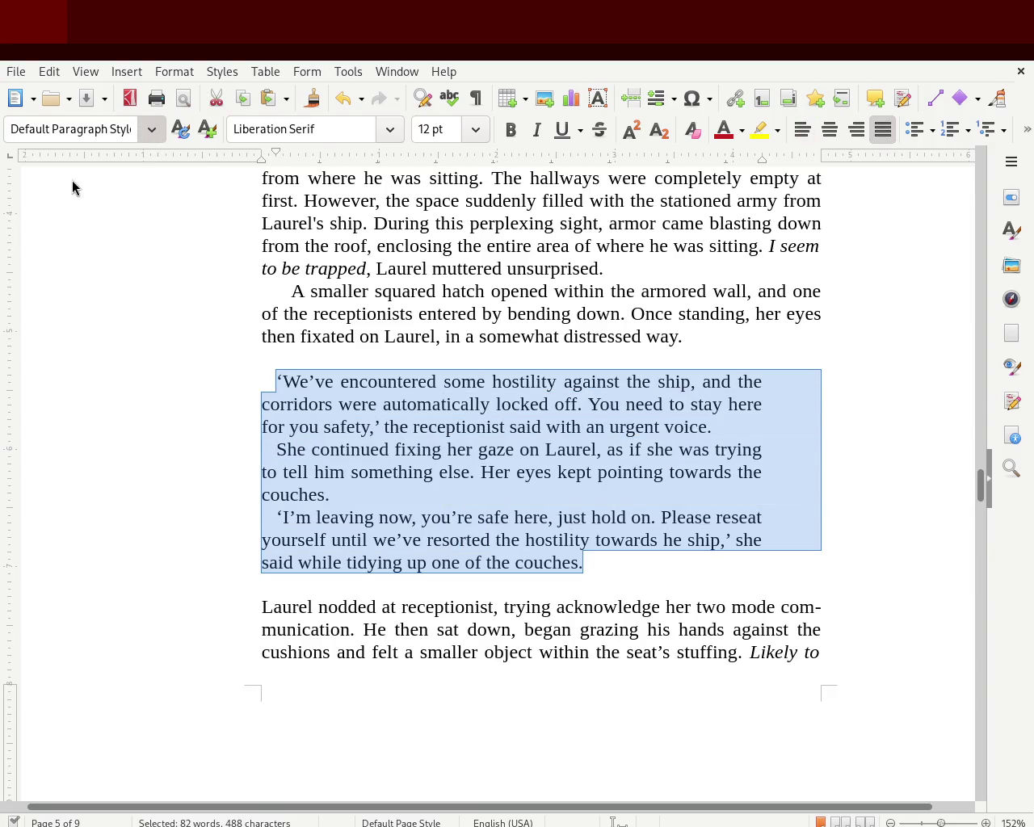
{"action": "key", "text": "ctrl+m"}
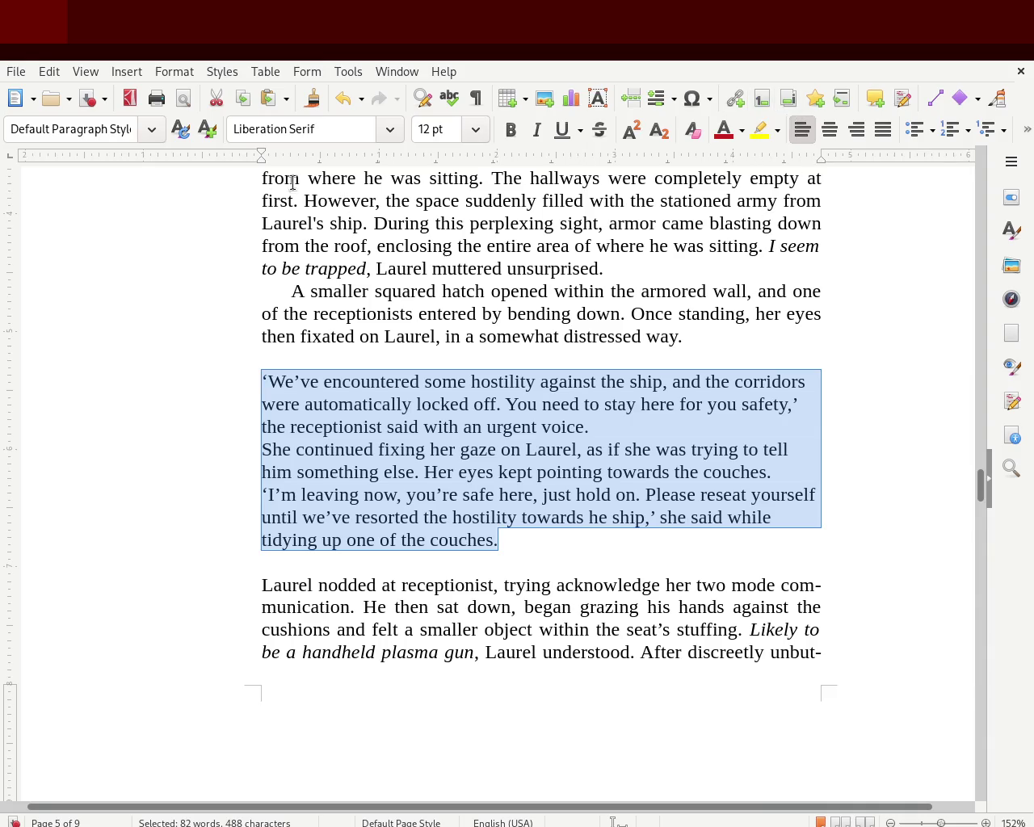
{"action": "left_click_drag", "start_coordinate": [263, 161], "coordinate": [276, 160]}
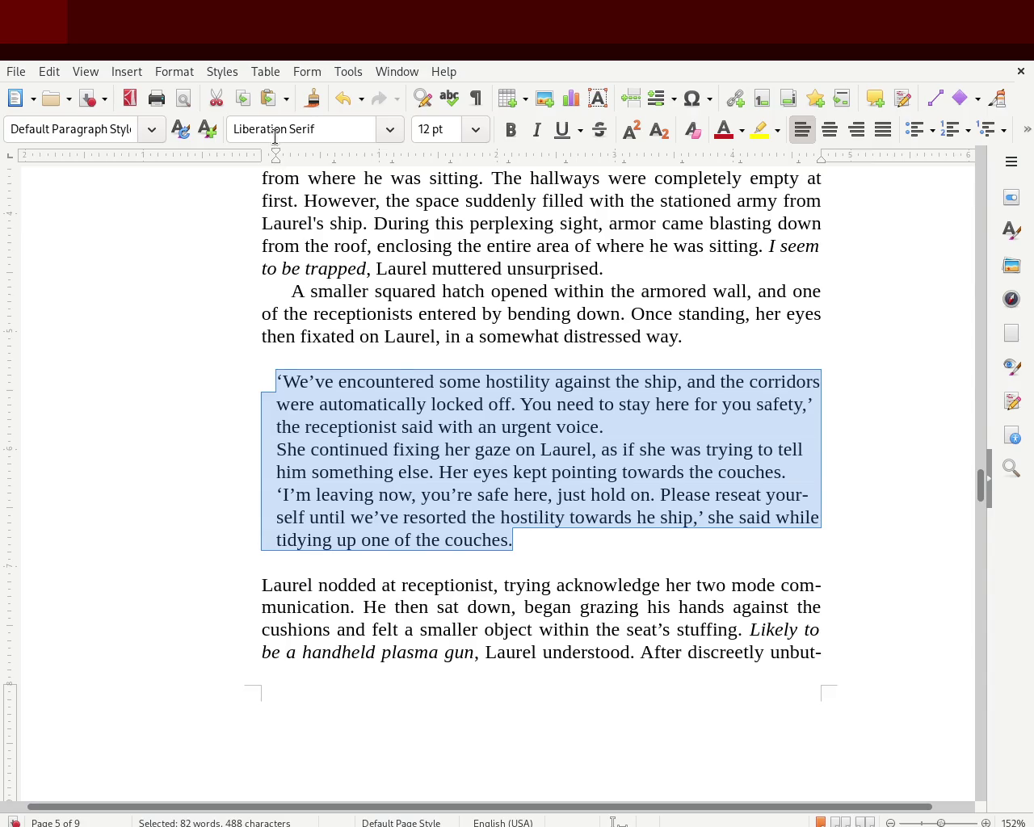
{"action": "left_click_drag", "start_coordinate": [277, 156], "coordinate": [265, 155]}
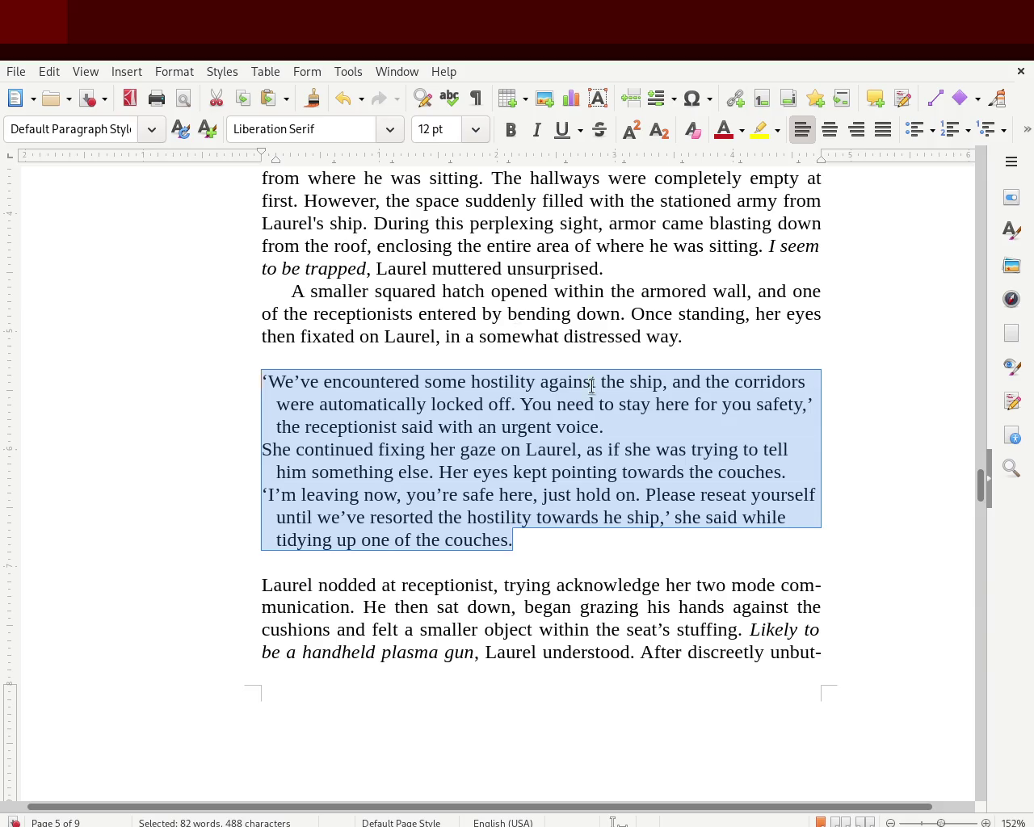
{"action": "left_click", "coordinate": [366, 406]}
{"action": "left_click", "coordinate": [304, 358]}
Step: Replace the single quotes around both receptionist speeches with double curly quotes and save
{"action": "key", "text": "Delete"}
{"action": "type", "text": "\""}
{"action": "key", "text": "Down"}
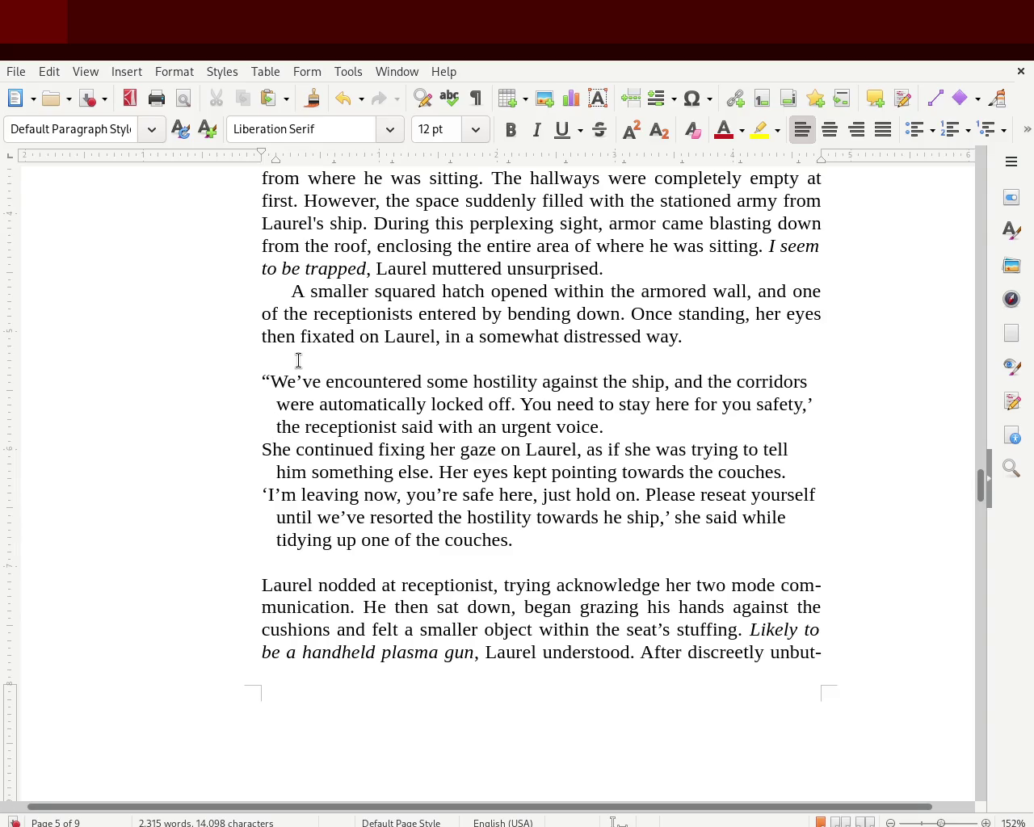
{"action": "key", "text": "Down"}
{"action": "key", "text": "Down"}
{"action": "left_click", "coordinate": [832, 406]}
{"action": "key", "text": "Delete"}
{"action": "type", "text": "\""}
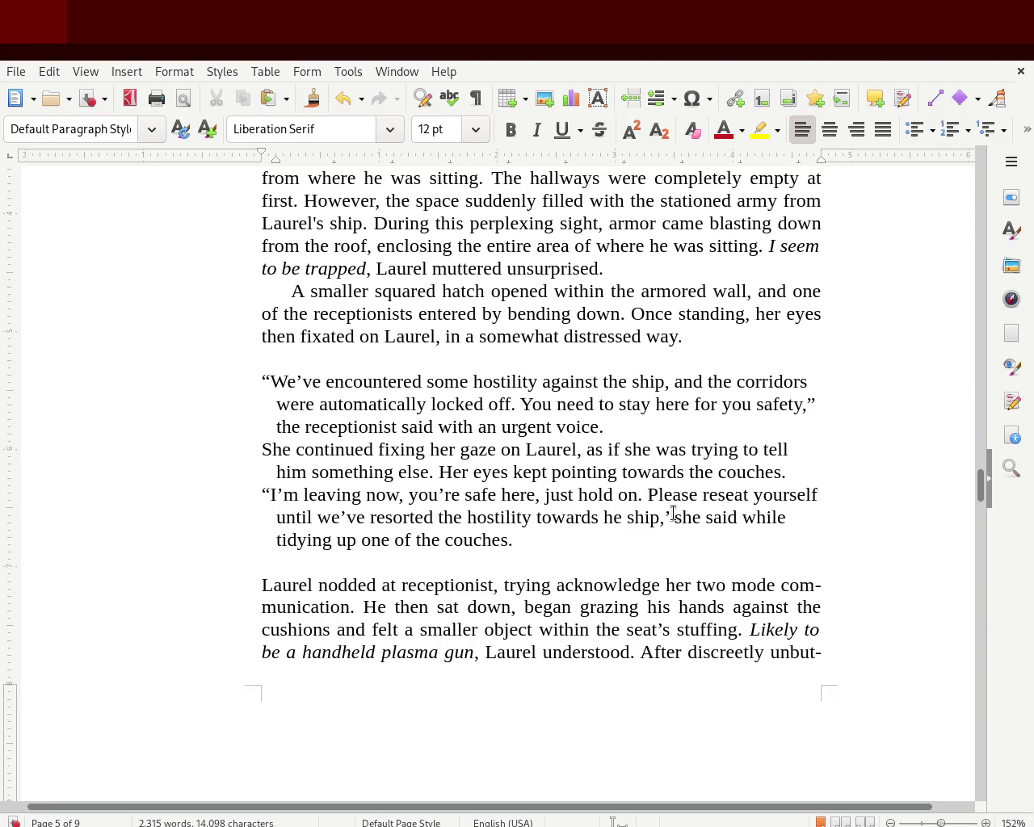
{"action": "key", "text": "BackSpace"}
{"action": "type", "text": "\""}
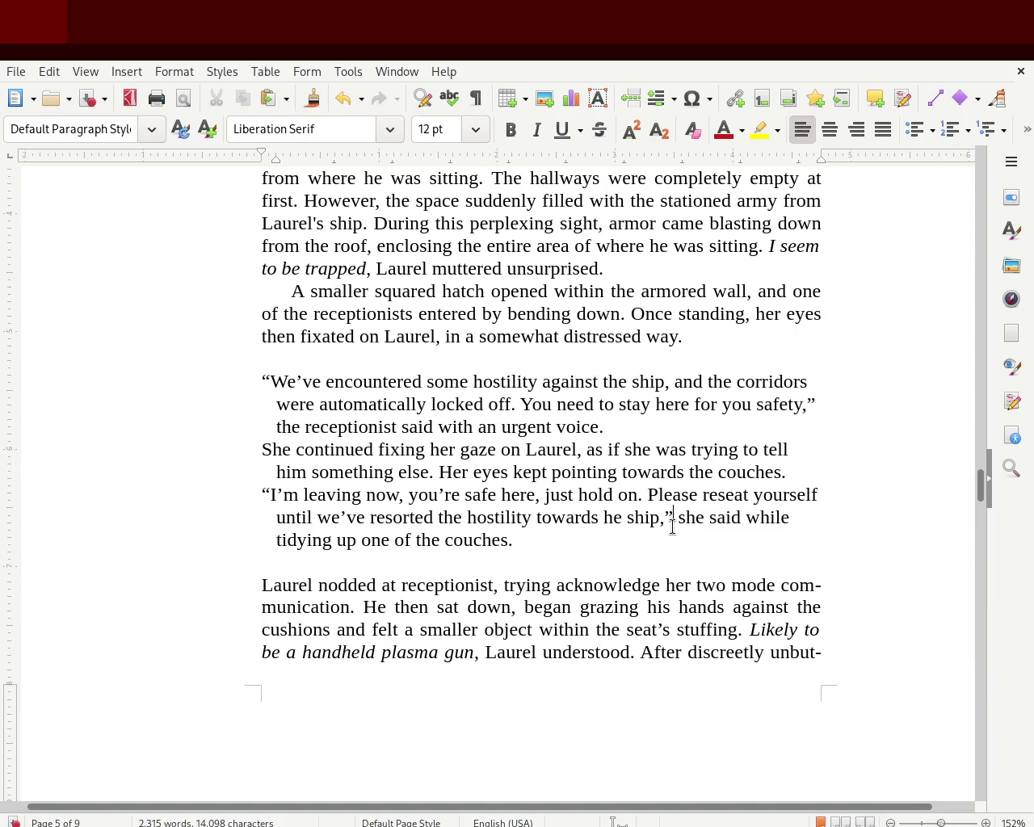
{"action": "key", "text": "ctrl+s"}
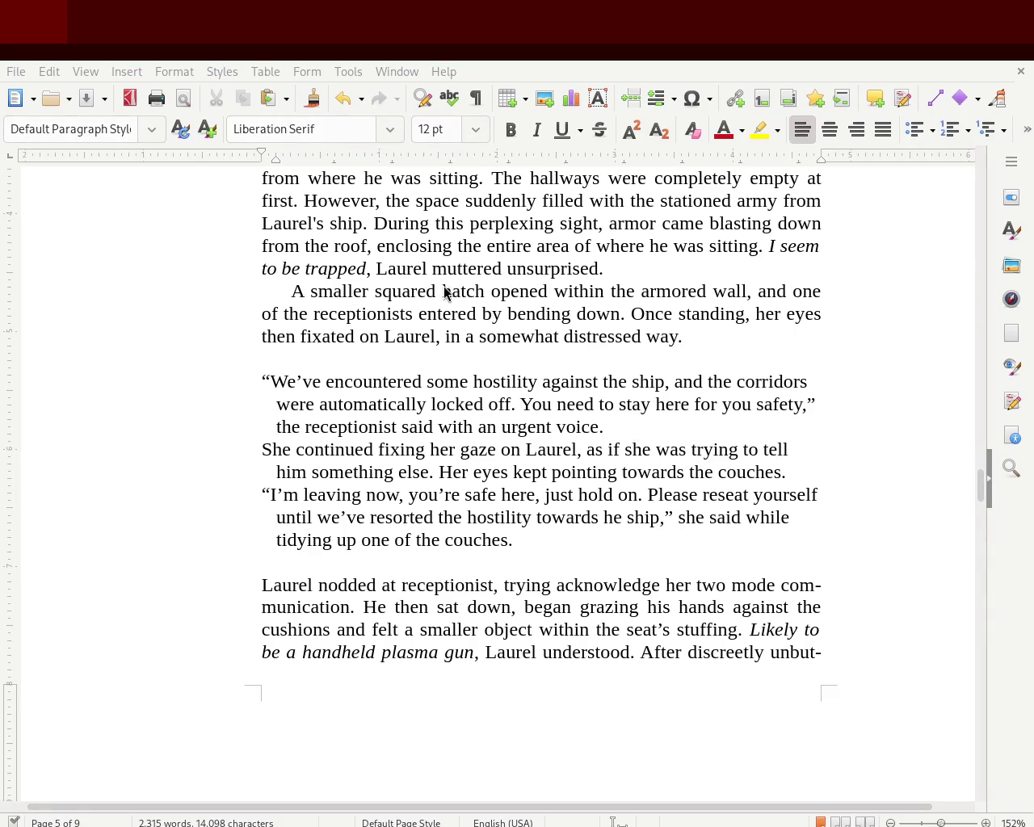
Step: Delete the blank lines above the receptionist's speech and after couches., then save
{"action": "left_click", "coordinate": [374, 364]}
{"action": "key", "text": "BackSpace"}
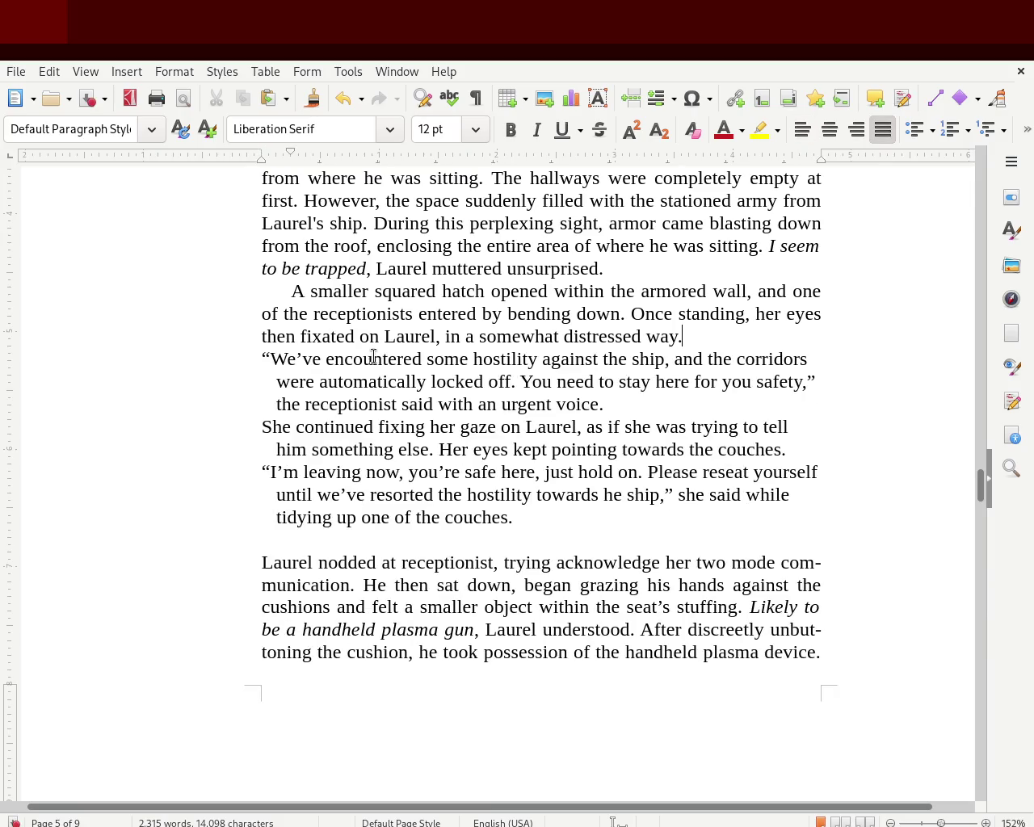
{"action": "left_click", "coordinate": [332, 521]}
{"action": "left_click", "coordinate": [332, 531]}
{"action": "key", "text": "BackSpace"}
{"action": "key", "text": "ctrl+s"}
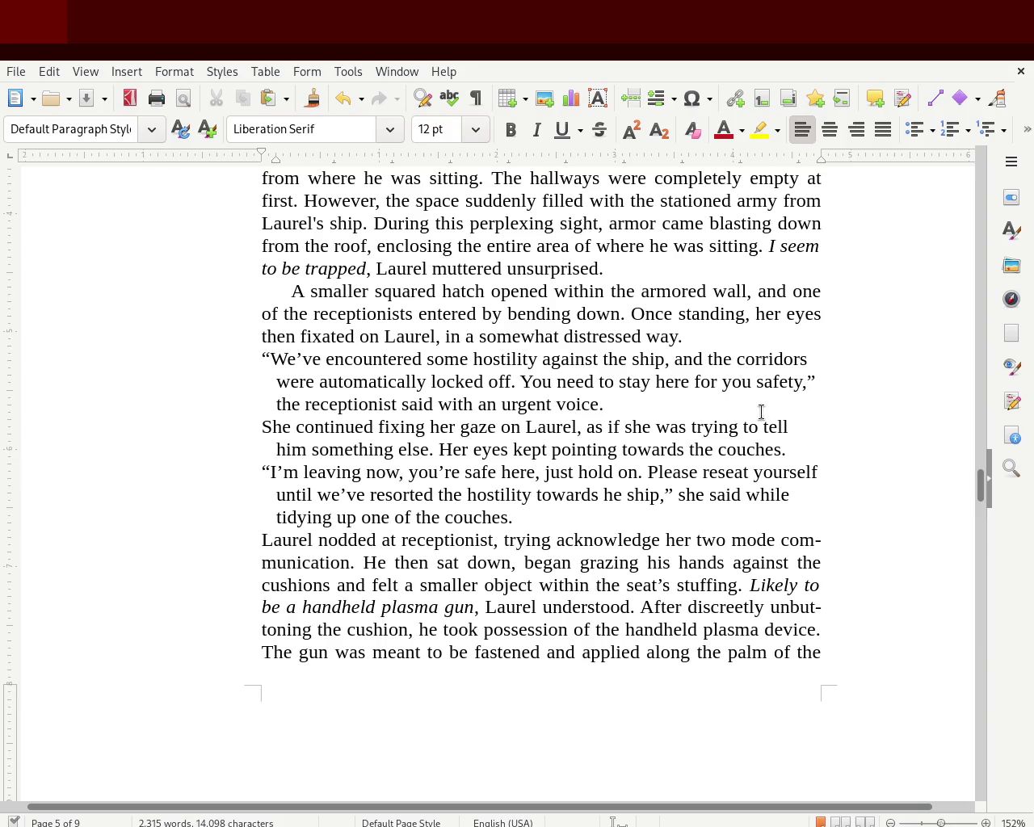
Step: Join the hatch paragraph onto unsurprised. and merge Laurel convinced himself into the previous paragraph
{"action": "left_click", "coordinate": [652, 263]}
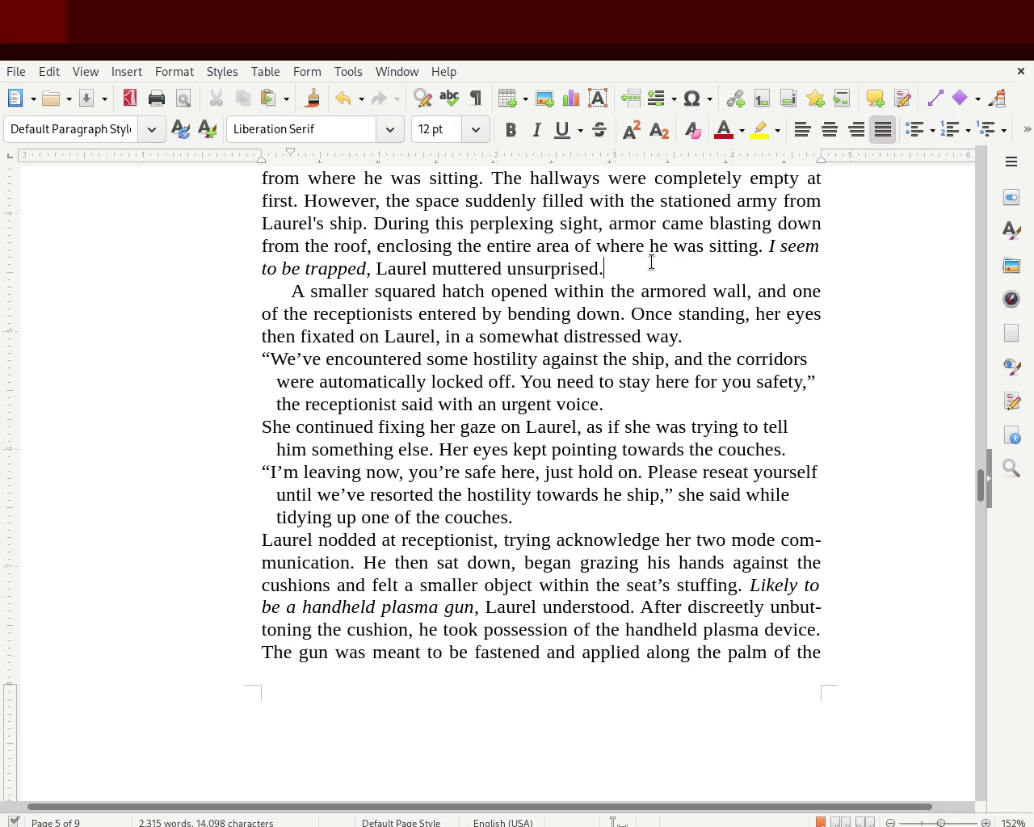
{"action": "key", "text": "Delete"}
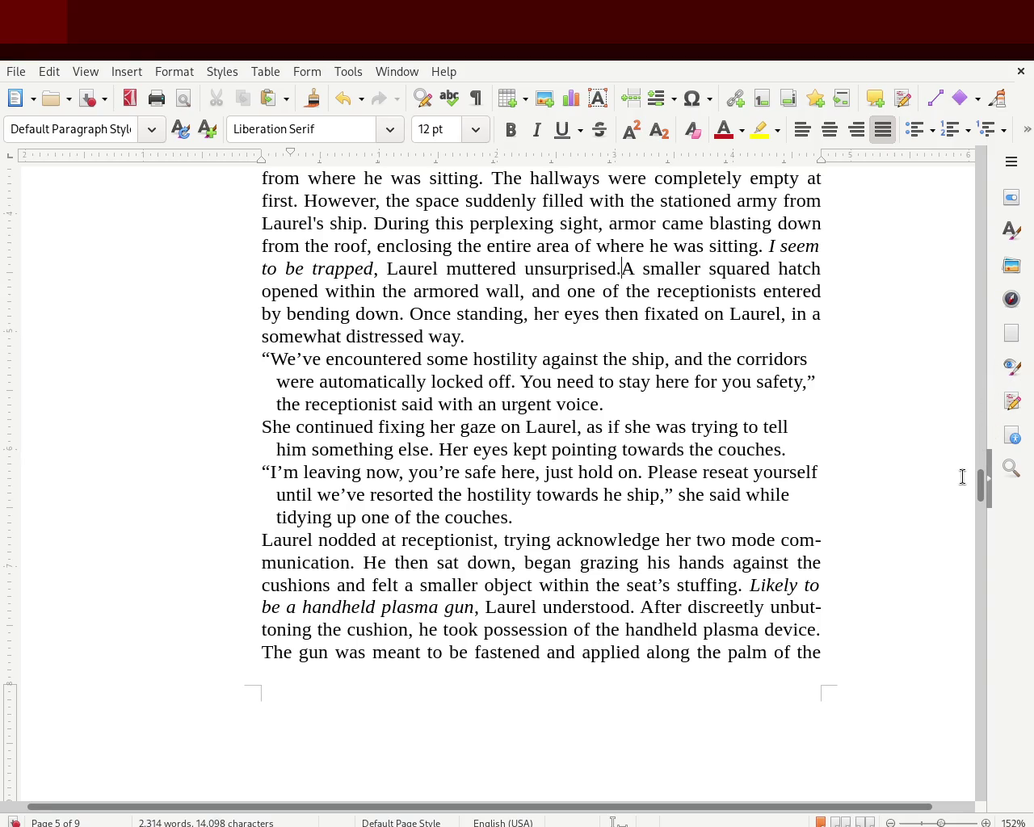
{"action": "scroll", "coordinate": [982, 477], "scroll_direction": "up", "scroll_amount": 3}
{"action": "scroll", "coordinate": [983, 479], "scroll_direction": "down", "scroll_amount": 1}
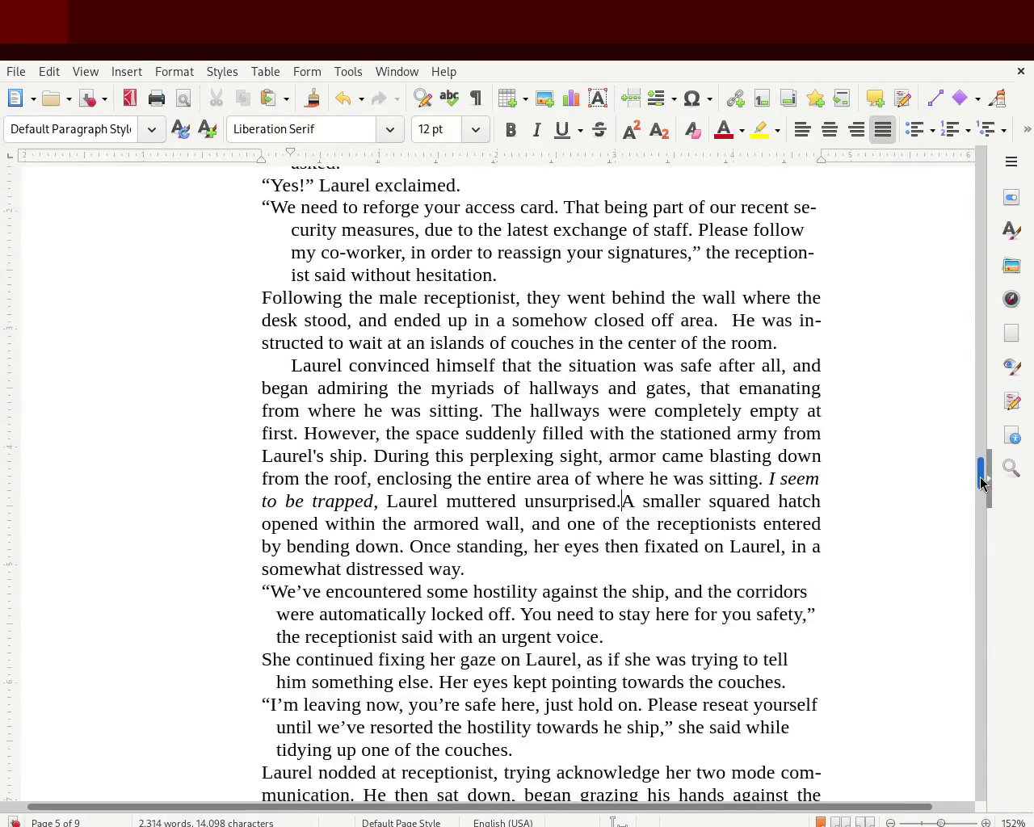
{"action": "scroll", "coordinate": [981, 472], "scroll_direction": "up", "scroll_amount": 3}
{"action": "scroll", "coordinate": [981, 472], "scroll_direction": "down", "scroll_amount": 1}
{"action": "scroll", "coordinate": [982, 469], "scroll_direction": "down", "scroll_amount": 1}
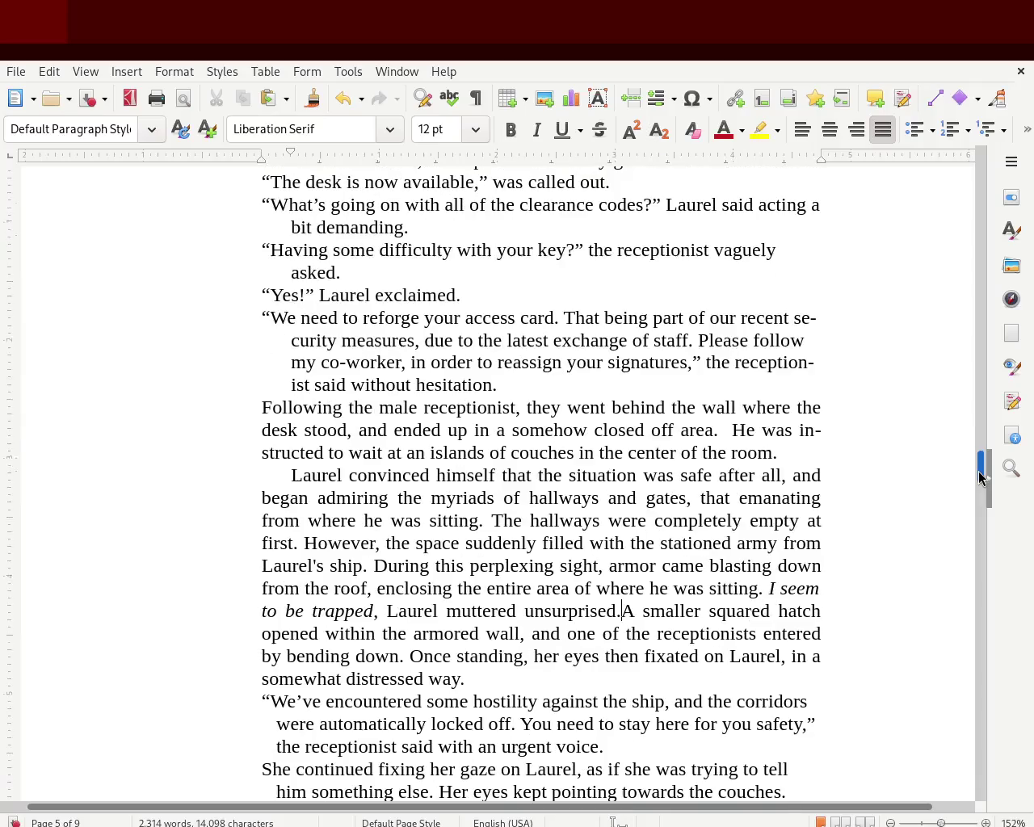
{"action": "left_click", "coordinate": [258, 472]}
{"action": "key", "text": "Delete"}
{"action": "key", "text": "BackSpace"}
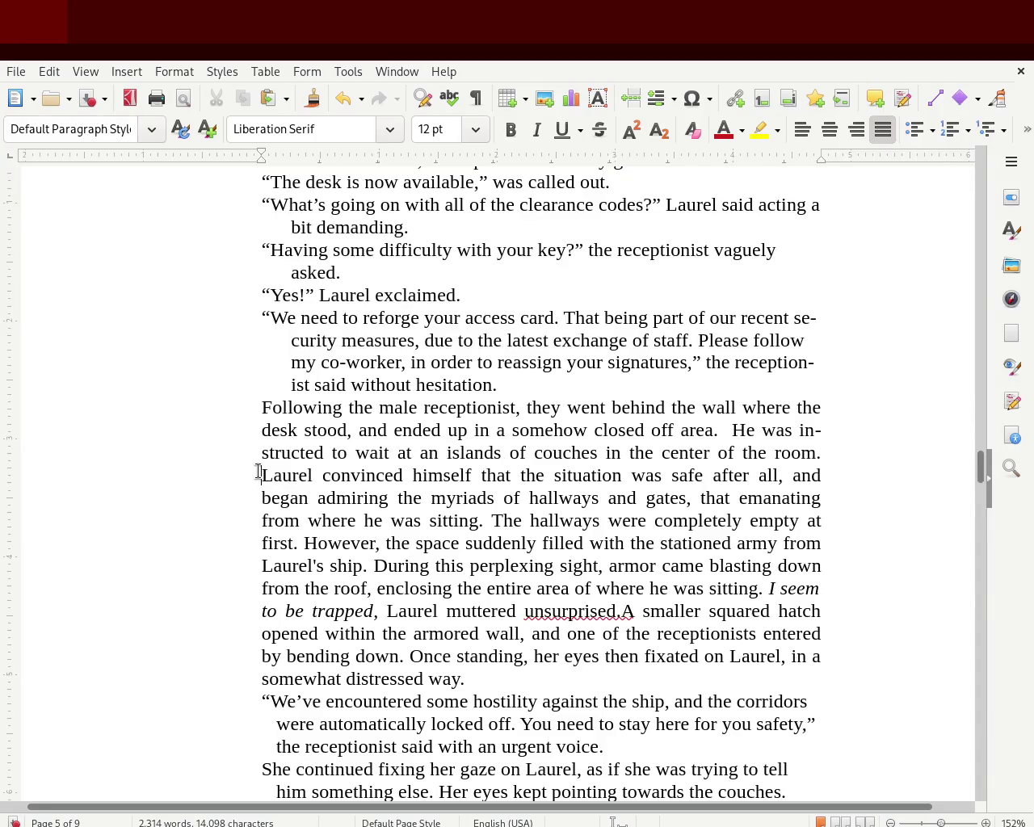
{"action": "key", "text": "BackSpace"}
Step: Start a new first-line-indented paragraph at The hallways were completely empty
{"action": "left_click", "coordinate": [498, 520]}
{"action": "left_click", "coordinate": [491, 520]}
{"action": "key", "text": "Return"}
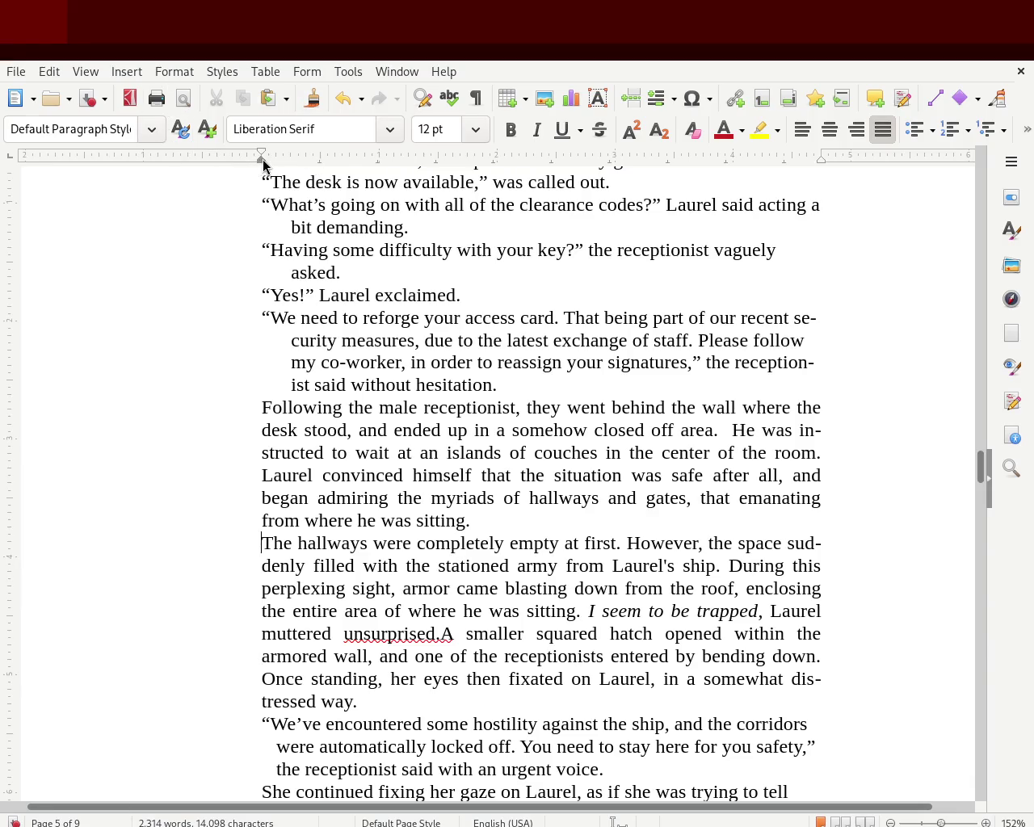
{"action": "left_click_drag", "start_coordinate": [264, 164], "coordinate": [291, 166]}
{"action": "key", "text": "ctrl+z"}
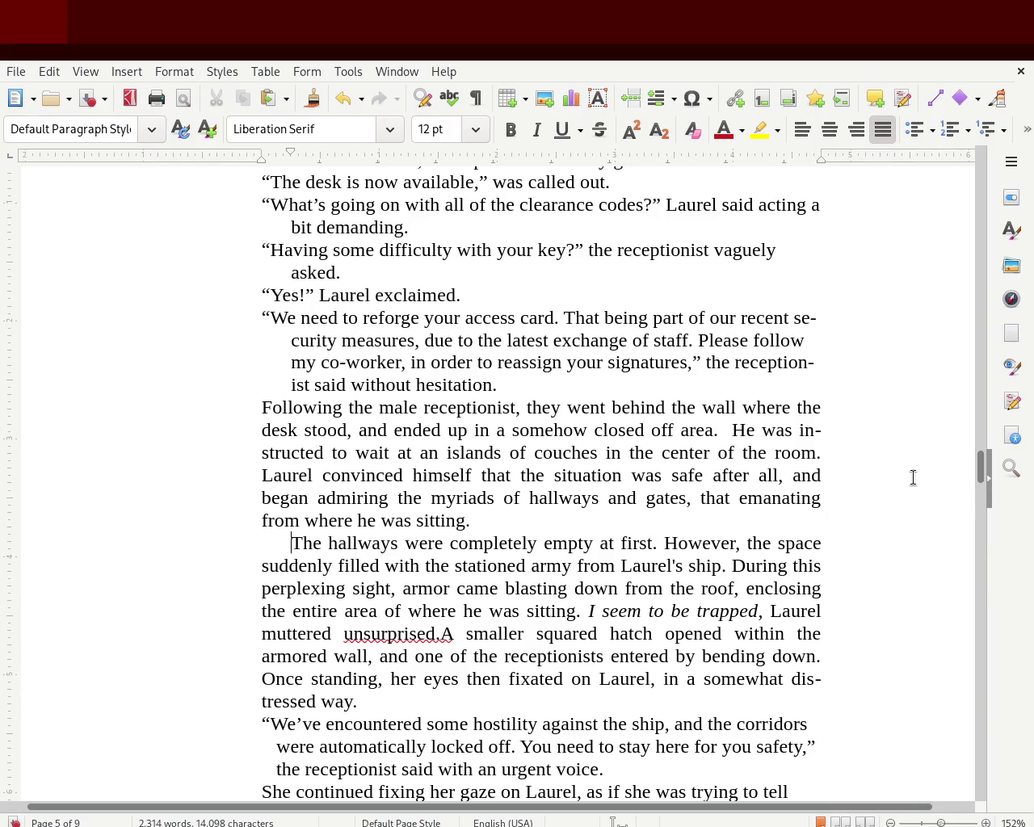
{"action": "scroll", "coordinate": [980, 473], "scroll_direction": "up", "scroll_amount": 1}
{"action": "mouse_move", "coordinate": [980, 472]}
{"action": "left_mouse_down"}
{"action": "mouse_move", "coordinate": [979, 455]}
{"action": "mouse_move", "coordinate": [975, 485]}
{"action": "left_mouse_up"}
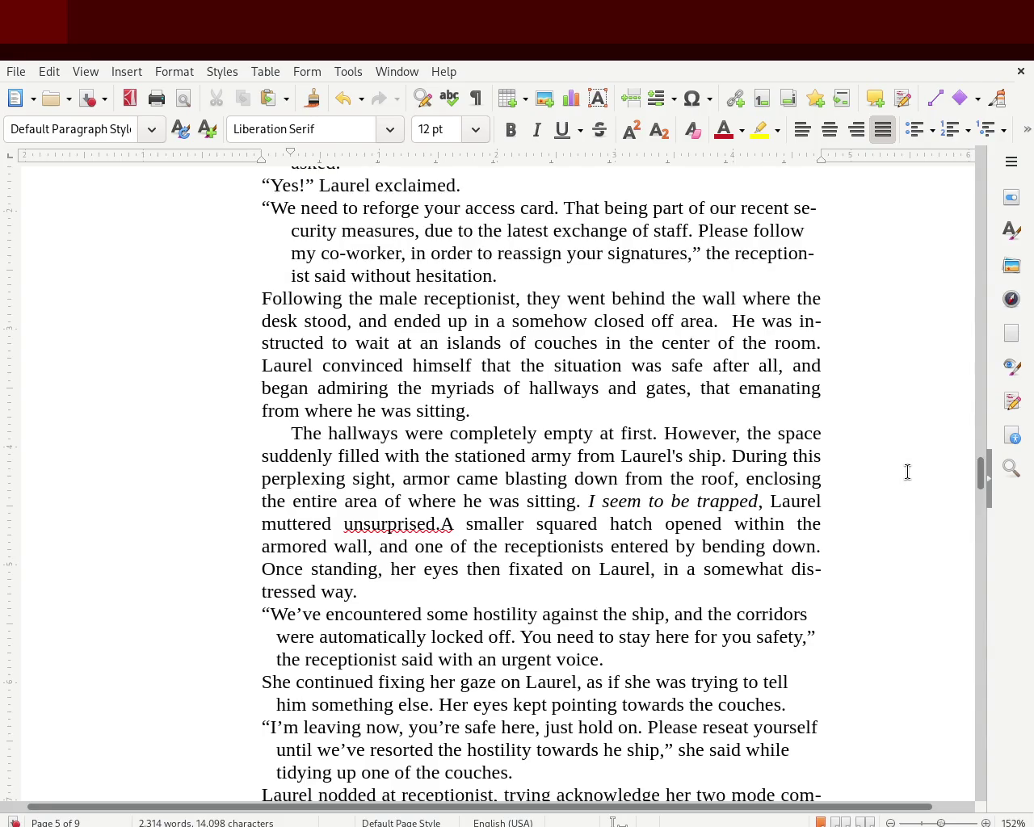
Step: Merge The tip of the compass, During and The new janitor paragraphs into the preceding text
{"action": "mouse_move", "coordinate": [983, 479]}
{"action": "left_mouse_down"}
{"action": "mouse_move", "coordinate": [981, 393]}
{"action": "mouse_move", "coordinate": [978, 408]}
{"action": "left_mouse_up"}
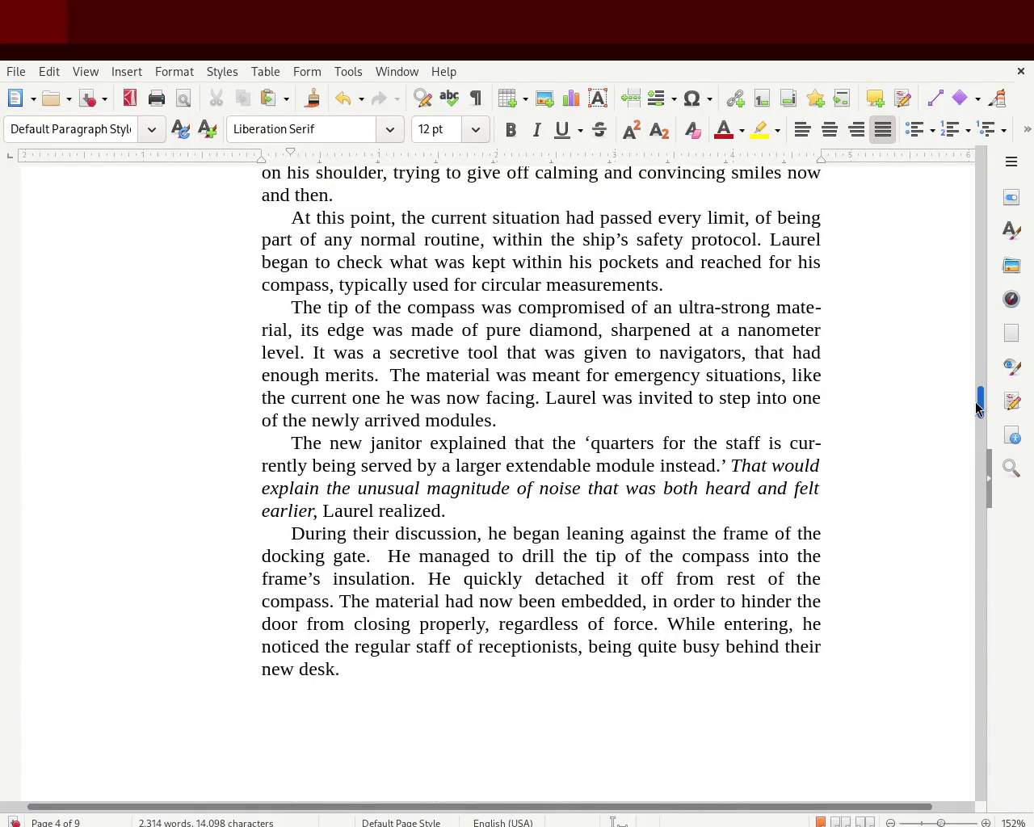
{"action": "left_click_drag", "start_coordinate": [975, 402], "coordinate": [975, 390]}
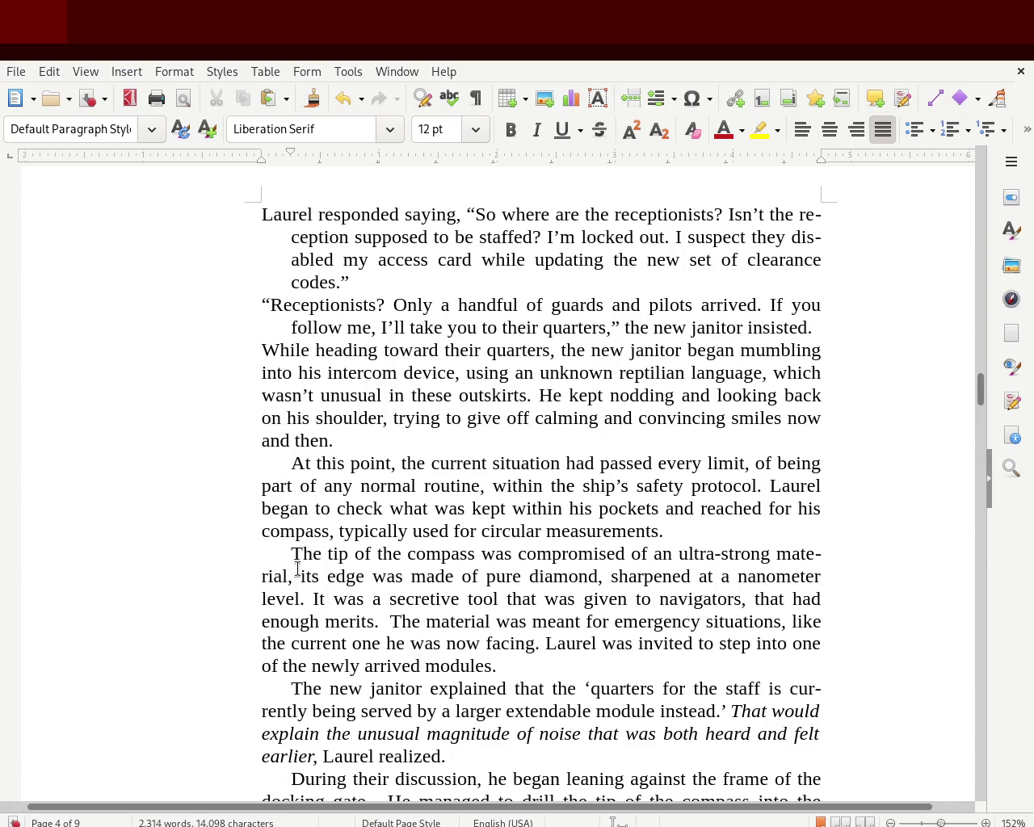
{"action": "left_click", "coordinate": [274, 552]}
{"action": "key", "text": "BackSpace"}
{"action": "key", "text": "BackSpace"}
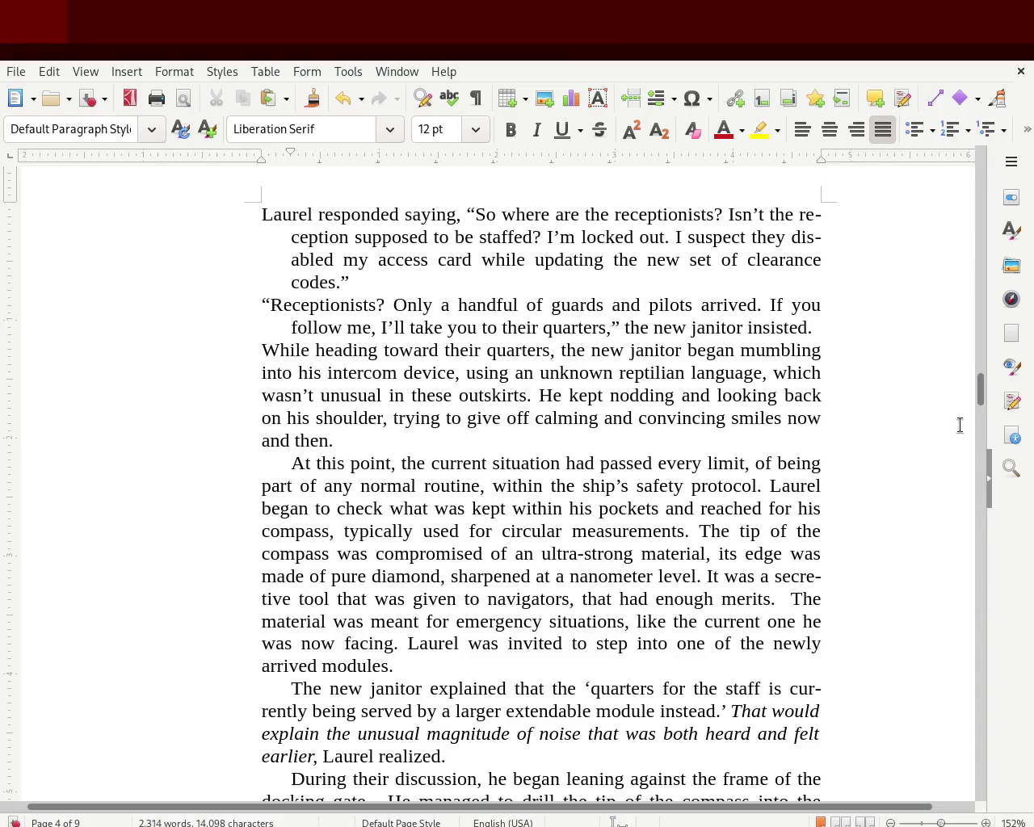
{"action": "left_click_drag", "start_coordinate": [982, 394], "coordinate": [981, 401]}
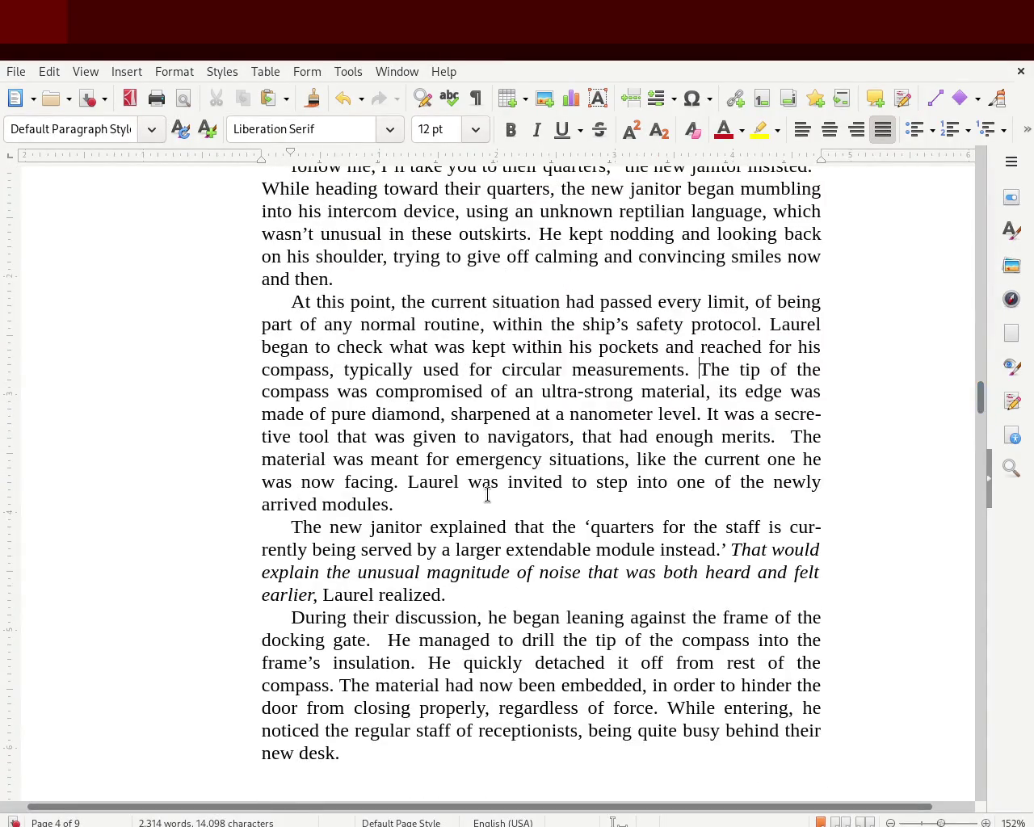
{"action": "left_click", "coordinate": [281, 621]}
{"action": "key", "text": "BackSpace"}
{"action": "key", "text": "BackSpace"}
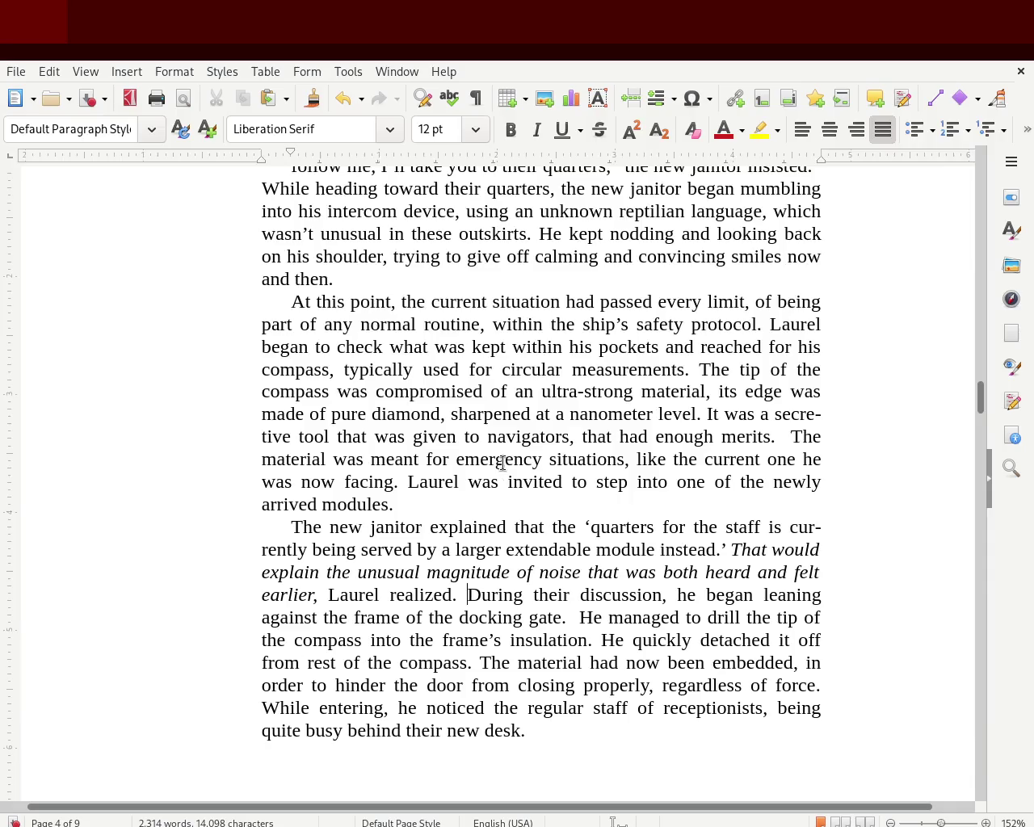
{"action": "left_click", "coordinate": [418, 511]}
{"action": "key", "text": "Delete"}
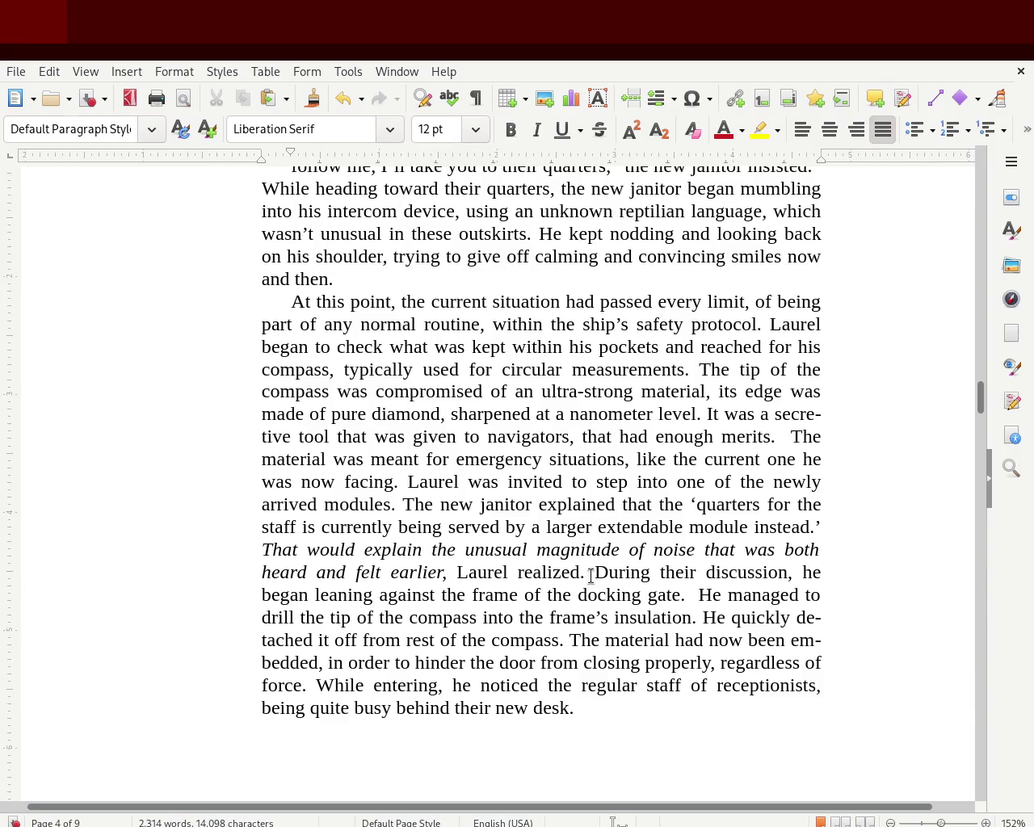
Step: Start a new paragraph at Laurel was invited to step and save the manuscript
{"action": "left_click", "coordinate": [591, 575]}
{"action": "key", "text": "Return"}
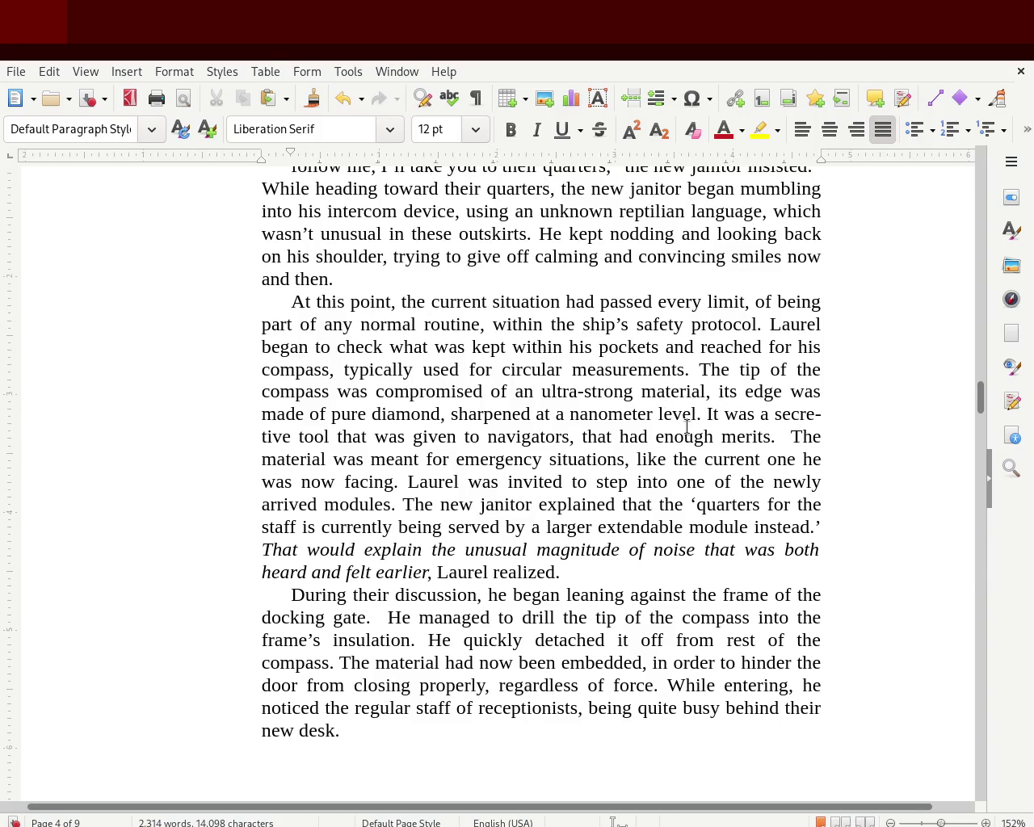
{"action": "key", "text": "ctrl+z"}
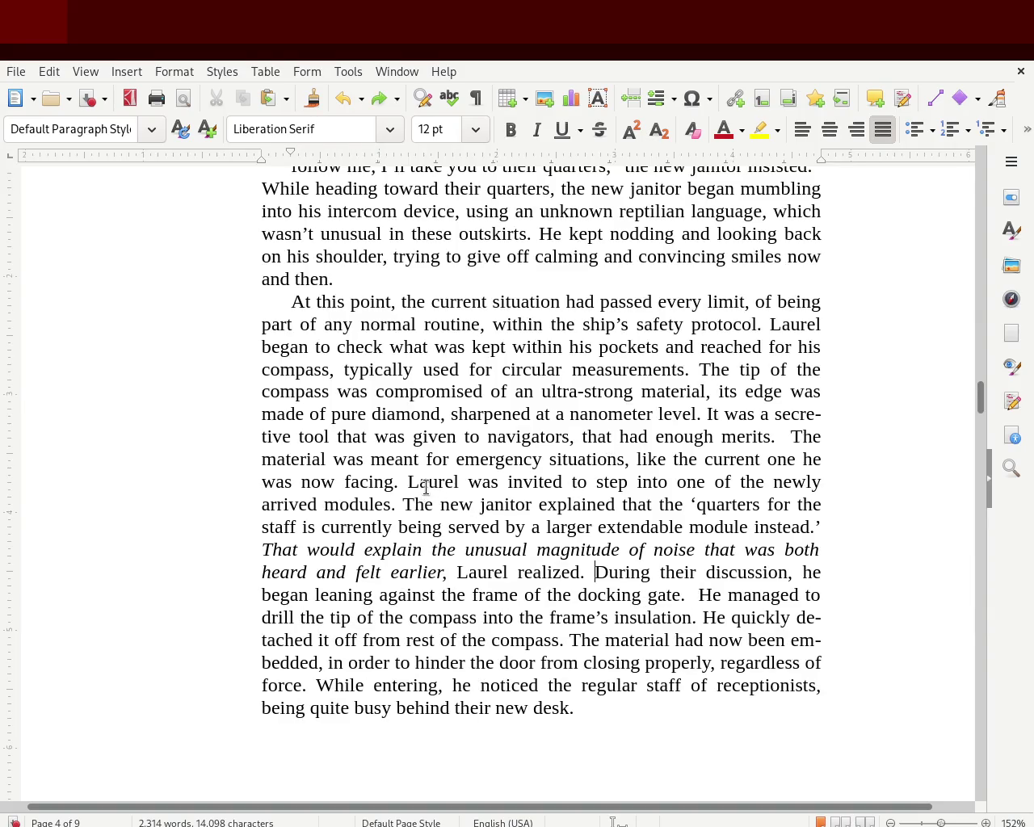
{"action": "left_click", "coordinate": [411, 484]}
{"action": "key", "text": "Return"}
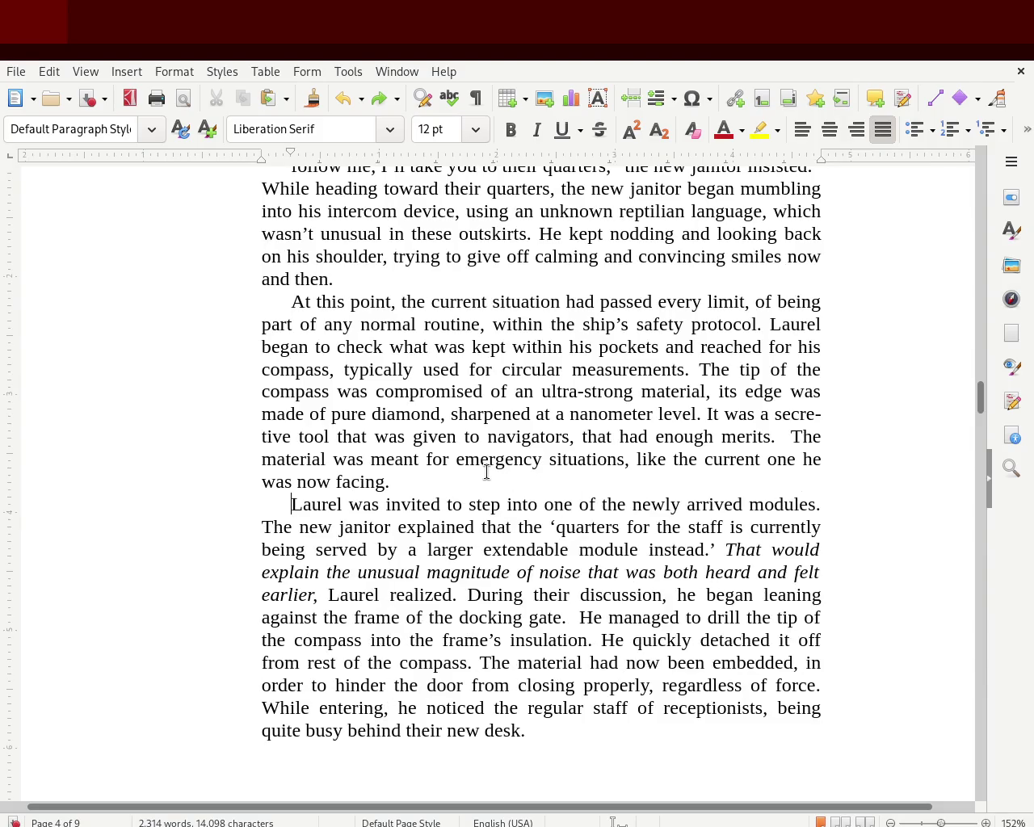
{"action": "key", "text": "ctrl+s"}
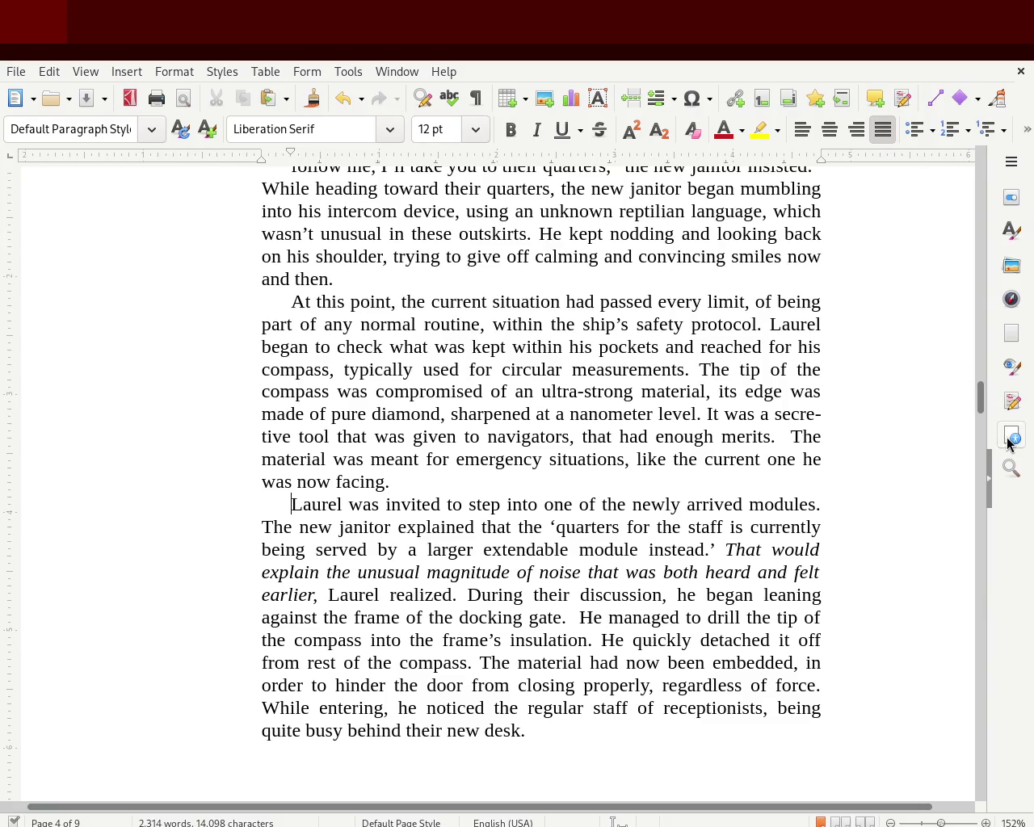
{"action": "mouse_move", "coordinate": [981, 398]}
{"action": "left_mouse_down"}
{"action": "mouse_move", "coordinate": [981, 305]}
{"action": "mouse_move", "coordinate": [981, 323]}
{"action": "left_mouse_up"}
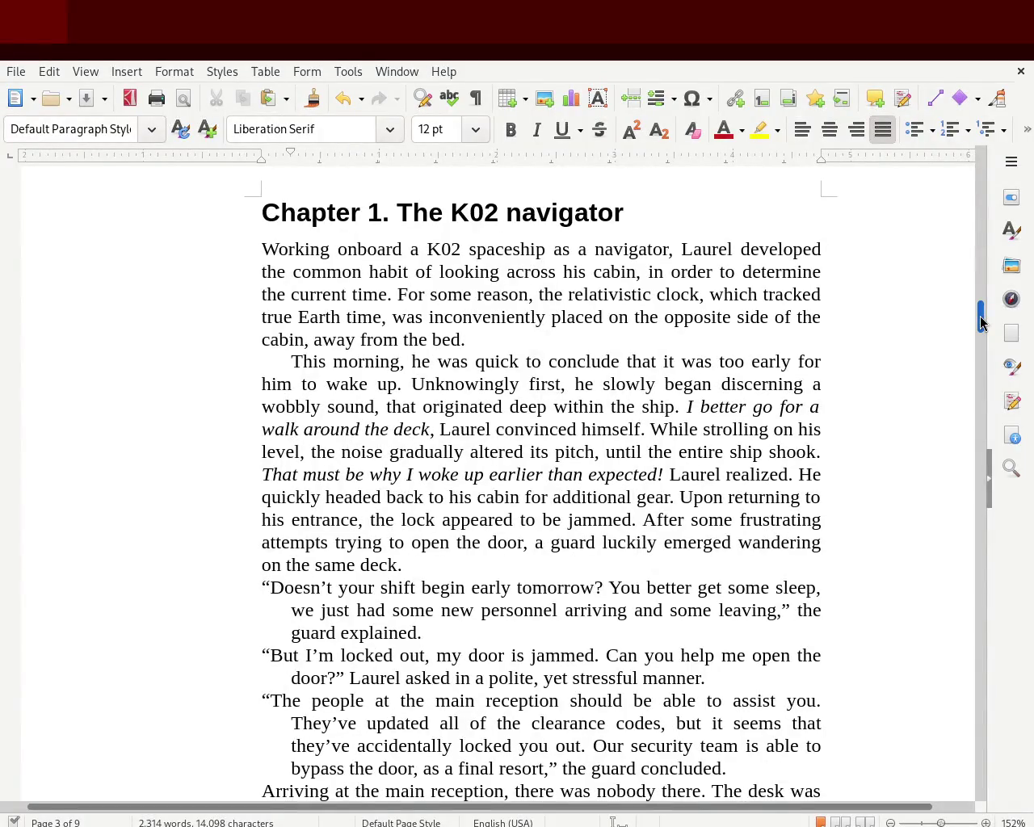
Step: Join This morning onto the line ending bed. and begin a new paragraph at Unknowingly first
{"action": "left_click_drag", "start_coordinate": [981, 323], "coordinate": [980, 311]}
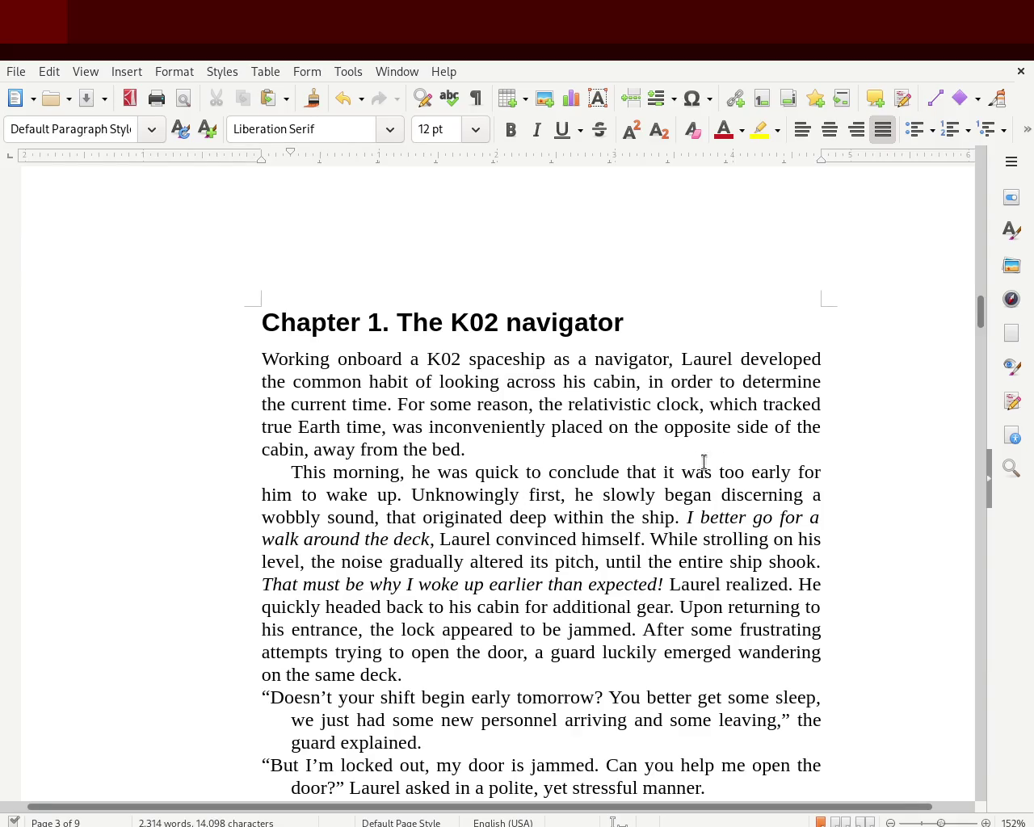
{"action": "key", "text": "Left"}
{"action": "key", "text": "Delete"}
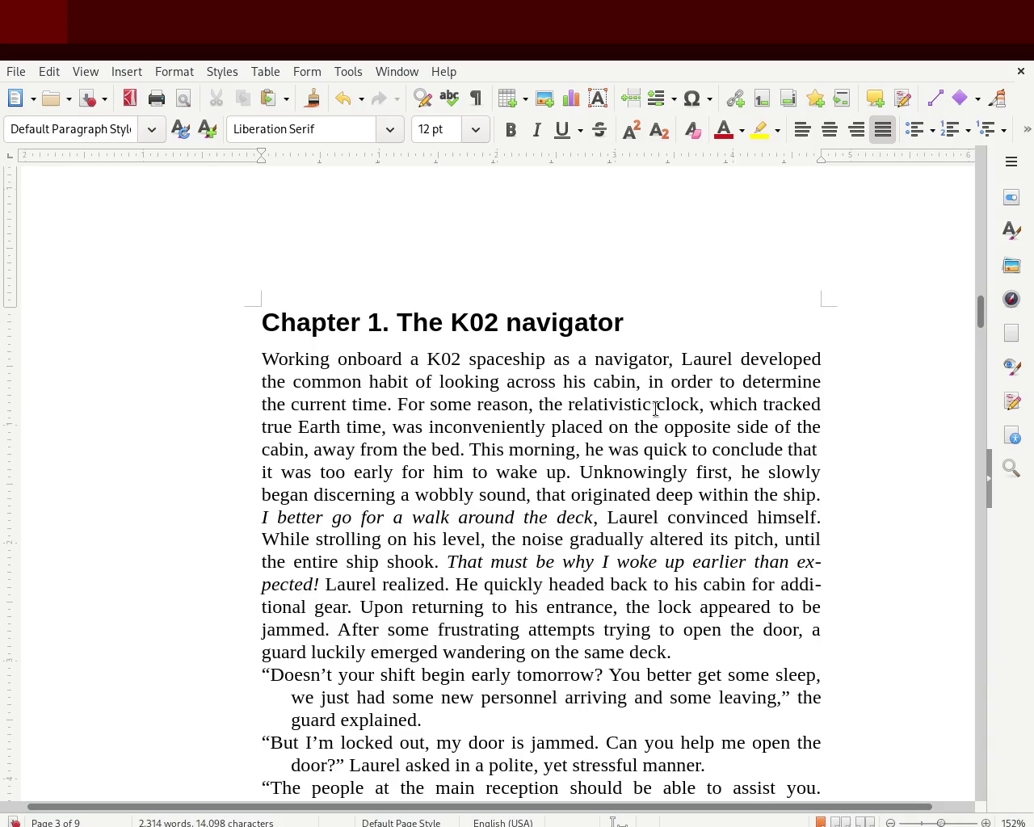
{"action": "left_click", "coordinate": [580, 473]}
{"action": "key", "text": "Return"}
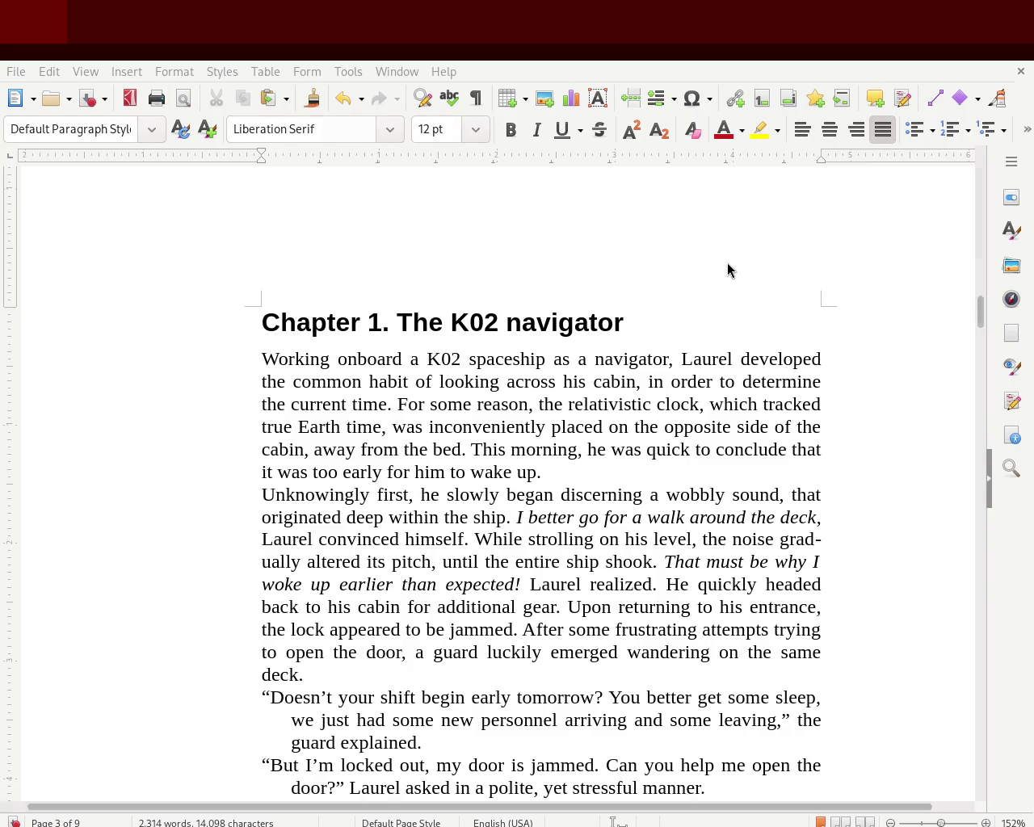
{"action": "left_click_drag", "start_coordinate": [980, 317], "coordinate": [984, 336]}
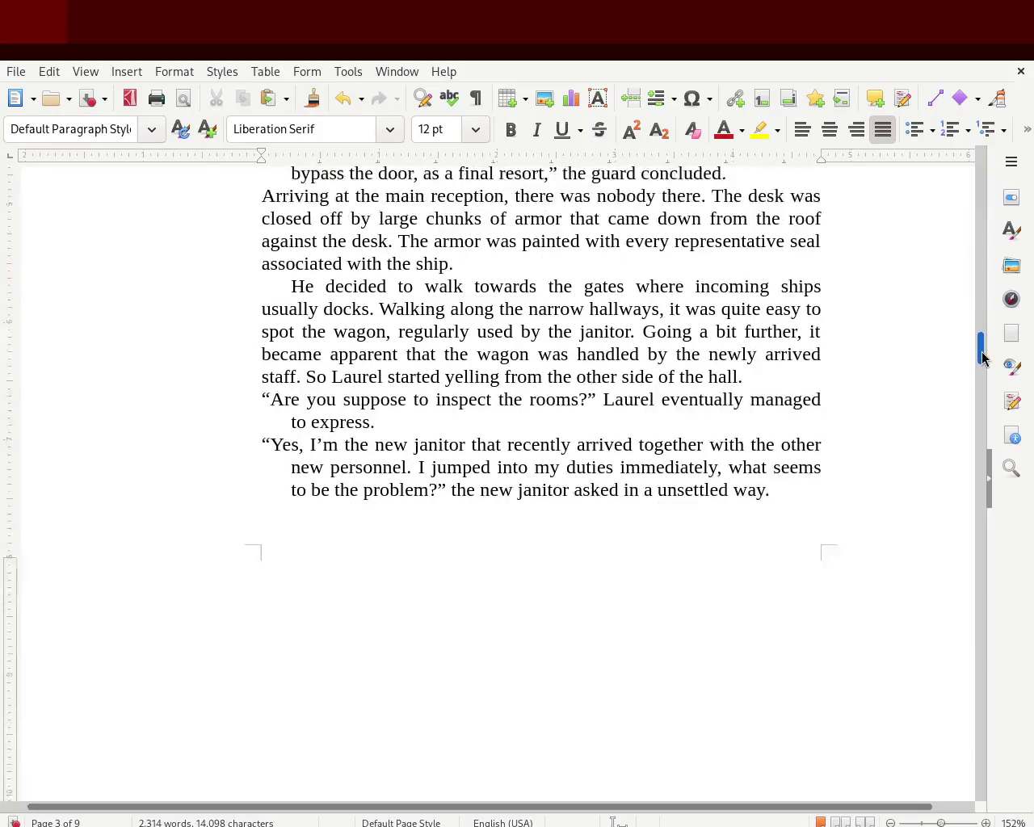
{"action": "left_click_drag", "start_coordinate": [984, 337], "coordinate": [975, 254]}
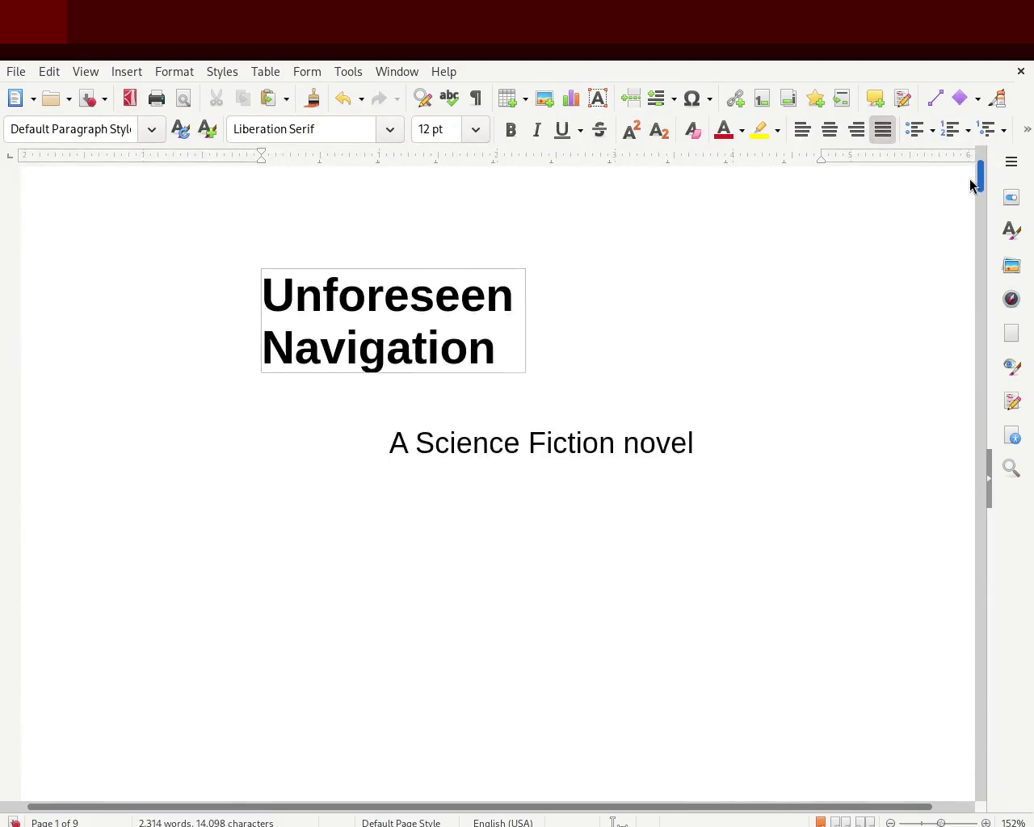
{"action": "left_click_drag", "start_coordinate": [974, 248], "coordinate": [978, 332]}
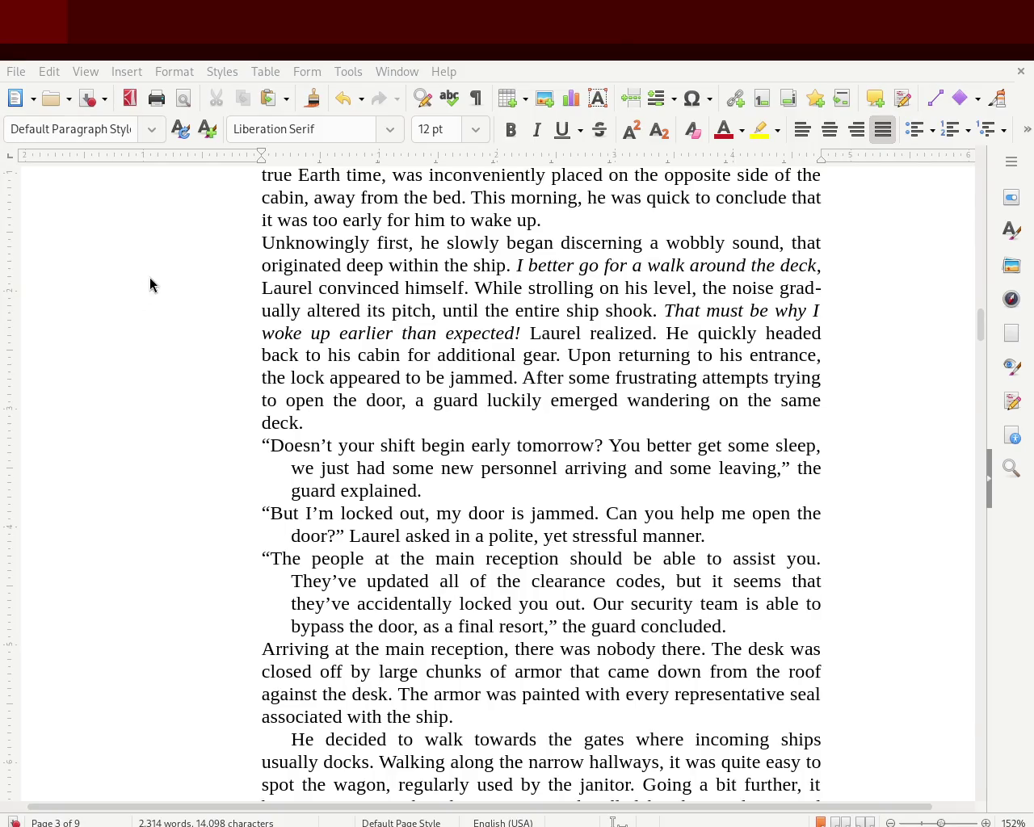
{"action": "left_click", "coordinate": [146, 242]}
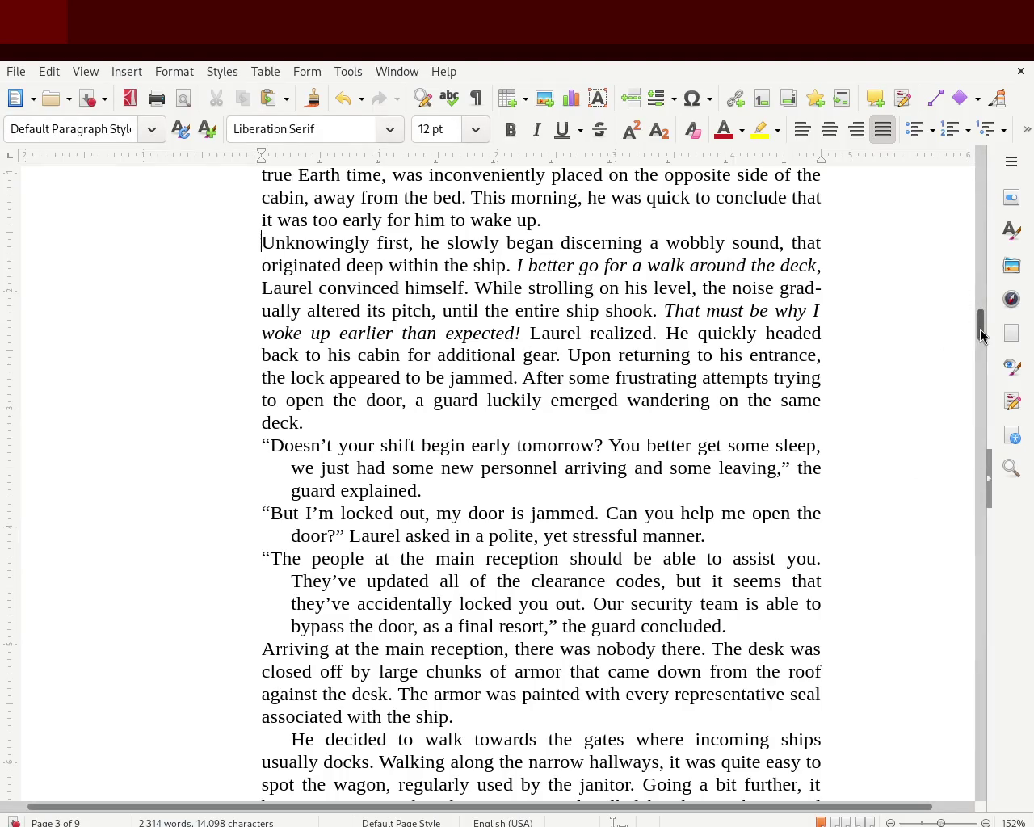
{"action": "mouse_move", "coordinate": [980, 325]}
{"action": "left_mouse_down"}
{"action": "mouse_move", "coordinate": [982, 306]}
{"action": "mouse_move", "coordinate": [981, 342]}
{"action": "left_mouse_up"}
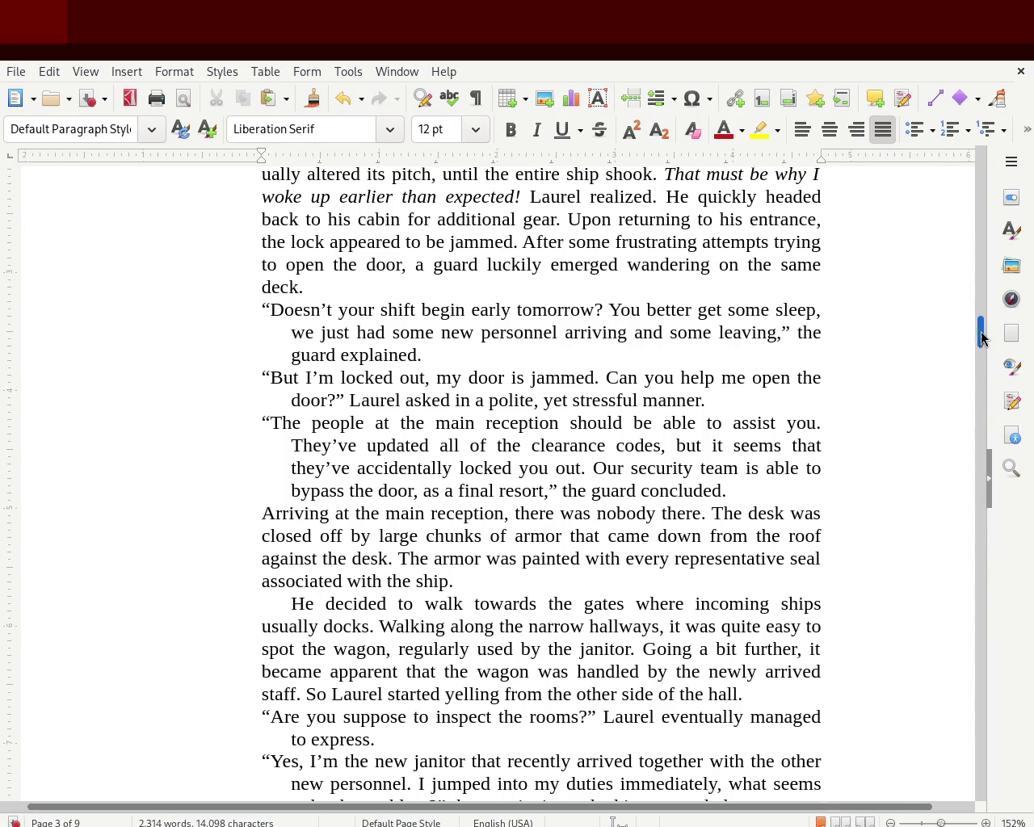
{"action": "left_click_drag", "start_coordinate": [982, 342], "coordinate": [974, 326]}
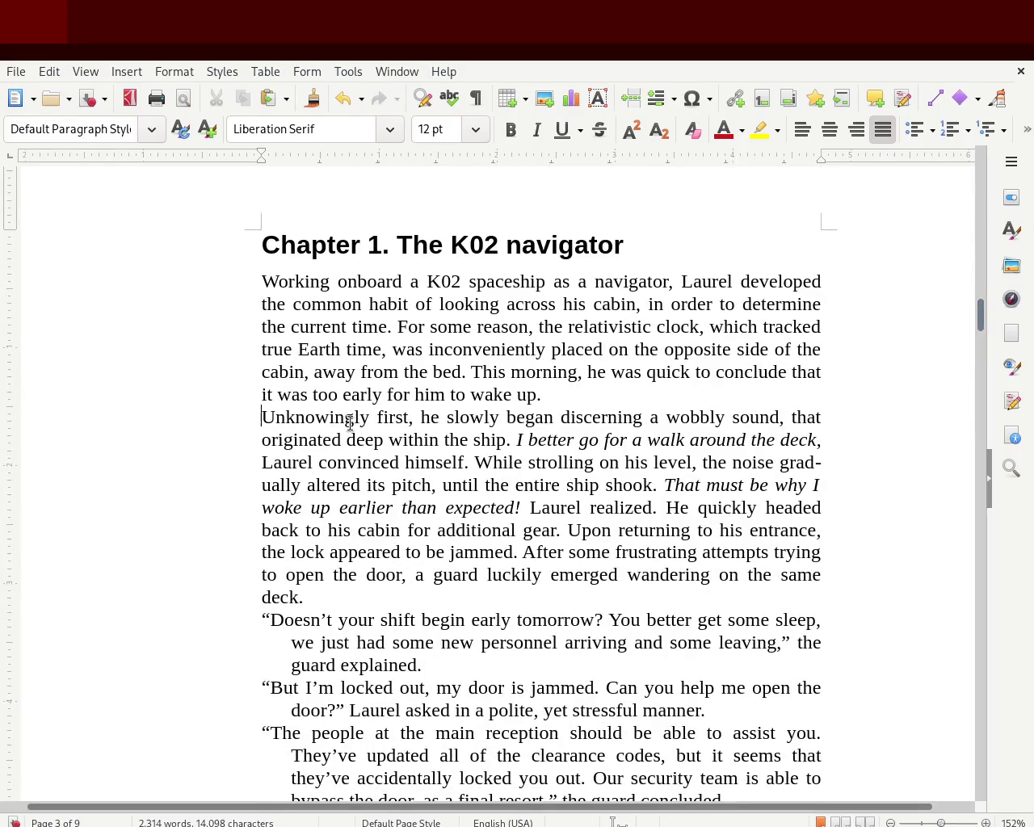
{"action": "left_click_drag", "start_coordinate": [264, 153], "coordinate": [291, 161]}
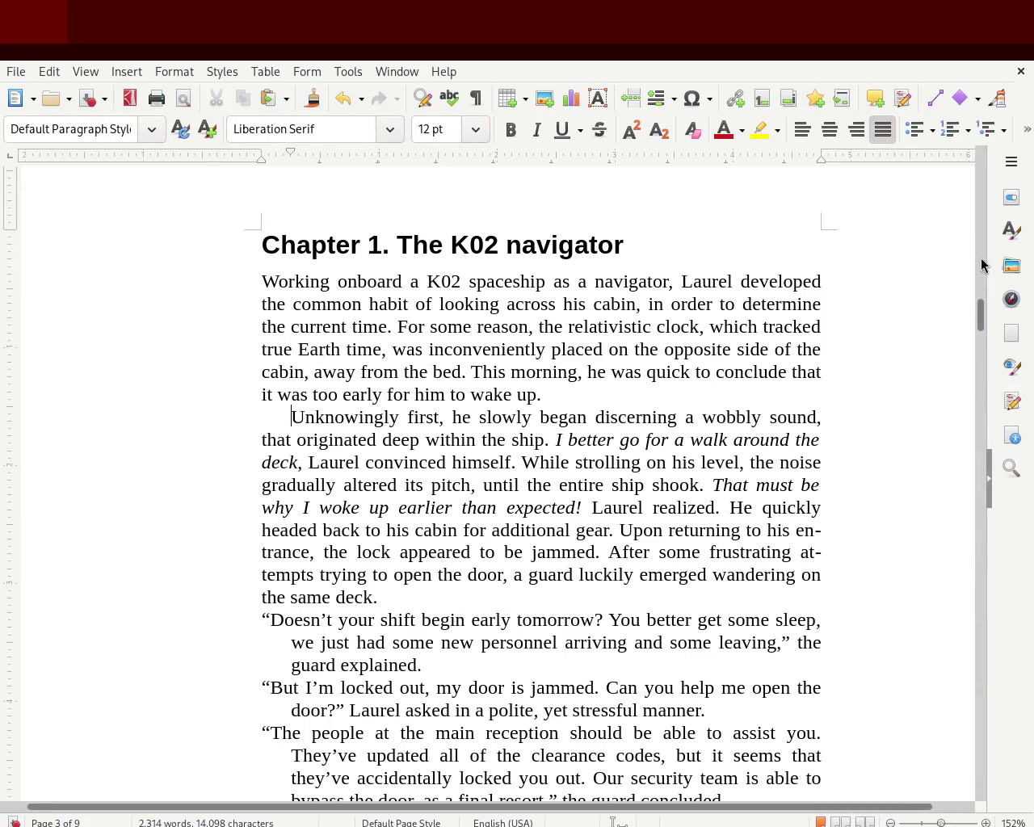
{"action": "scroll", "coordinate": [985, 333], "scroll_direction": "down", "scroll_amount": 3}
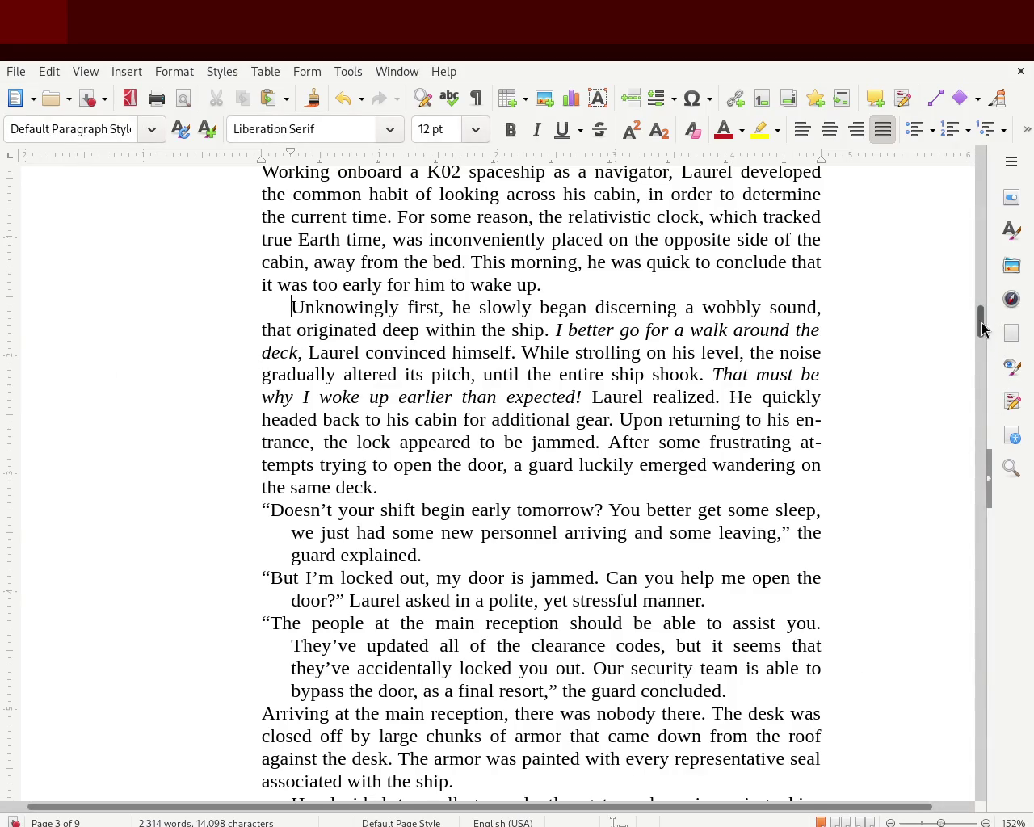
{"action": "left_click_drag", "start_coordinate": [983, 328], "coordinate": [981, 246]}
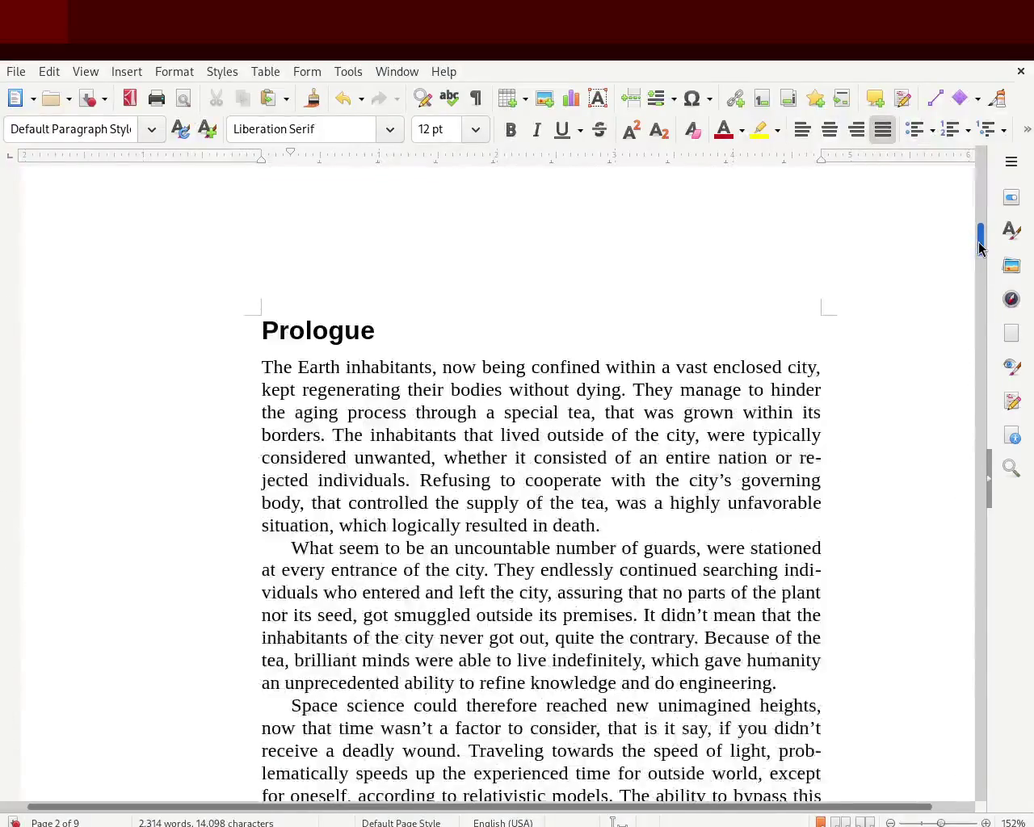
{"action": "left_click_drag", "start_coordinate": [981, 246], "coordinate": [975, 255]}
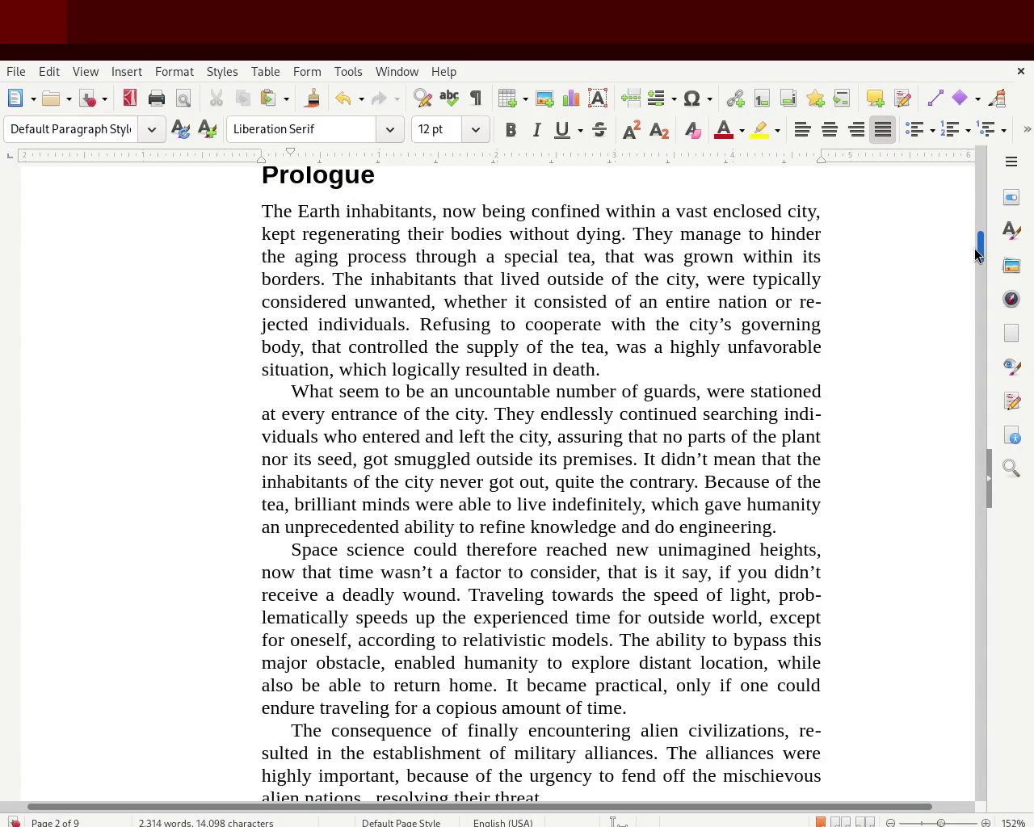
{"action": "mouse_move", "coordinate": [974, 249]}
{"action": "left_mouse_down"}
{"action": "mouse_move", "coordinate": [981, 335]}
{"action": "mouse_move", "coordinate": [981, 320]}
{"action": "left_mouse_up"}
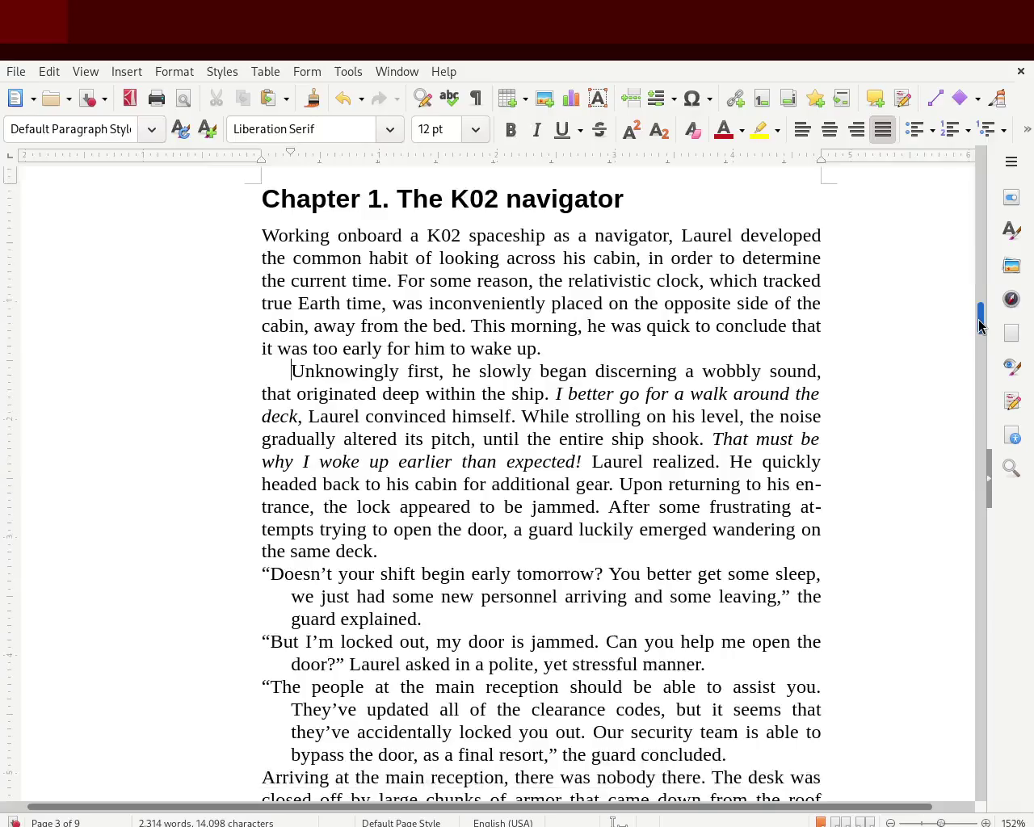
{"action": "left_click_drag", "start_coordinate": [981, 321], "coordinate": [979, 325]}
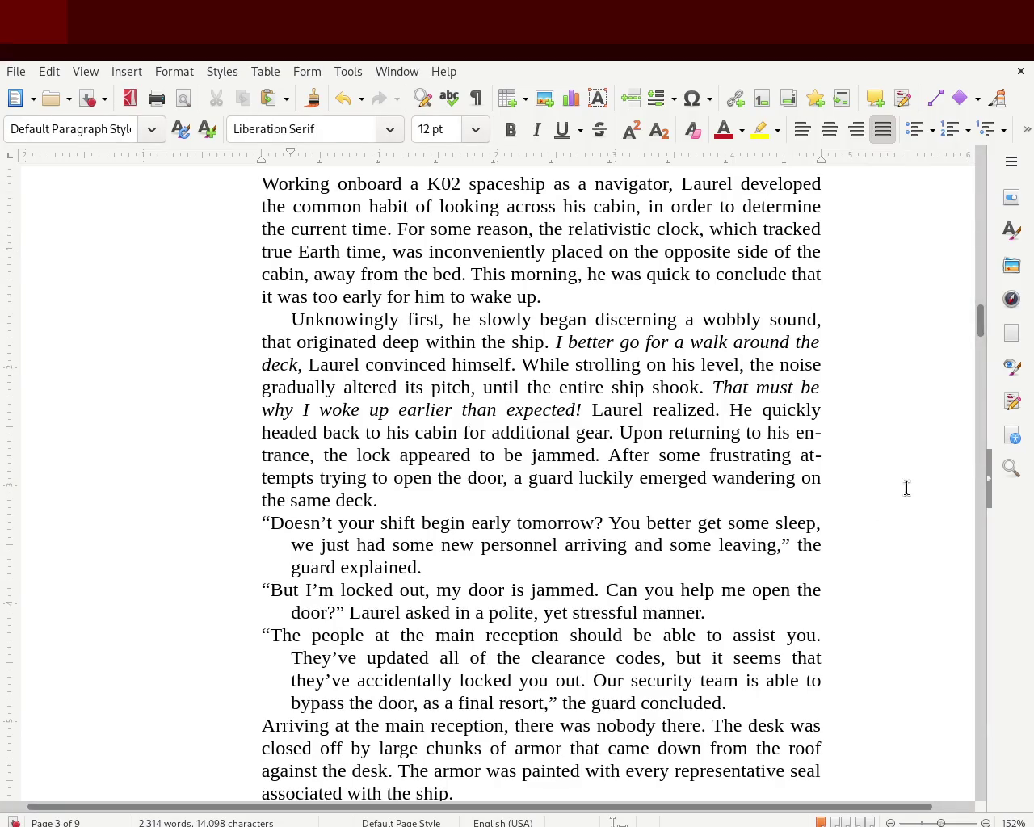
{"action": "scroll", "coordinate": [981, 333], "scroll_direction": "down", "scroll_amount": 1}
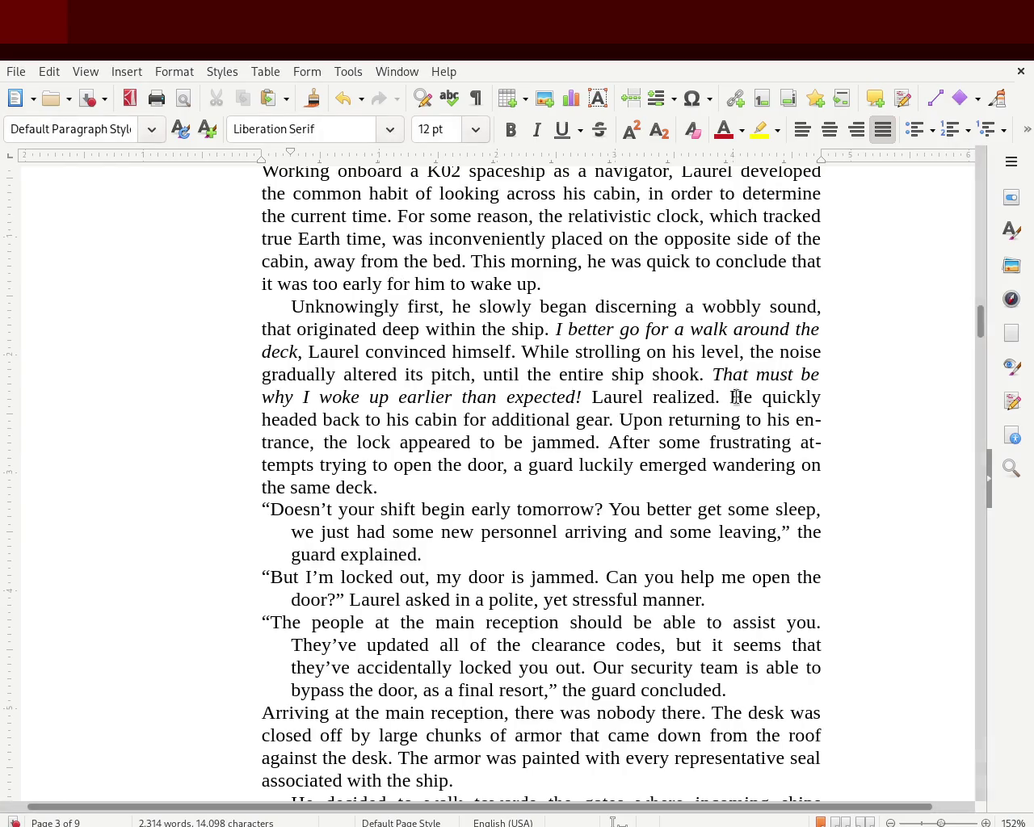
{"action": "mouse_move", "coordinate": [979, 323]}
{"action": "left_mouse_down"}
{"action": "mouse_move", "coordinate": [976, 193]}
{"action": "mouse_move", "coordinate": [962, 256]}
{"action": "mouse_move", "coordinate": [969, 179]}
{"action": "mouse_move", "coordinate": [972, 327]}
{"action": "left_mouse_up"}
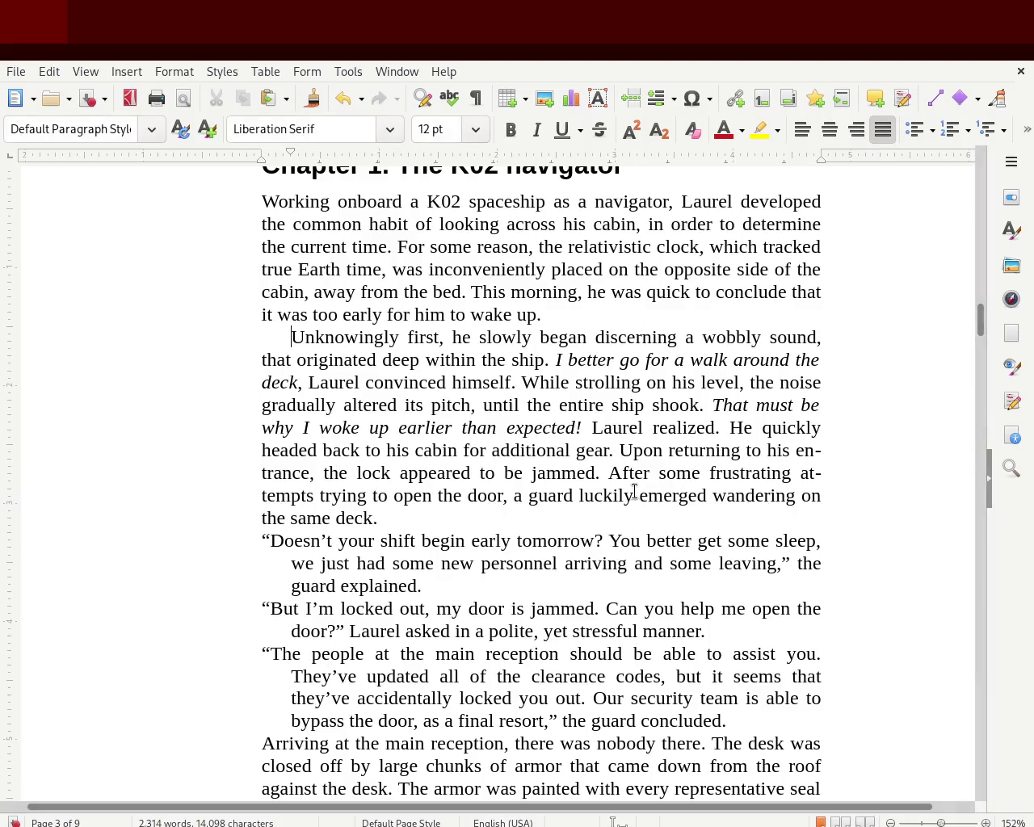
{"action": "mouse_move", "coordinate": [976, 323]}
{"action": "left_mouse_down"}
{"action": "mouse_move", "coordinate": [977, 208]}
{"action": "mouse_move", "coordinate": [970, 333]}
{"action": "left_mouse_up"}
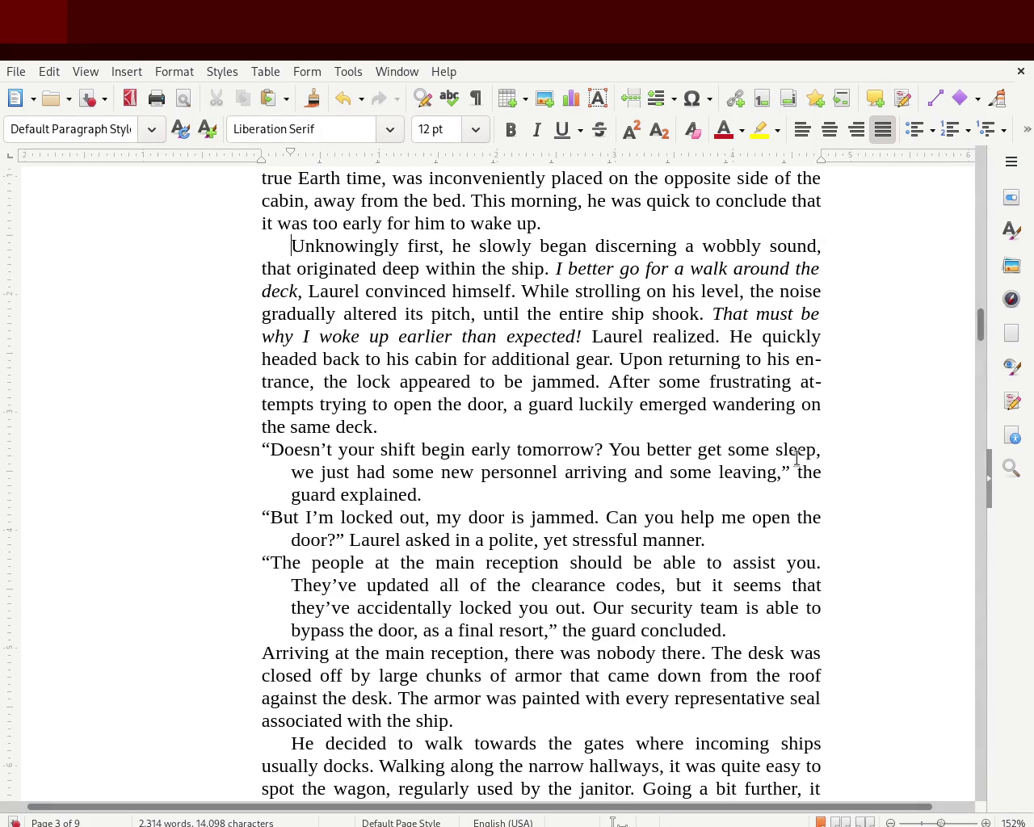
{"action": "left_click_drag", "start_coordinate": [981, 328], "coordinate": [962, 169]}
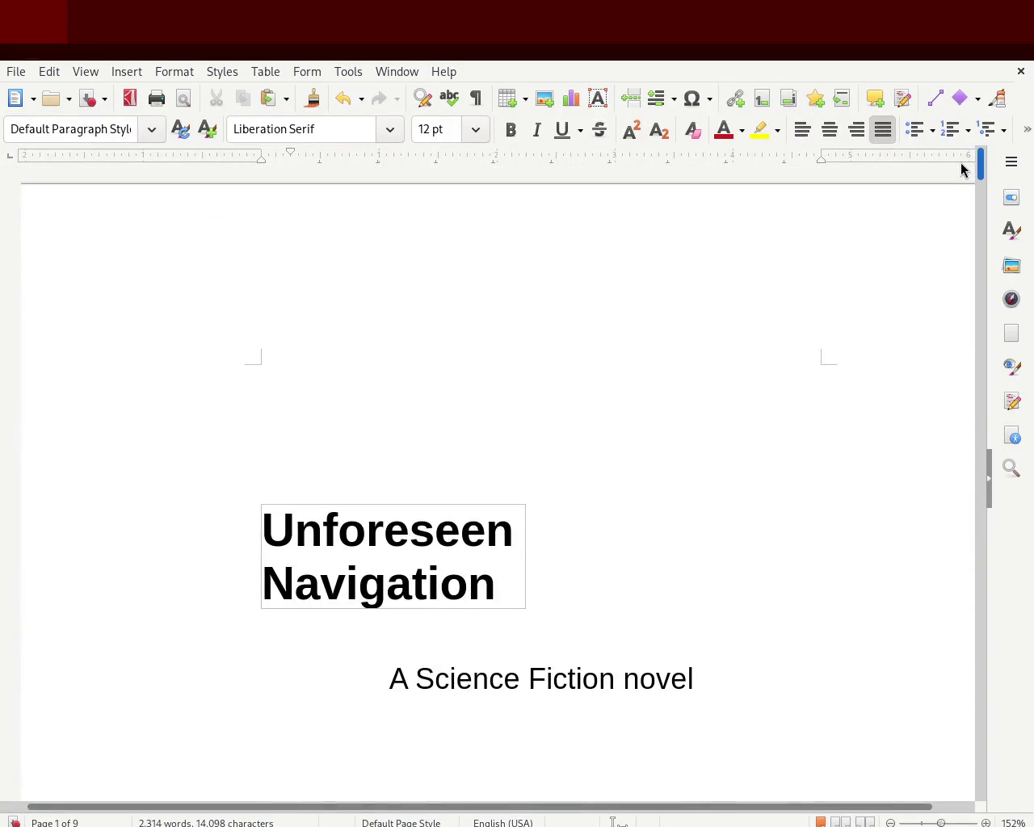
{"action": "left_click_drag", "start_coordinate": [961, 169], "coordinate": [961, 331]}
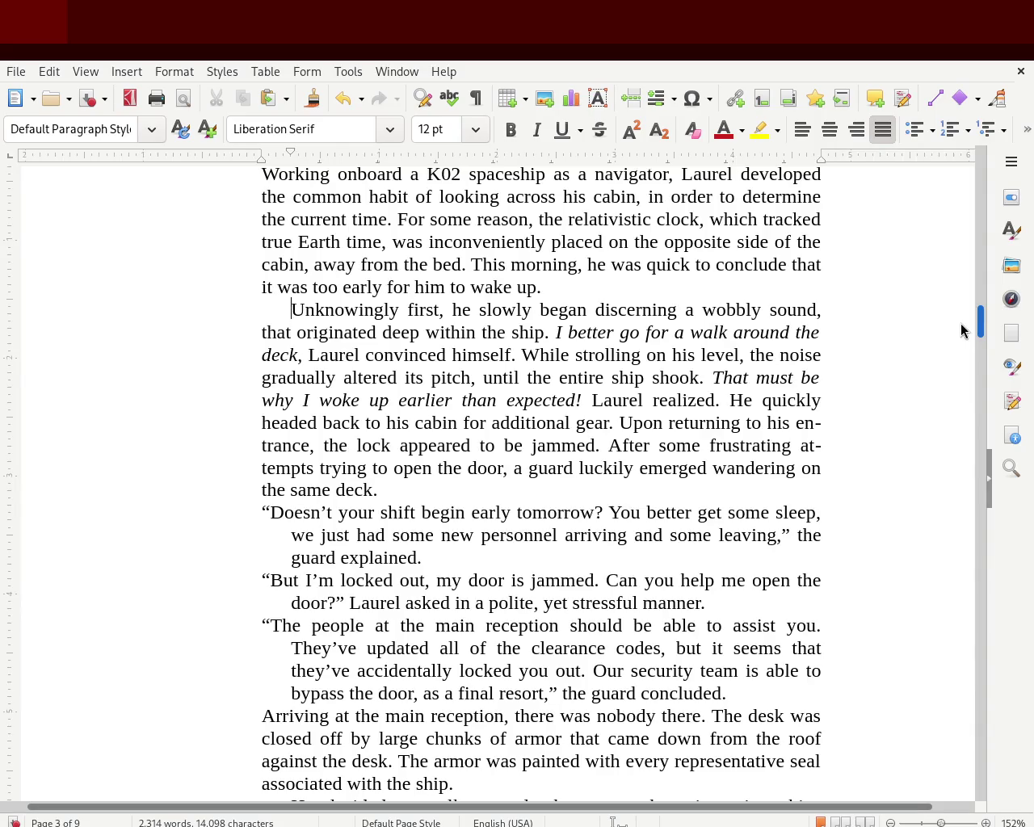
{"action": "scroll", "coordinate": [963, 324], "scroll_direction": "up", "scroll_amount": 5}
{"action": "scroll", "coordinate": [963, 340], "scroll_direction": "down", "scroll_amount": 12}
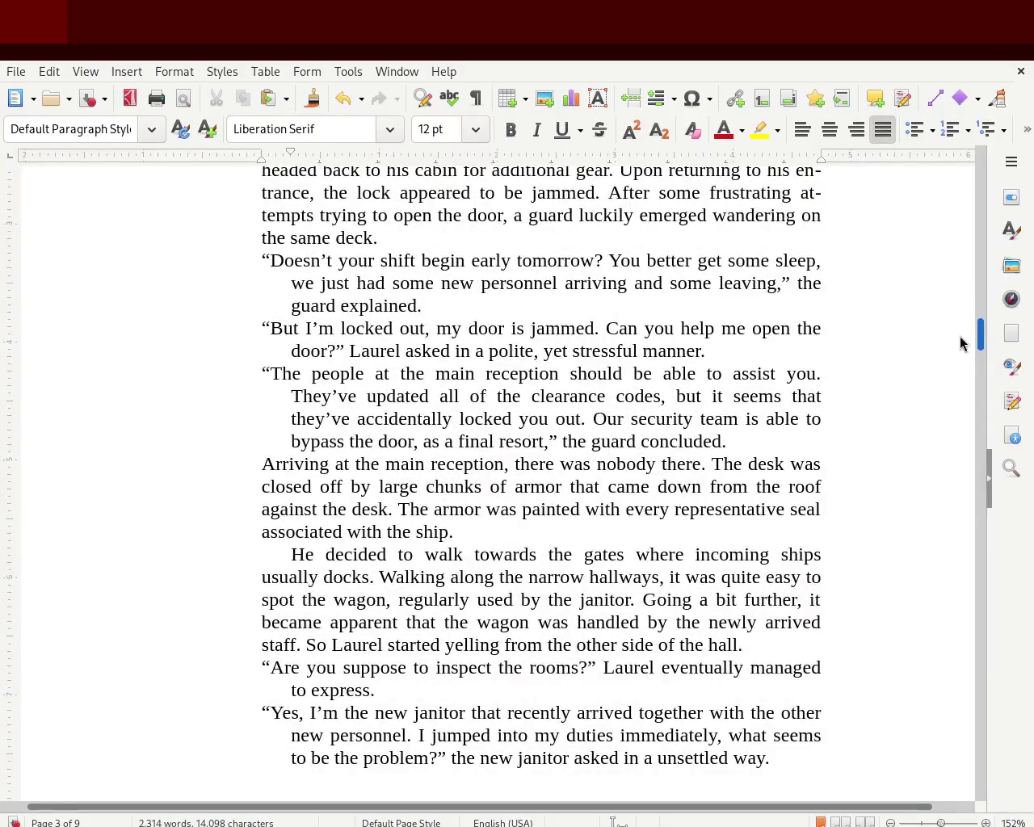
{"action": "scroll", "coordinate": [962, 343], "scroll_direction": "down", "scroll_amount": 1}
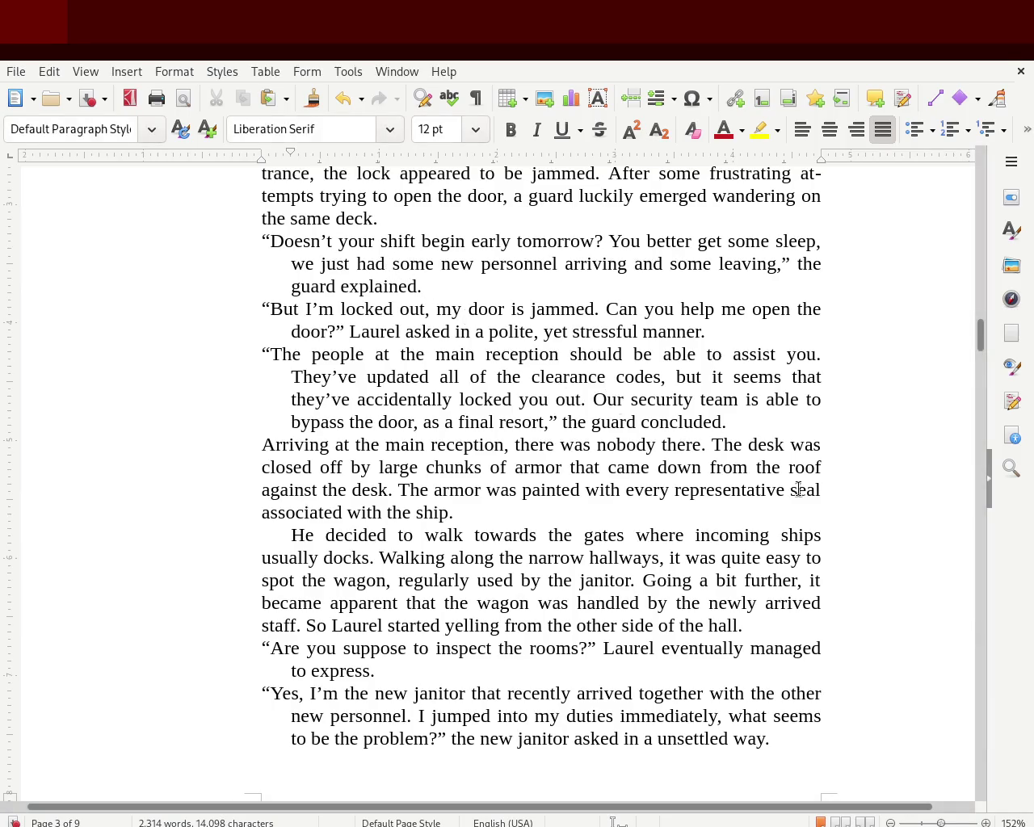
{"action": "mouse_move", "coordinate": [982, 336]}
{"action": "left_mouse_down"}
{"action": "mouse_move", "coordinate": [979, 258]}
{"action": "mouse_move", "coordinate": [982, 336]}
{"action": "left_mouse_up"}
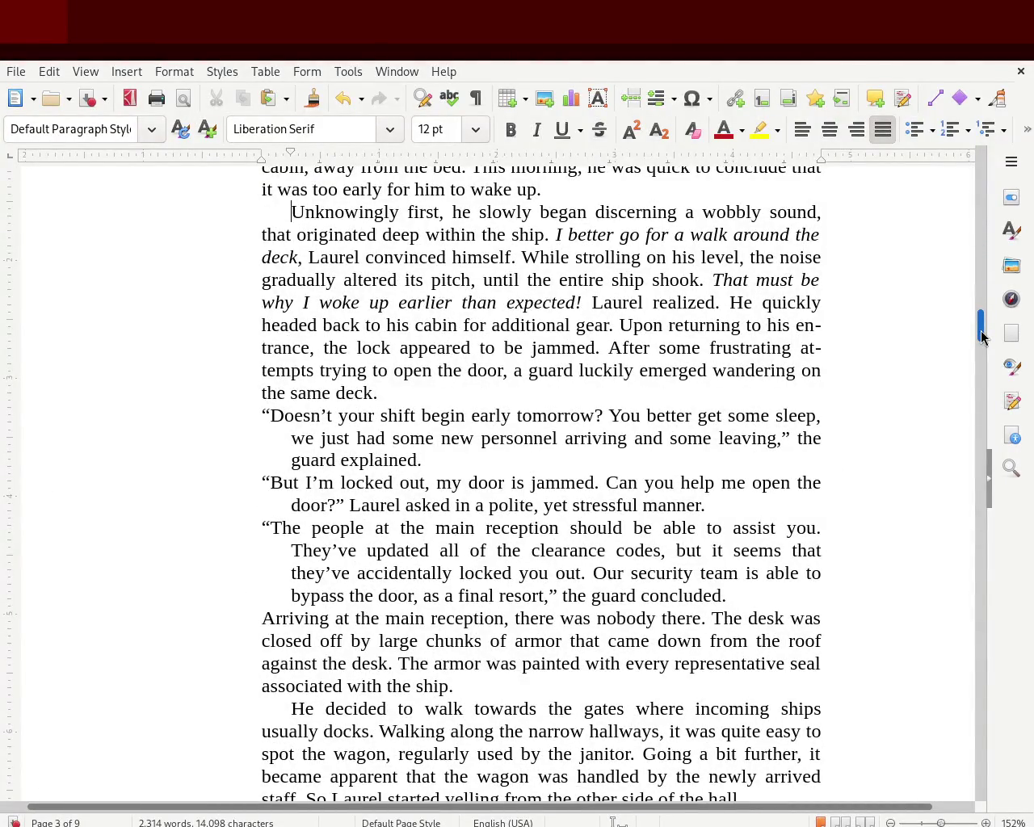
{"action": "left_click_drag", "start_coordinate": [982, 336], "coordinate": [979, 396]}
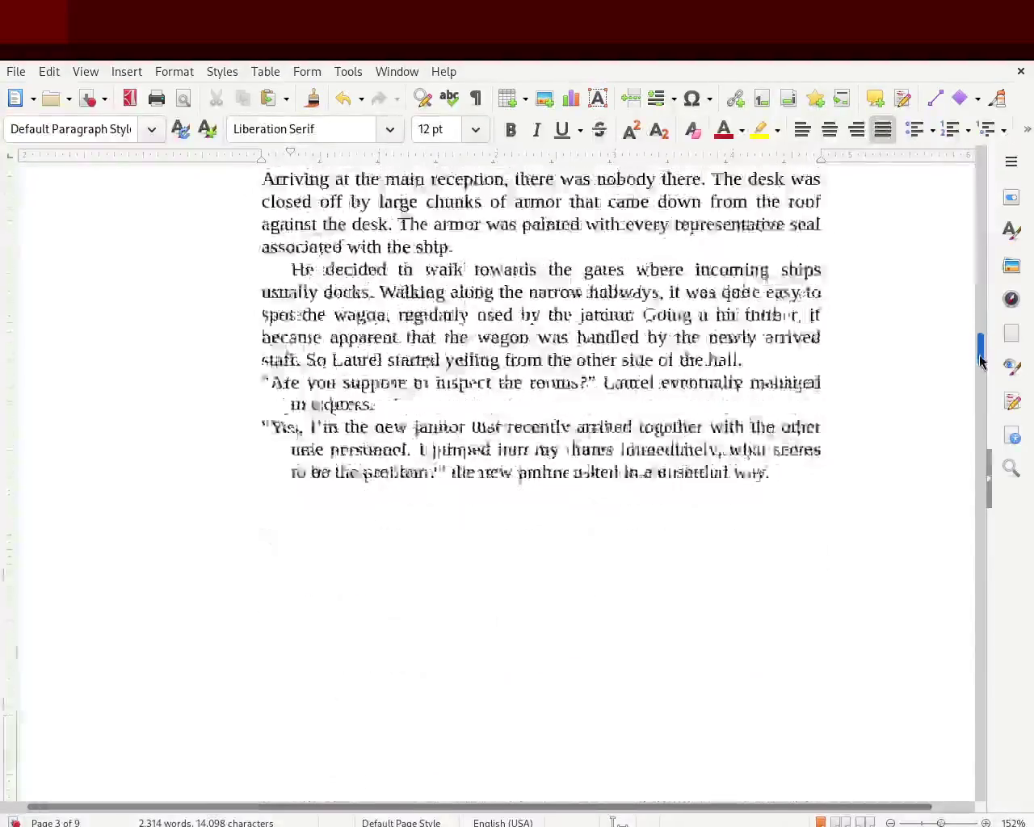
Step: Push the Chapter 2 heading, Inside the module, onto a new page
{"action": "left_click_drag", "start_coordinate": [980, 396], "coordinate": [978, 440]}
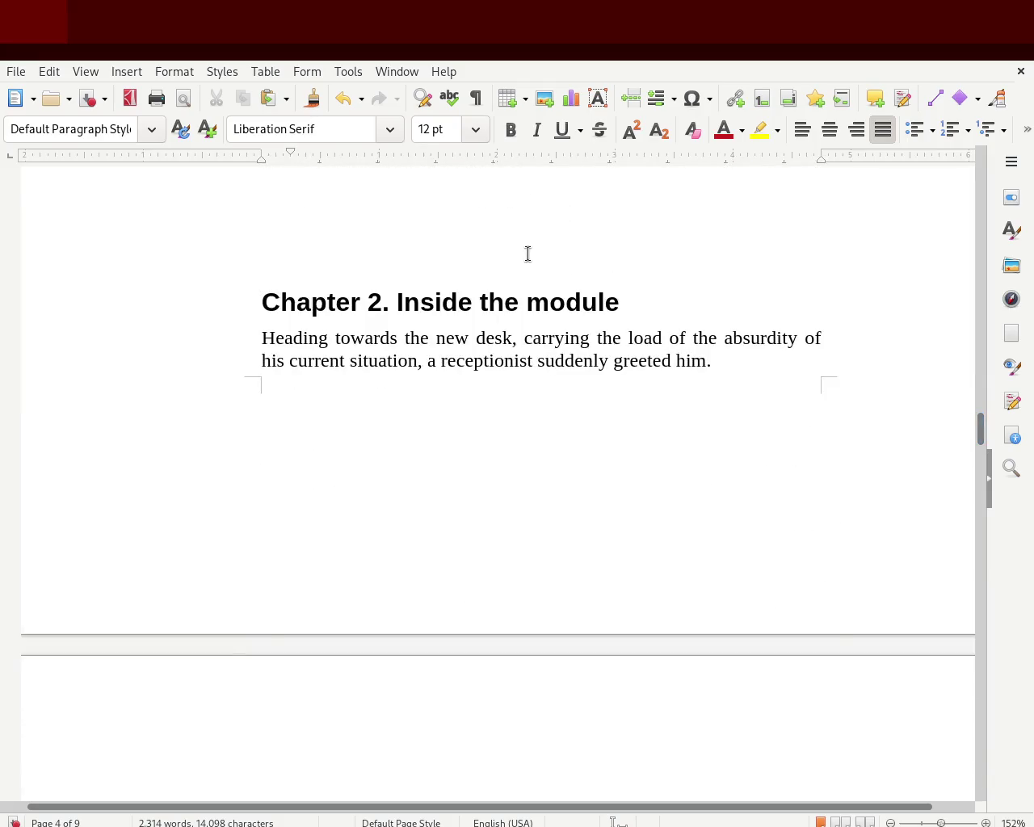
{"action": "key", "text": "Return"}
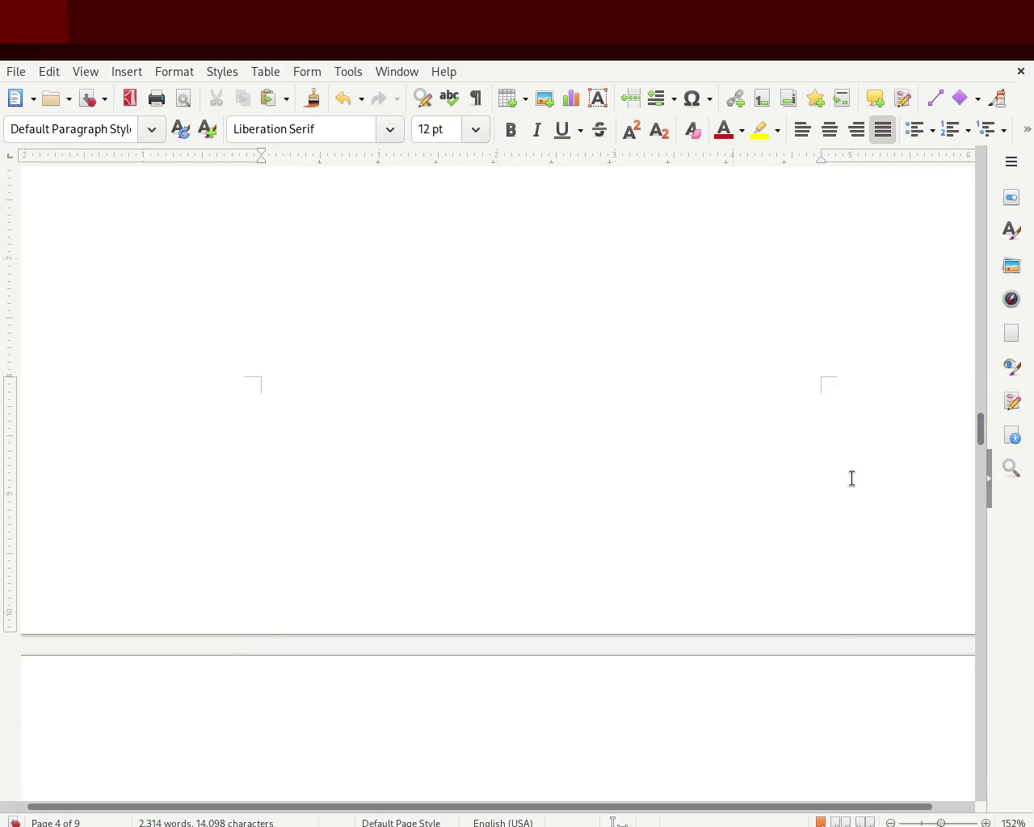
{"action": "left_click_drag", "start_coordinate": [982, 427], "coordinate": [985, 472]}
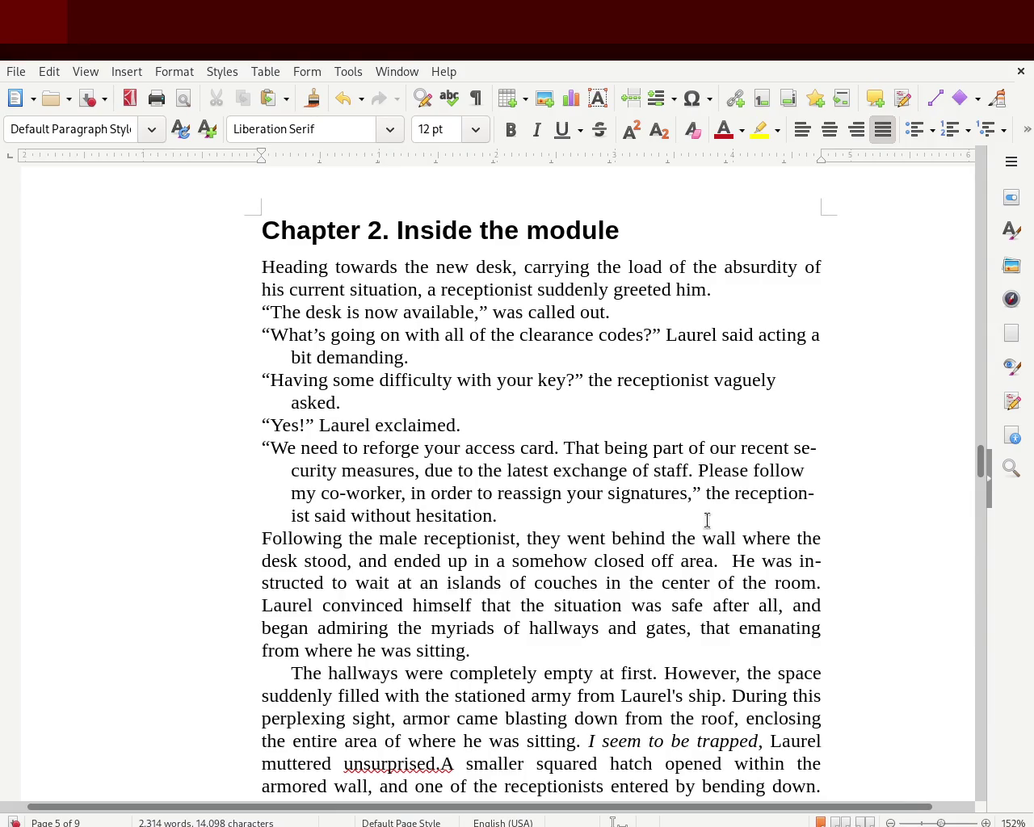
Step: Justify Chapter 2's opening dialogue paragraphs with a hanging indent and save
{"action": "mouse_move", "coordinate": [514, 521]}
{"action": "left_mouse_down"}
{"action": "mouse_move", "coordinate": [141, 330]}
{"action": "mouse_move", "coordinate": [140, 317]}
{"action": "left_mouse_up"}
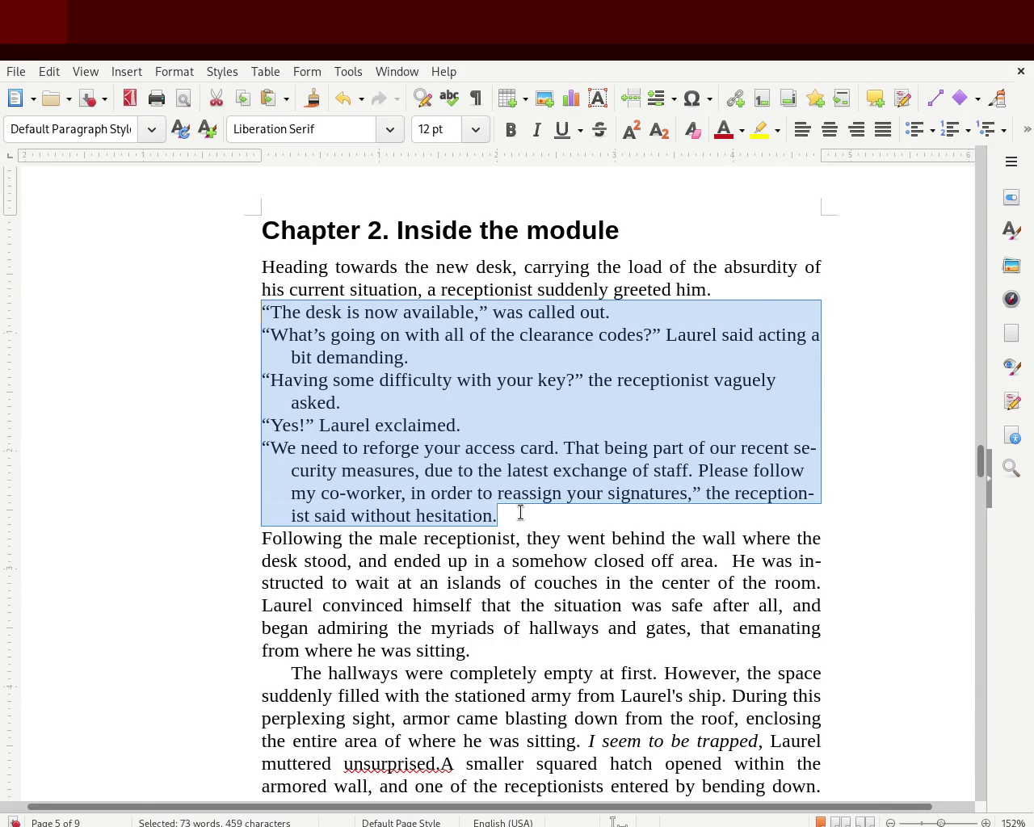
{"action": "mouse_move", "coordinate": [520, 512]}
{"action": "left_mouse_down"}
{"action": "mouse_move", "coordinate": [166, 364]}
{"action": "mouse_move", "coordinate": [135, 317]}
{"action": "left_mouse_up"}
{"action": "key", "text": "ctrl+m"}
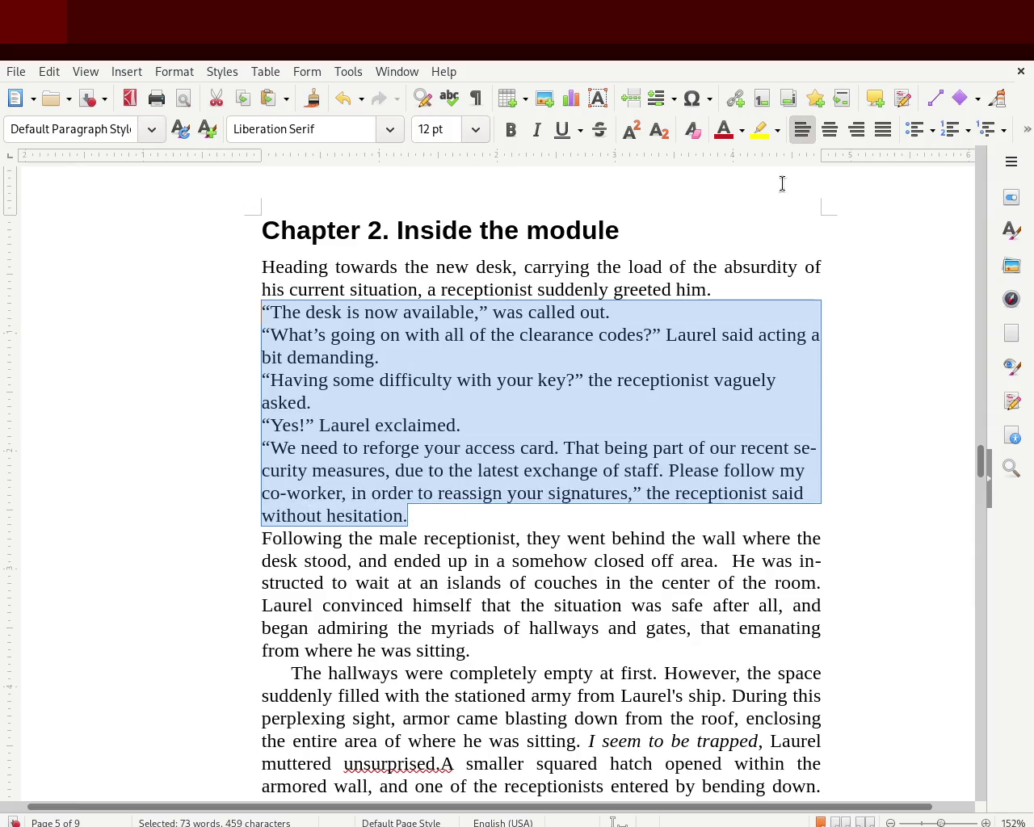
{"action": "left_click", "coordinate": [883, 130]}
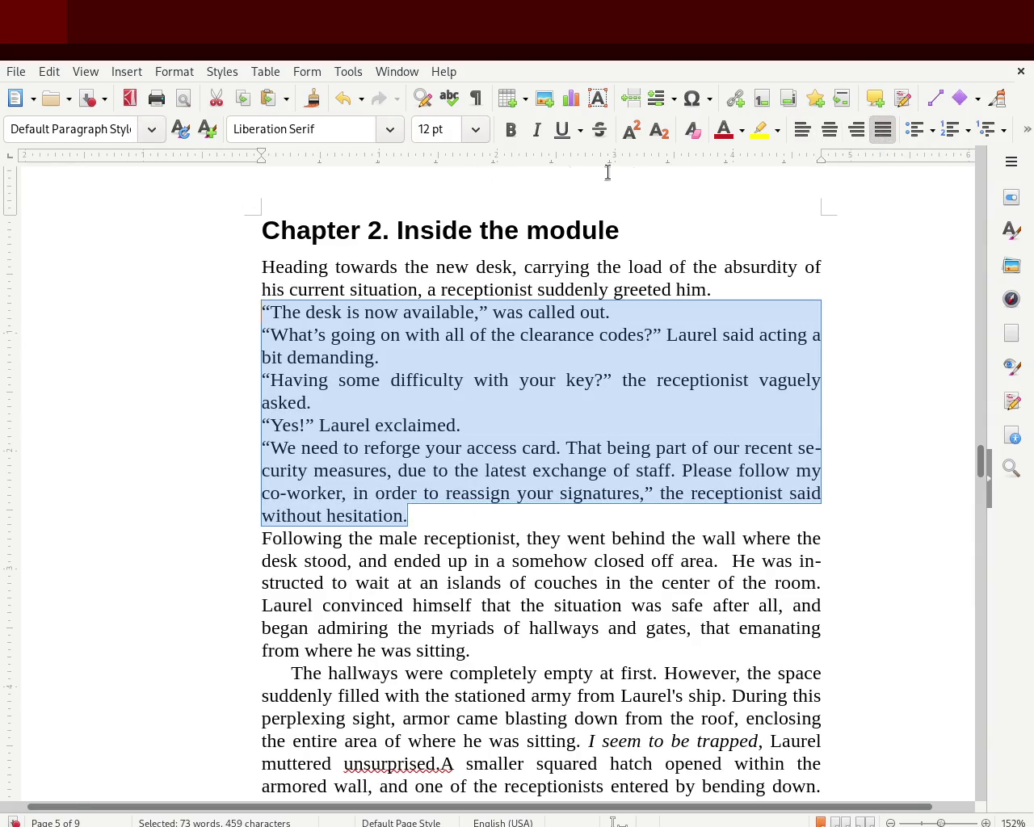
{"action": "mouse_move", "coordinate": [261, 159]}
{"action": "left_mouse_down"}
{"action": "mouse_move", "coordinate": [287, 168]}
{"action": "mouse_move", "coordinate": [261, 157]}
{"action": "left_mouse_up"}
{"action": "left_click", "coordinate": [191, 318]}
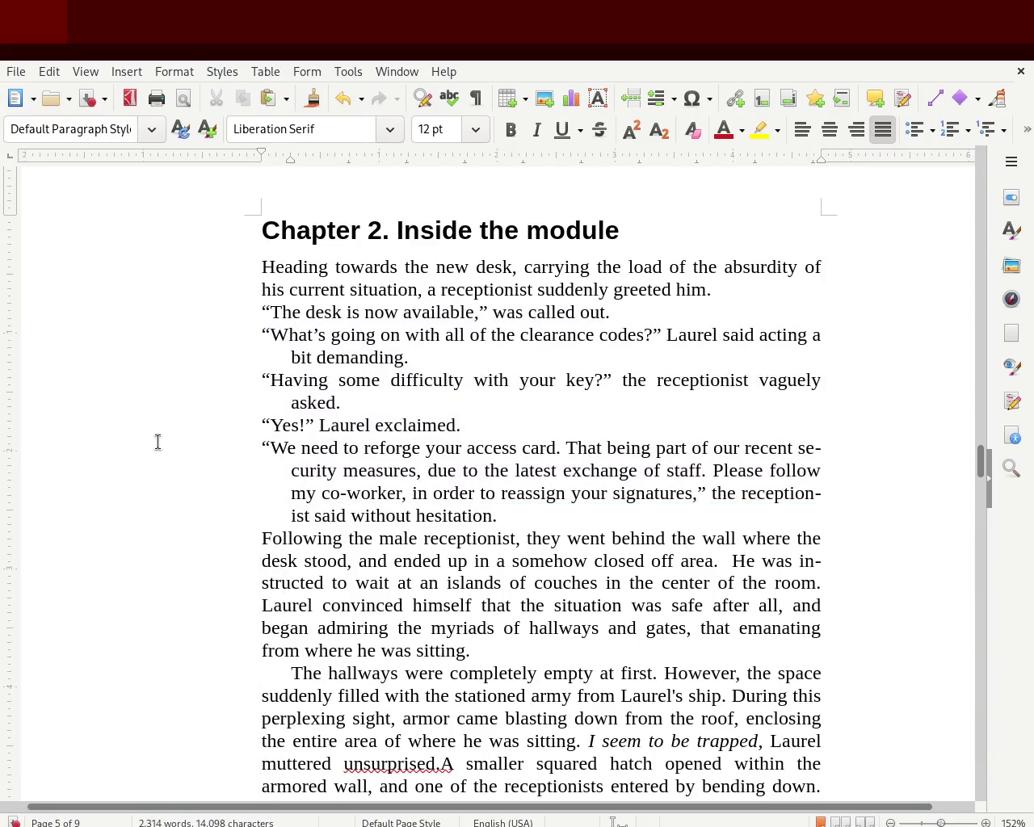
{"action": "key", "text": "ctrl+s"}
{"action": "mouse_move", "coordinate": [983, 468]}
{"action": "left_mouse_down"}
{"action": "mouse_move", "coordinate": [984, 479]}
{"action": "mouse_move", "coordinate": [983, 465]}
{"action": "left_mouse_up"}
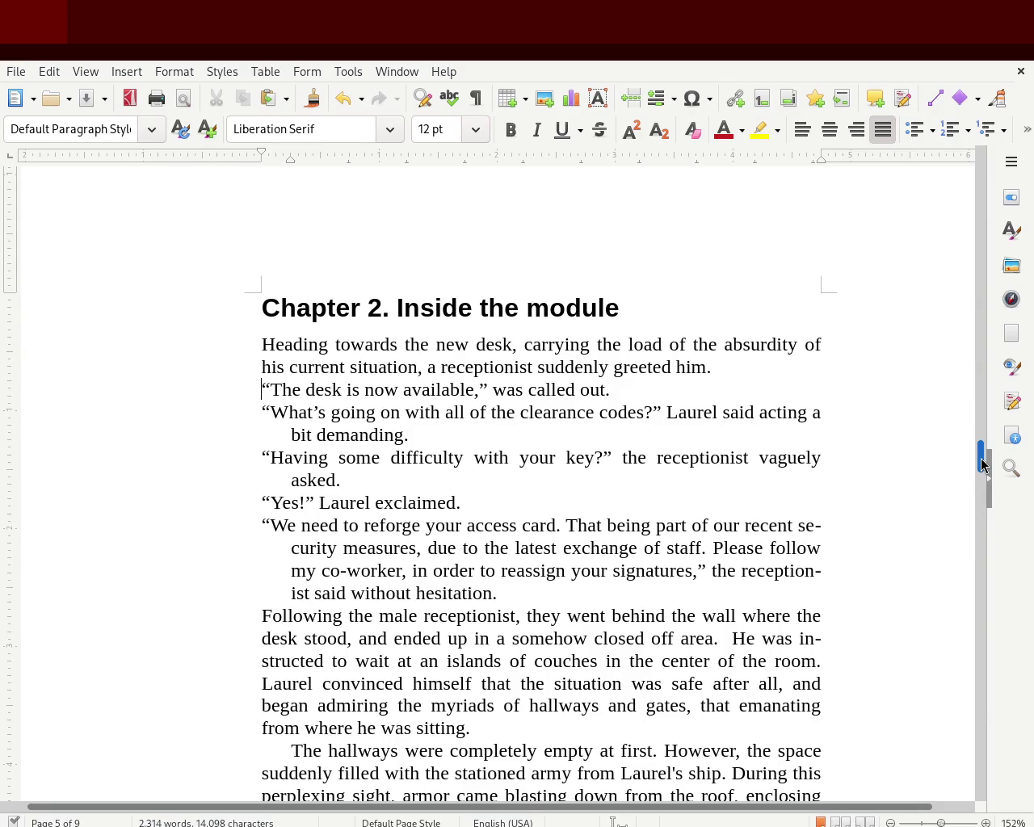
Step: Justify the three dialogue paragraphs ending at couches and widen their hanging indent
{"action": "left_click_drag", "start_coordinate": [982, 463], "coordinate": [977, 490]}
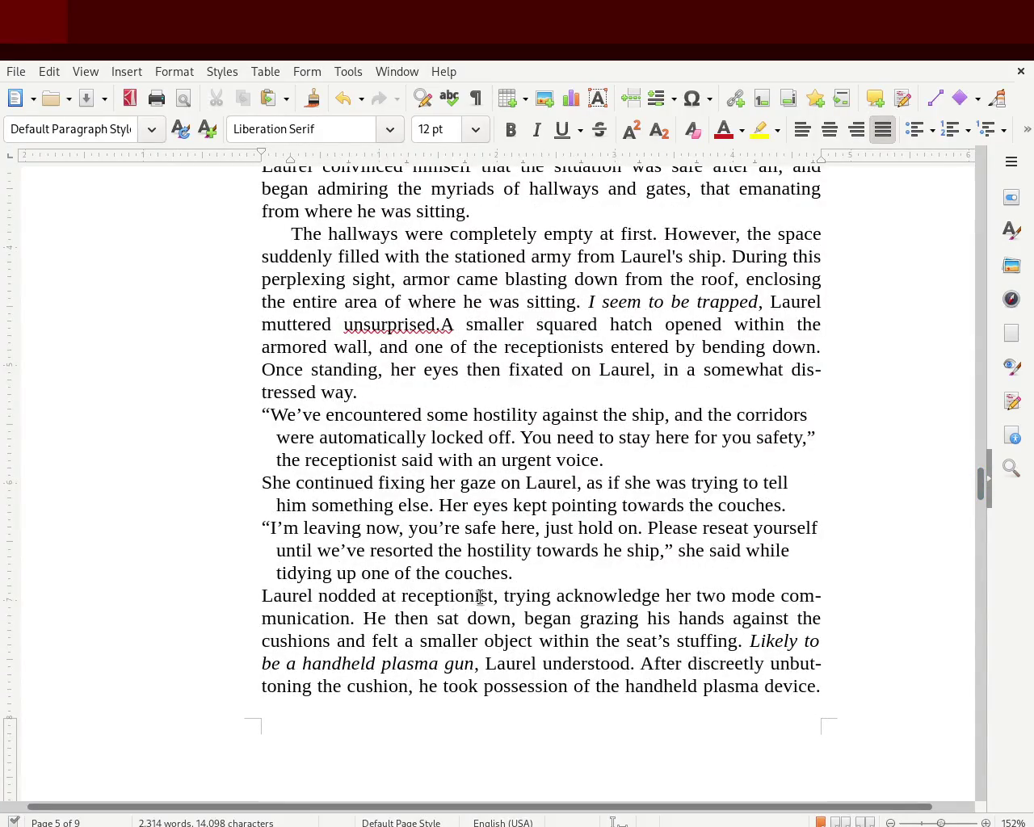
{"action": "left_click_drag", "start_coordinate": [517, 575], "coordinate": [162, 406]}
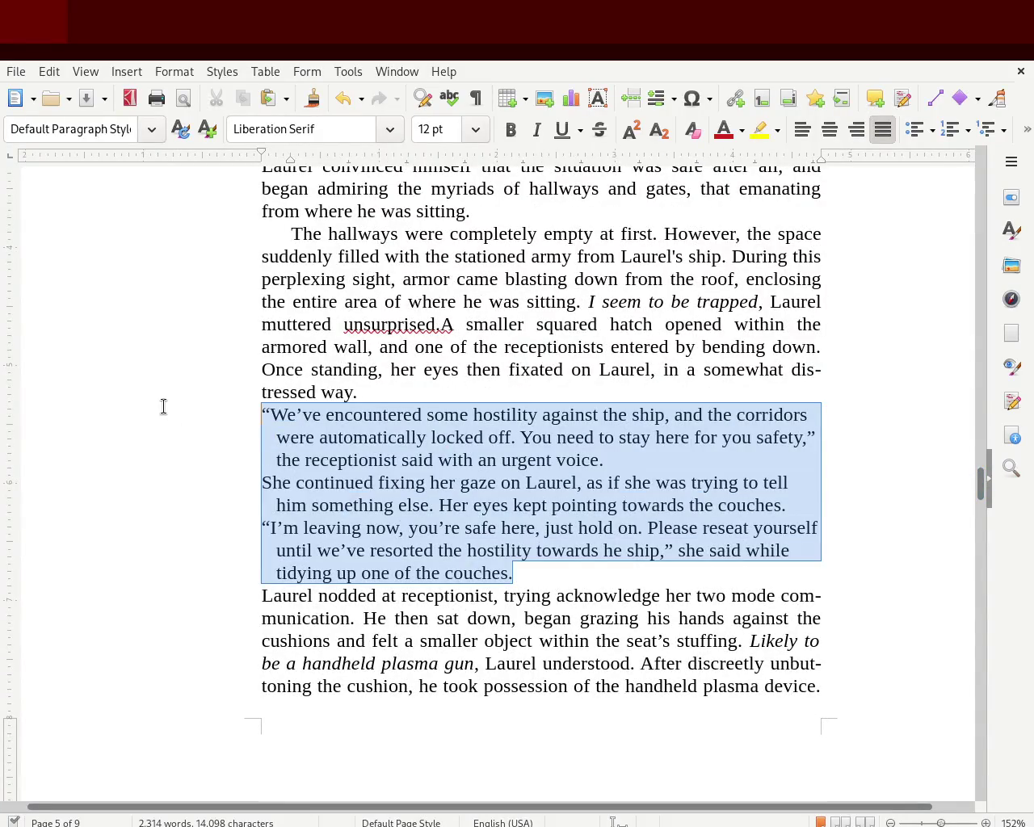
{"action": "left_click", "coordinate": [884, 129]}
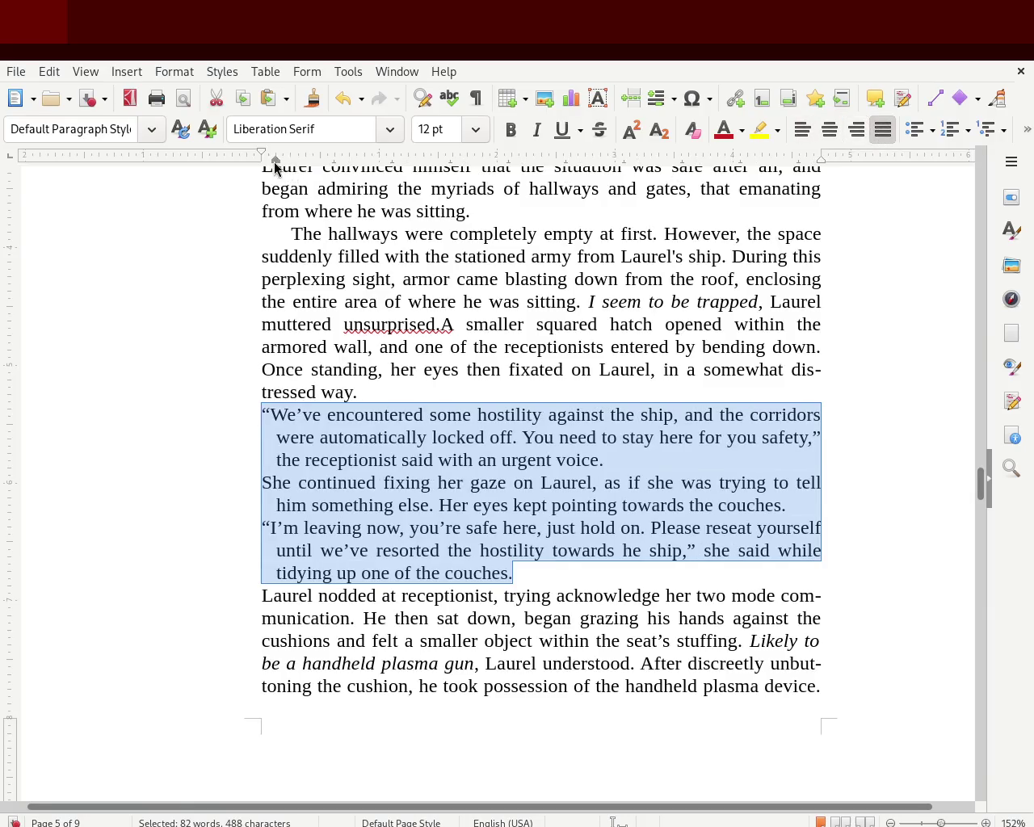
{"action": "left_click_drag", "start_coordinate": [281, 167], "coordinate": [261, 157]}
{"action": "left_click", "coordinate": [73, 349]}
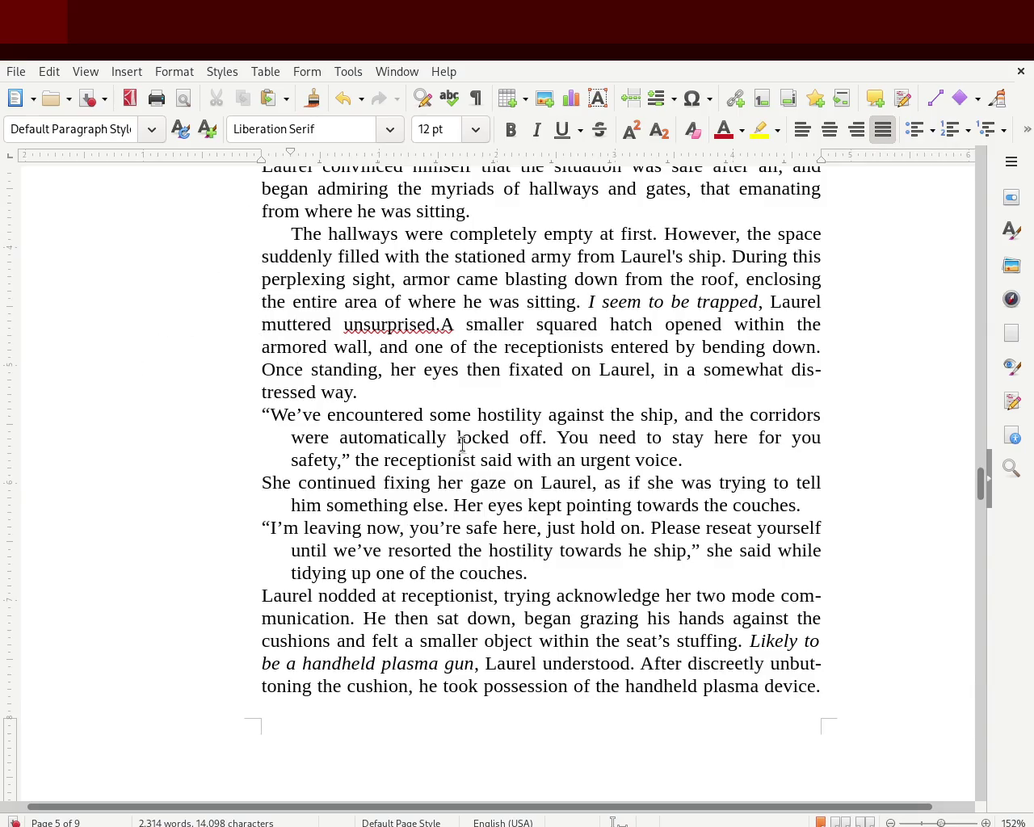
Step: Fine-tune the three paragraphs' indent markers to match Chapter 2's other dialogue
{"action": "left_click_drag", "start_coordinate": [552, 574], "coordinate": [183, 418]}
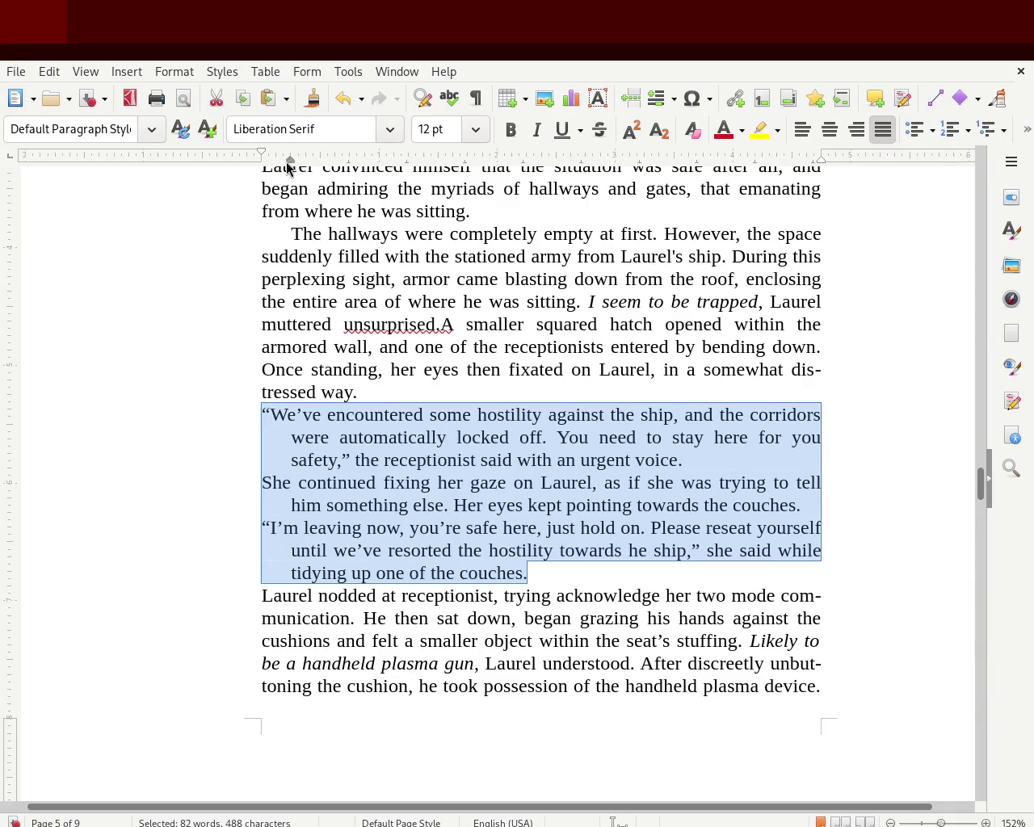
{"action": "left_click_drag", "start_coordinate": [286, 162], "coordinate": [280, 161]}
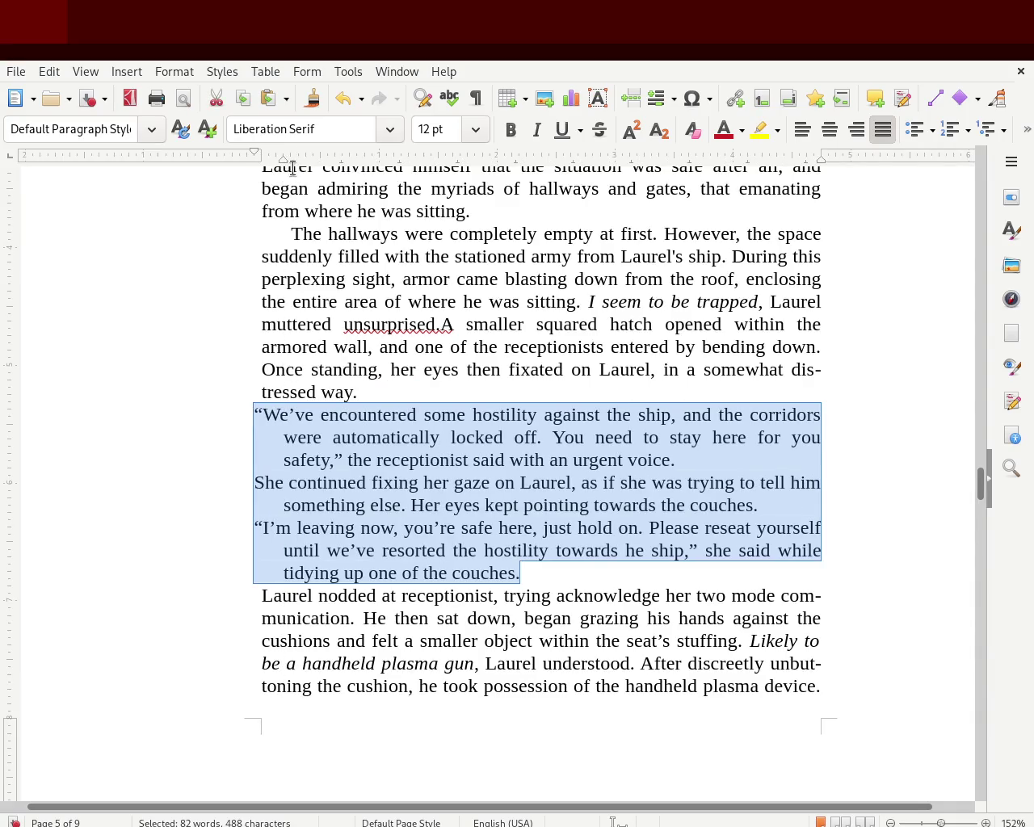
{"action": "key", "text": "ctrl+z"}
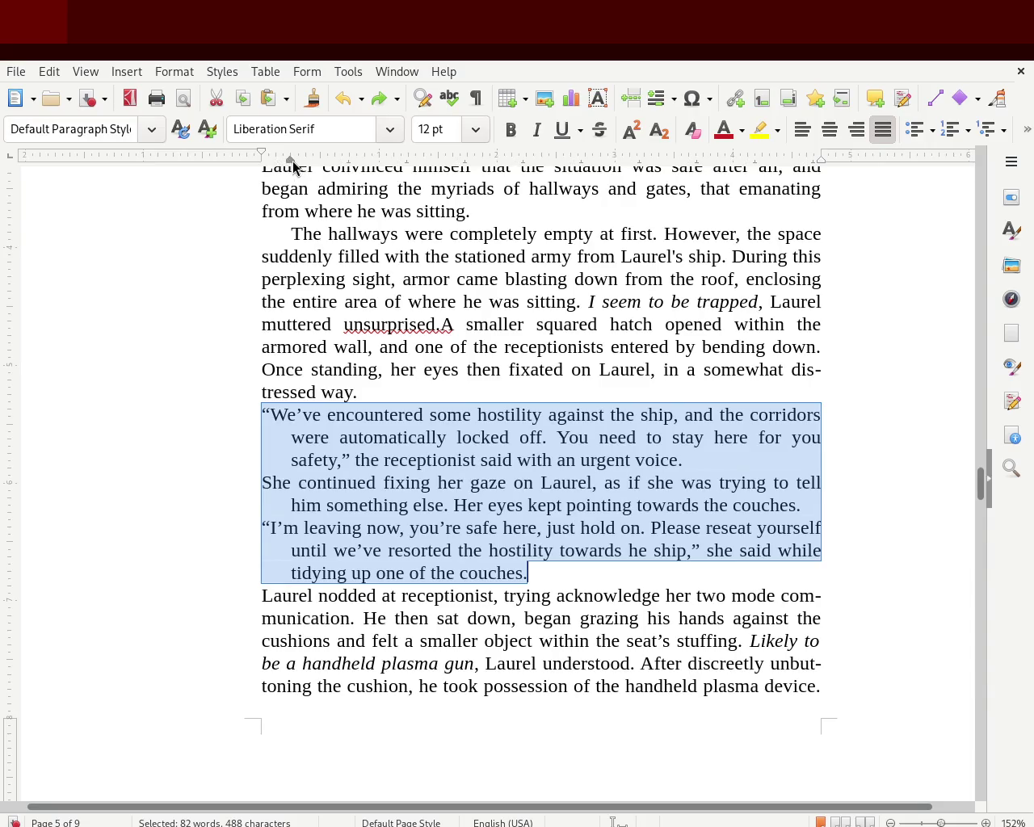
{"action": "left_click_drag", "start_coordinate": [289, 161], "coordinate": [259, 157]}
{"action": "left_click", "coordinate": [93, 290]}
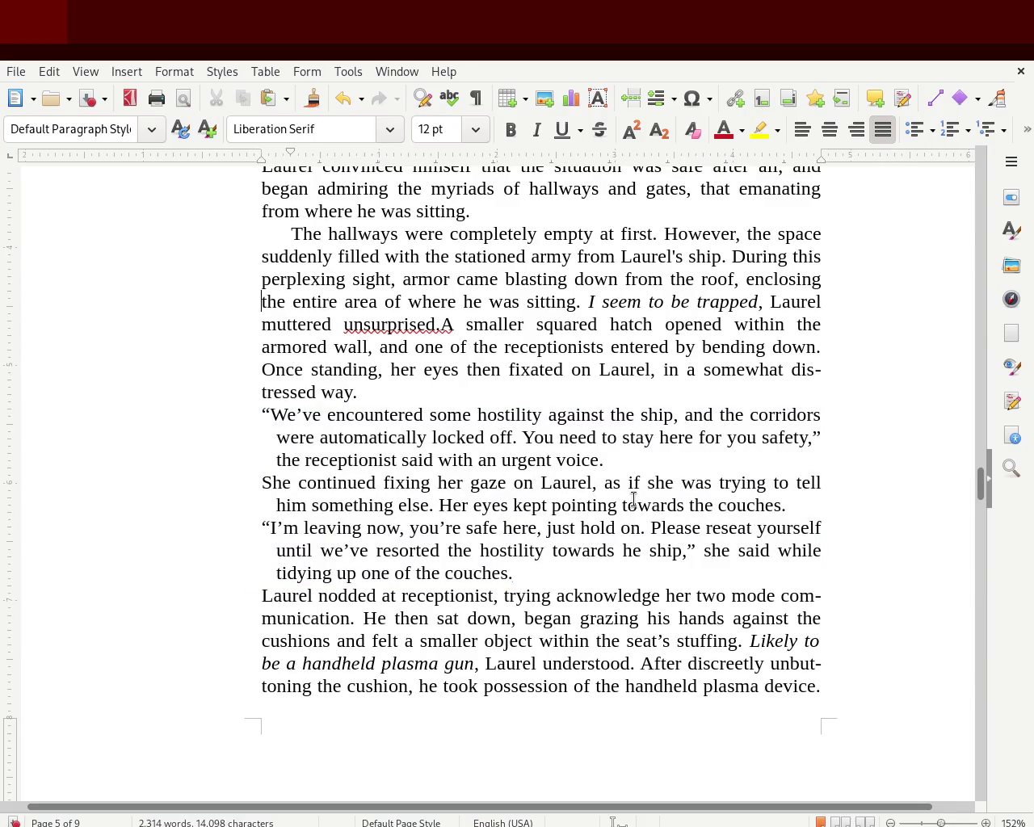
{"action": "key", "text": "ctrl+z"}
{"action": "left_click", "coordinate": [625, 460]}
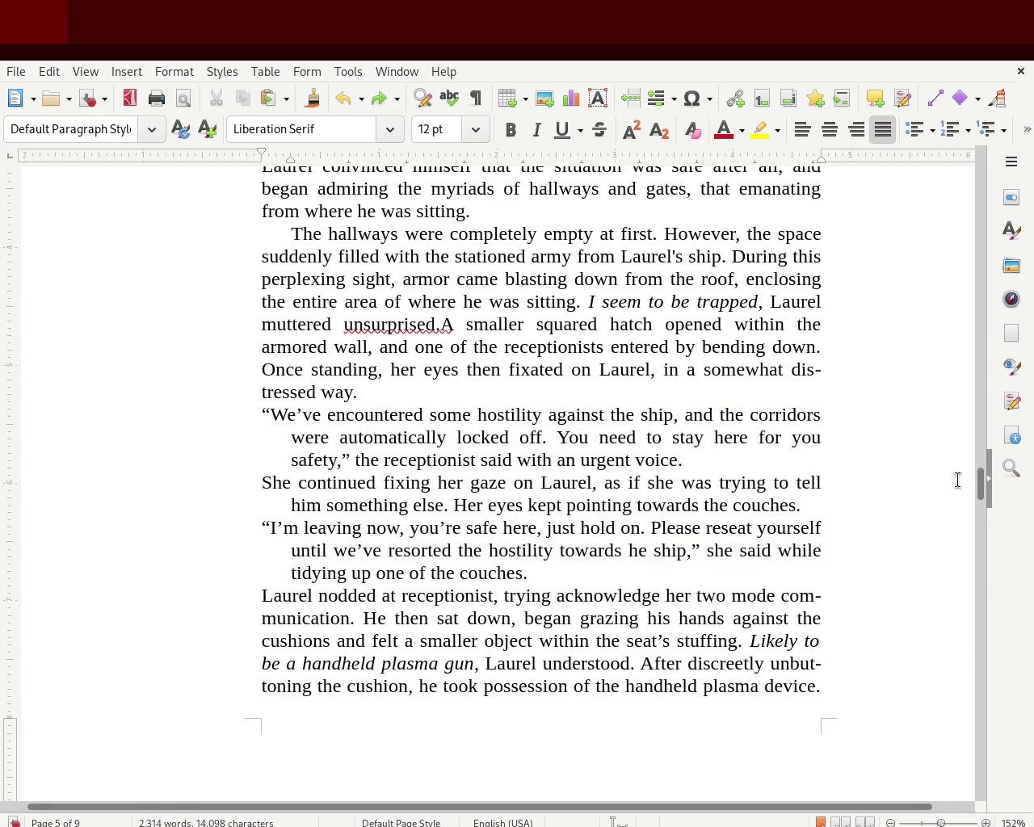
{"action": "left_click_drag", "start_coordinate": [982, 490], "coordinate": [960, 252]}
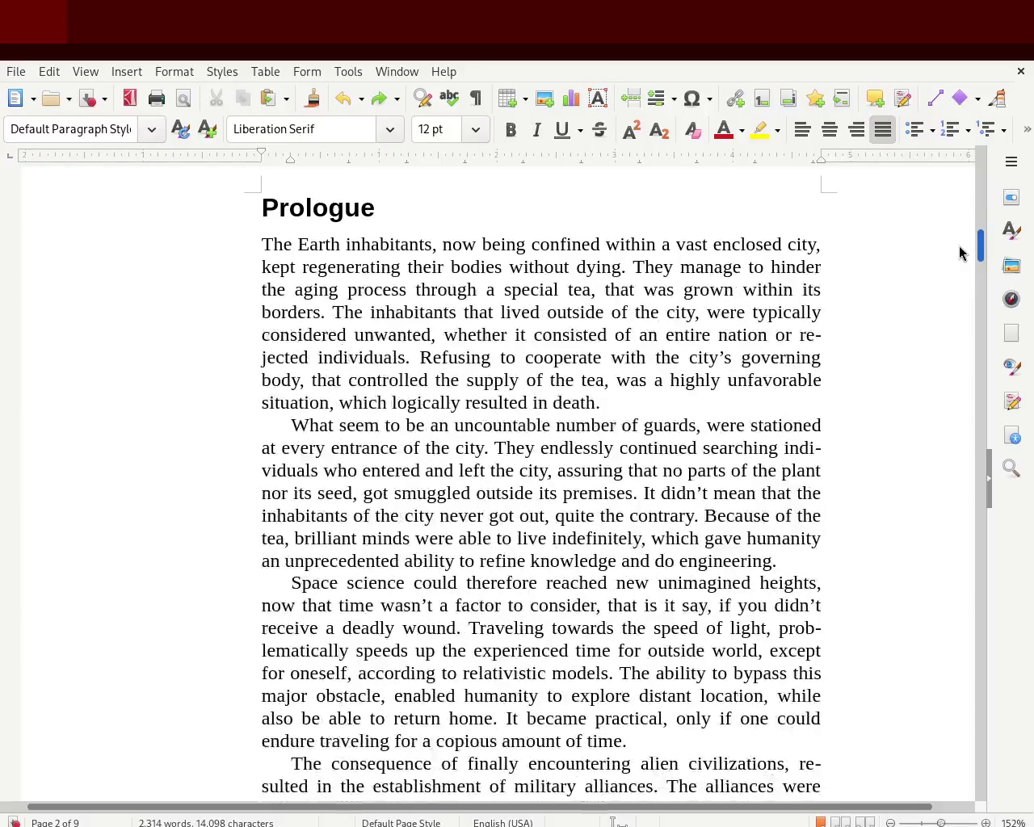
Step: Scroll up to the Prologue, then down through Chapter 1 to the janitor's dialogue ending page 3
{"action": "scroll", "coordinate": [960, 253], "scroll_direction": "down", "scroll_amount": 1}
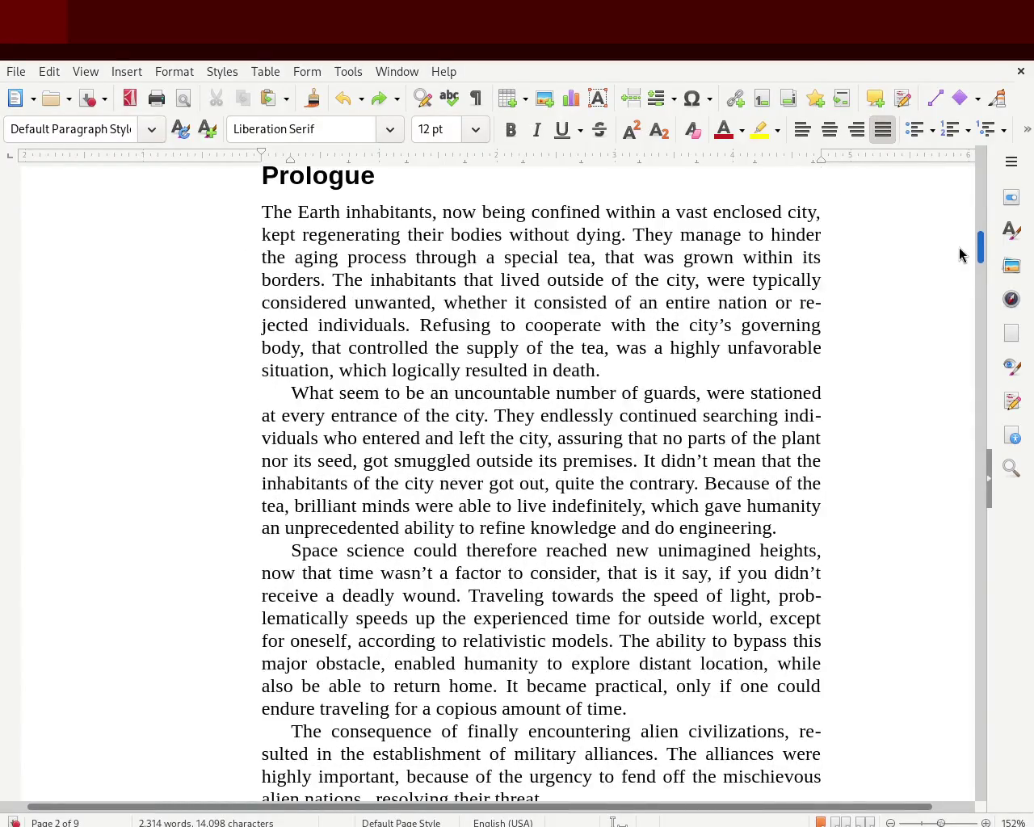
{"action": "scroll", "coordinate": [960, 257], "scroll_direction": "down", "scroll_amount": 1}
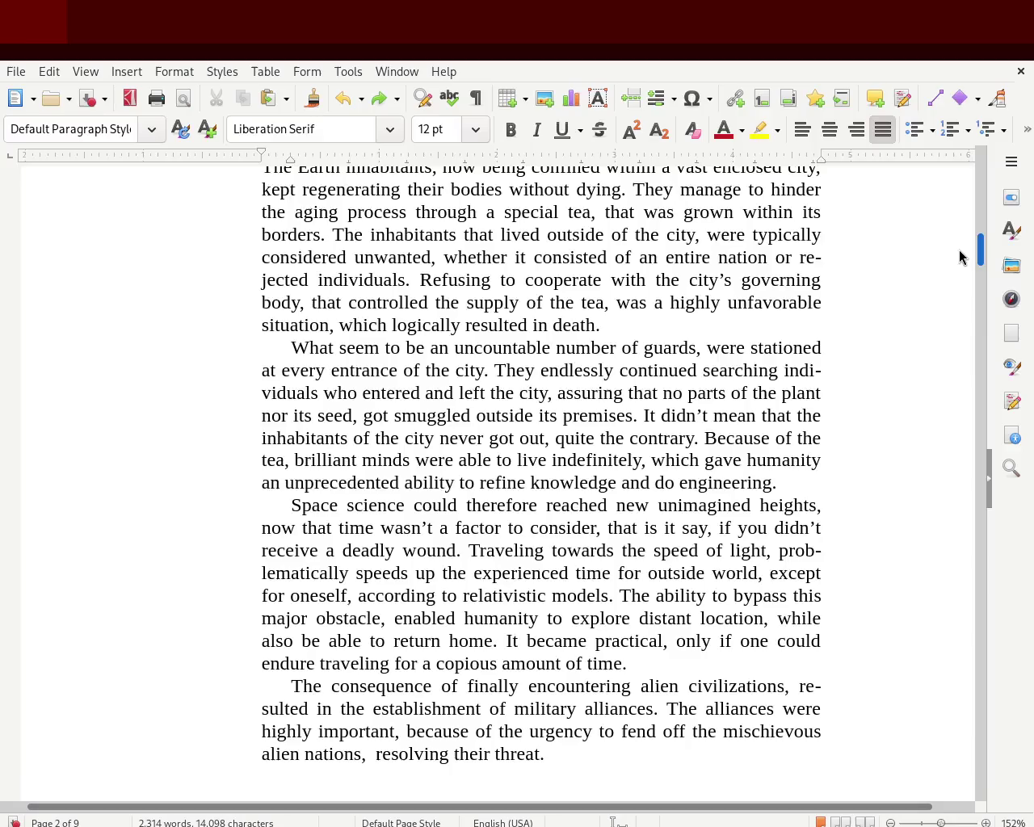
{"action": "scroll", "coordinate": [960, 257], "scroll_direction": "up", "scroll_amount": 1}
{"action": "scroll", "coordinate": [960, 257], "scroll_direction": "up", "scroll_amount": 1}
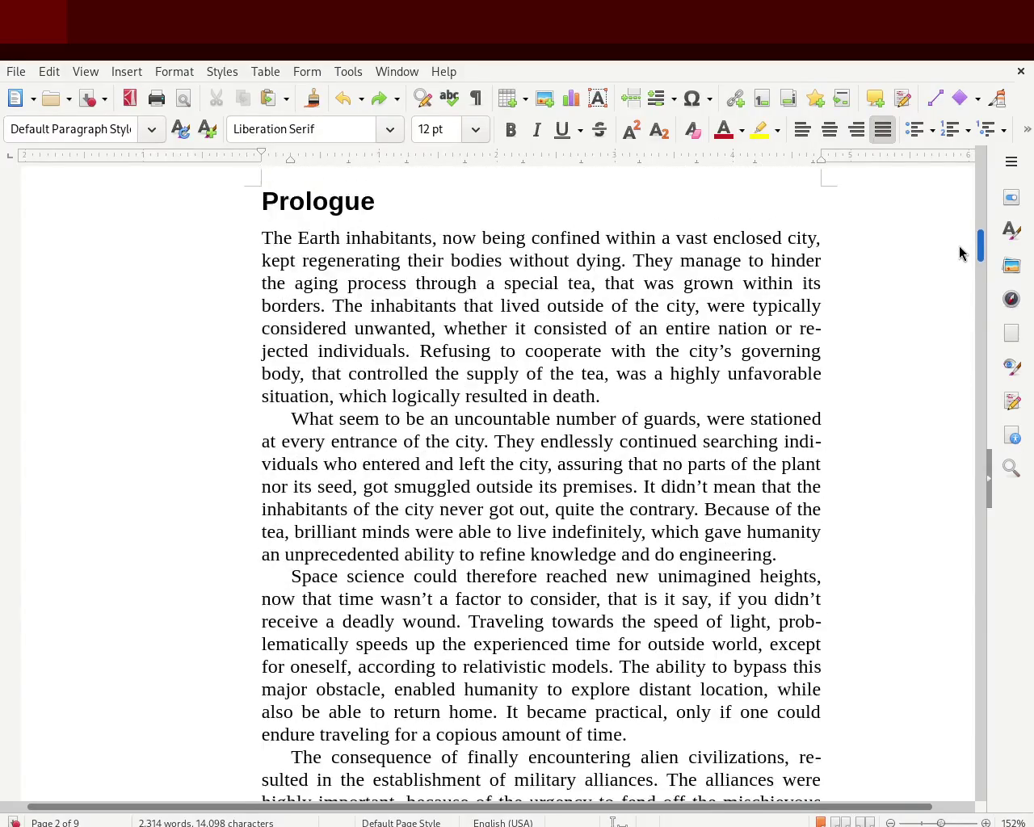
{"action": "scroll", "coordinate": [960, 275], "scroll_direction": "down", "scroll_amount": 10}
{"action": "scroll", "coordinate": [960, 307], "scroll_direction": "down", "scroll_amount": 10}
{"action": "scroll", "coordinate": [959, 317], "scroll_direction": "down", "scroll_amount": 1}
{"action": "scroll", "coordinate": [959, 321], "scroll_direction": "down", "scroll_amount": 1}
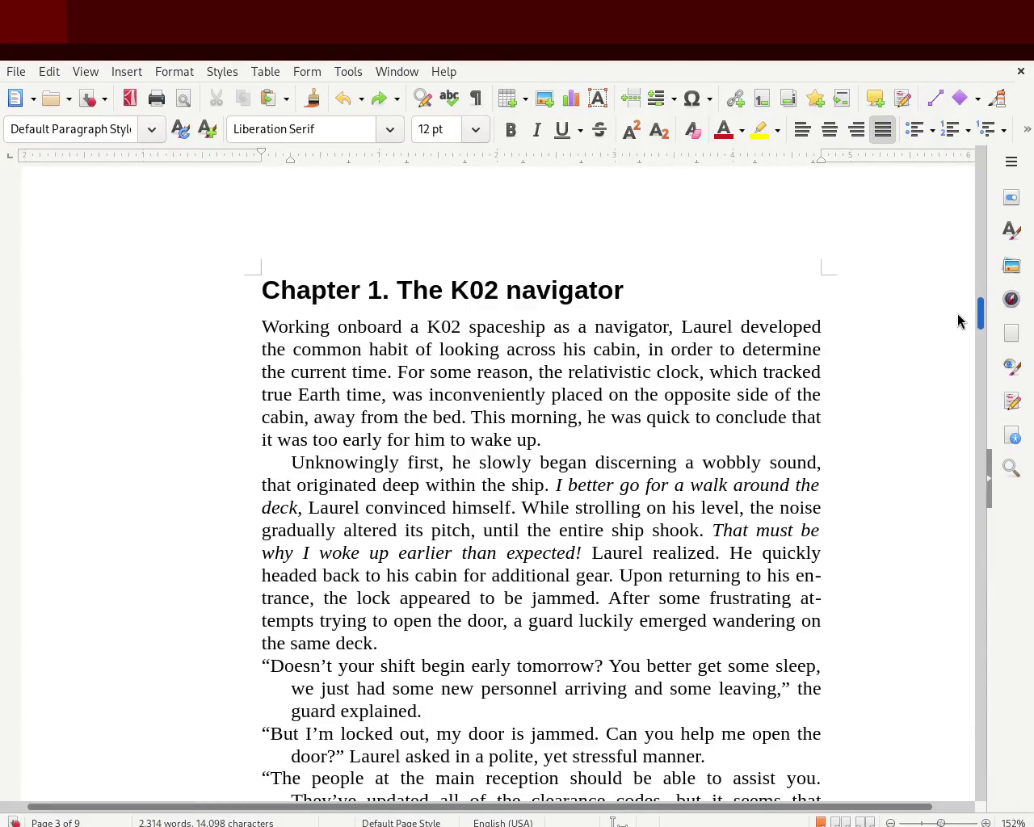
{"action": "scroll", "coordinate": [959, 325], "scroll_direction": "down", "scroll_amount": 1}
{"action": "scroll", "coordinate": [960, 327], "scroll_direction": "down", "scroll_amount": 2}
{"action": "scroll", "coordinate": [959, 328], "scroll_direction": "down", "scroll_amount": 2}
{"action": "scroll", "coordinate": [959, 330], "scroll_direction": "down", "scroll_amount": 1}
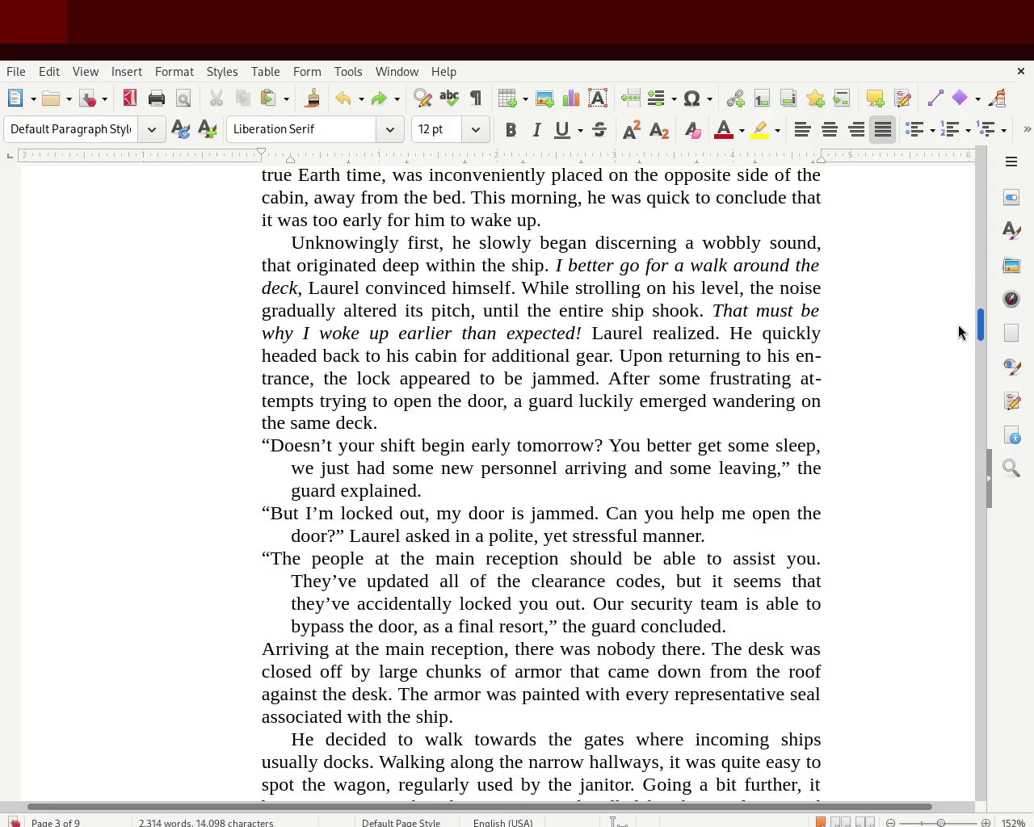
{"action": "scroll", "coordinate": [960, 334], "scroll_direction": "down", "scroll_amount": 1}
{"action": "scroll", "coordinate": [960, 336], "scroll_direction": "down", "scroll_amount": 1}
{"action": "scroll", "coordinate": [960, 339], "scroll_direction": "down", "scroll_amount": 2}
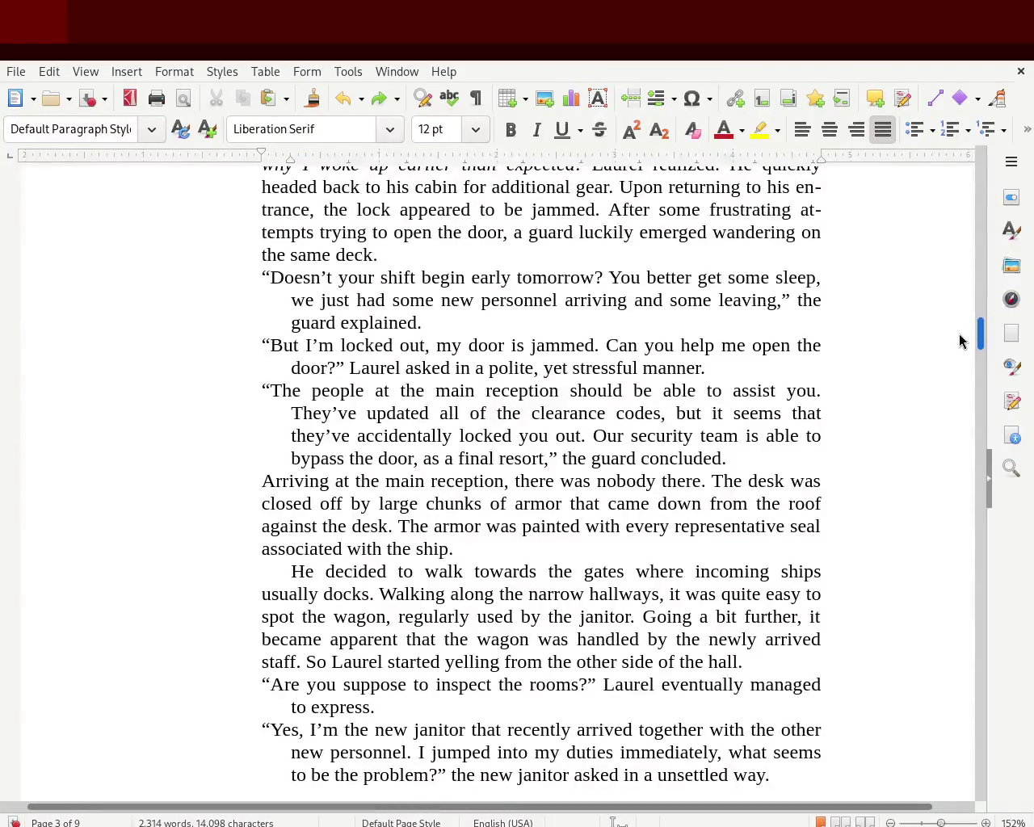
{"action": "scroll", "coordinate": [960, 341], "scroll_direction": "down", "scroll_amount": 1}
{"action": "scroll", "coordinate": [960, 344], "scroll_direction": "down", "scroll_amount": 2}
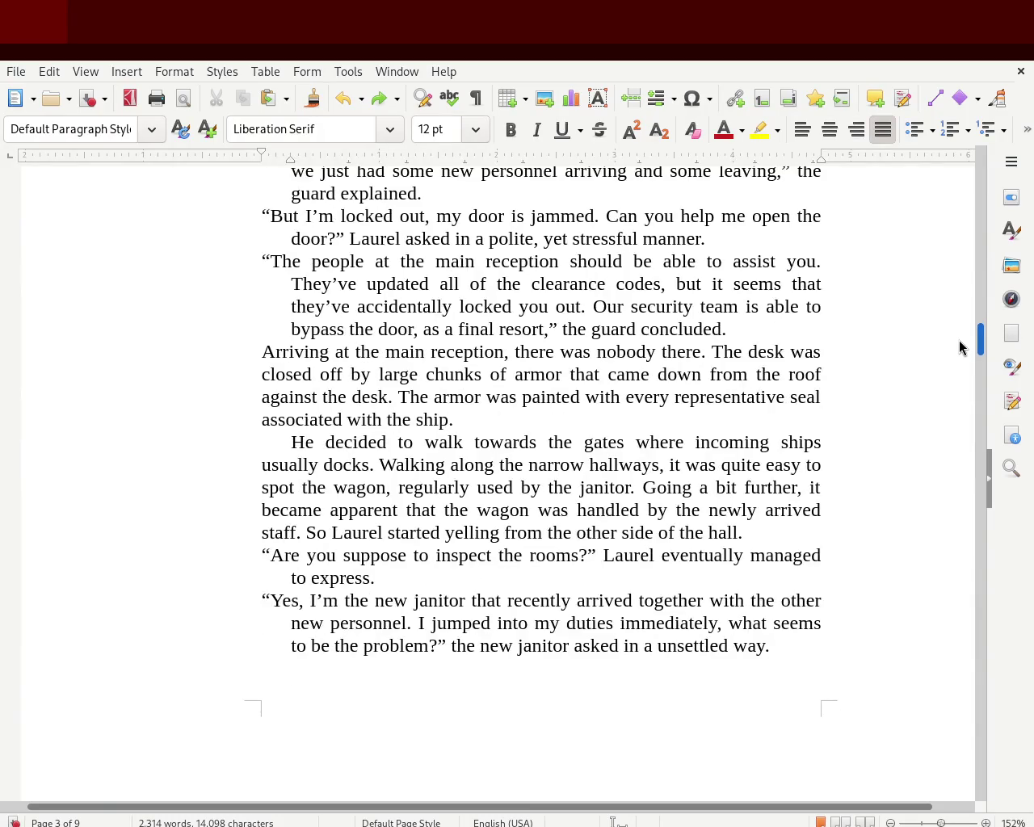
{"action": "scroll", "coordinate": [960, 347], "scroll_direction": "down", "scroll_amount": 2}
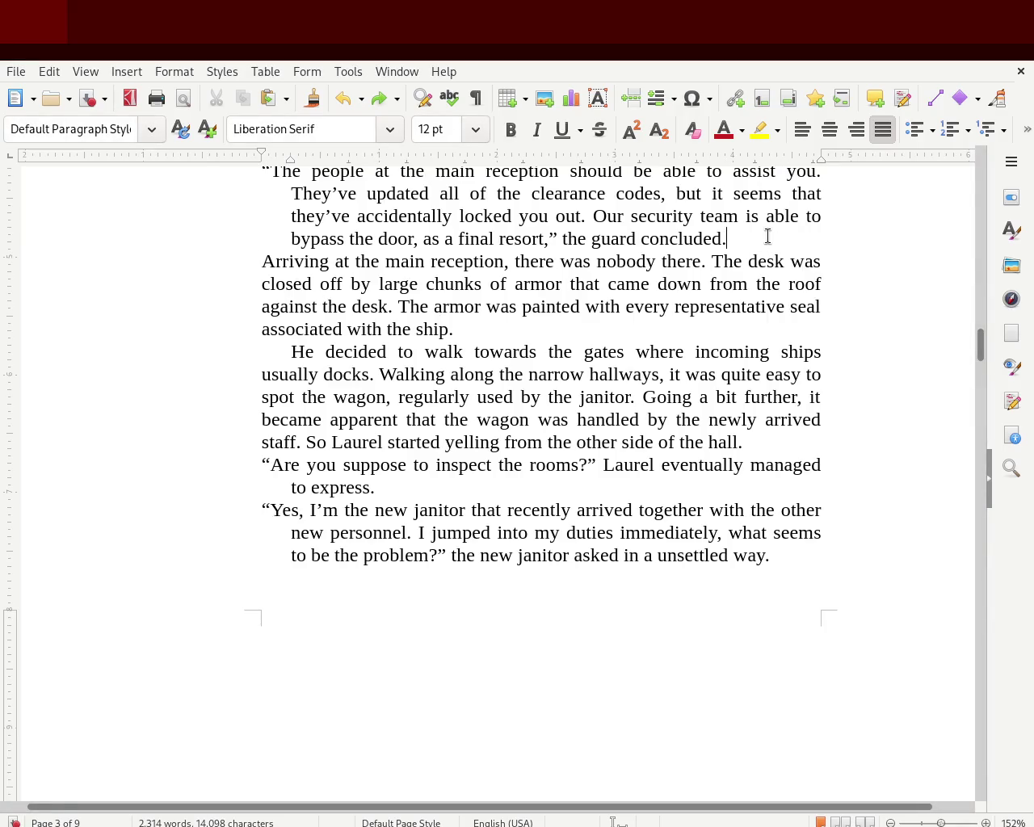
{"action": "key", "text": "Return"}
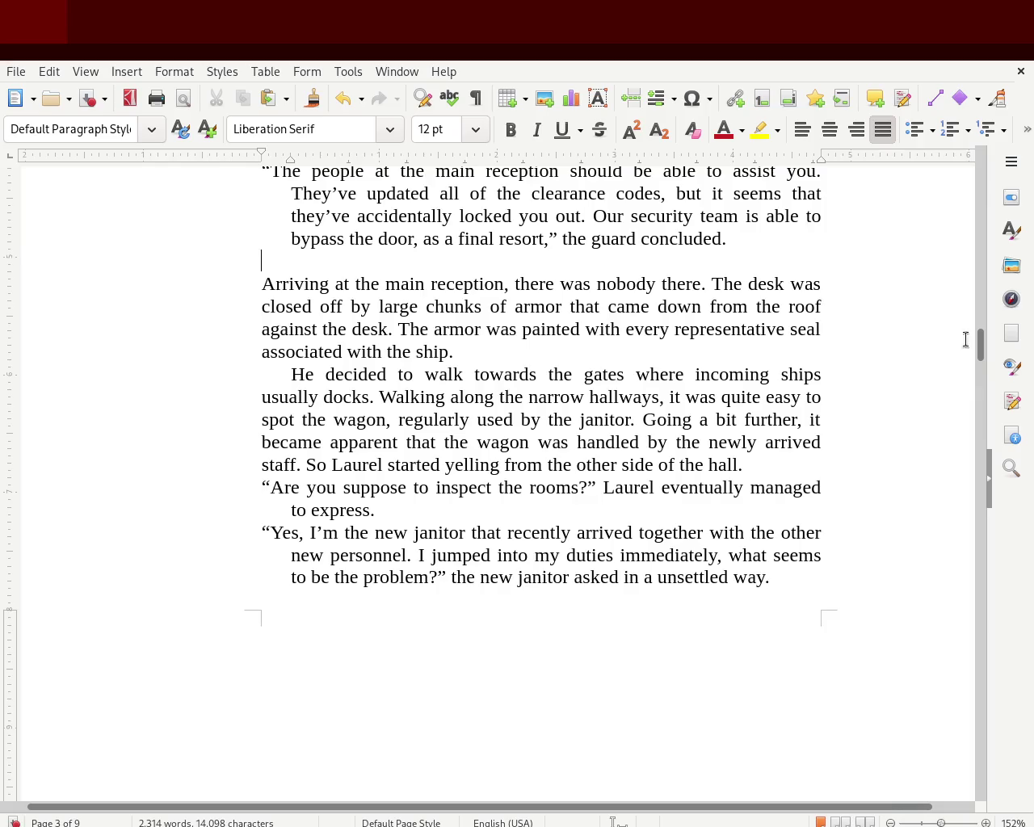
{"action": "scroll", "coordinate": [984, 339], "scroll_direction": "up", "scroll_amount": 5}
{"action": "scroll", "coordinate": [985, 339], "scroll_direction": "up", "scroll_amount": 6}
{"action": "scroll", "coordinate": [986, 340], "scroll_direction": "down", "scroll_amount": 5}
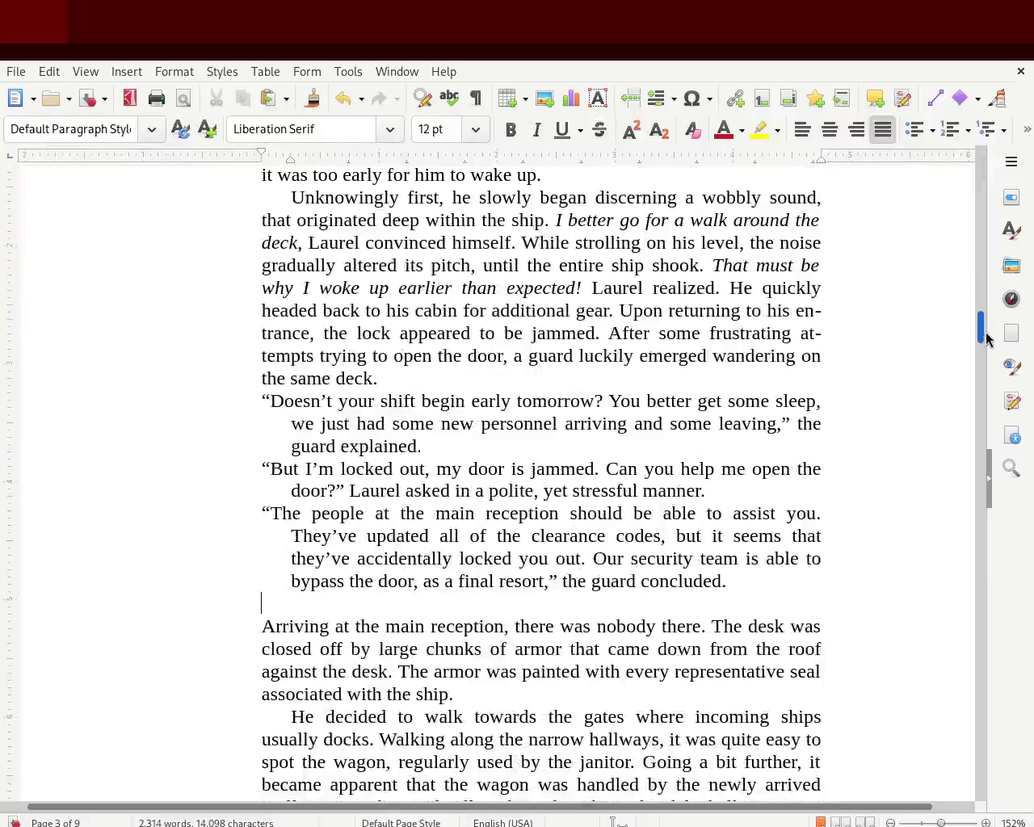
{"action": "key", "text": "BackSpace"}
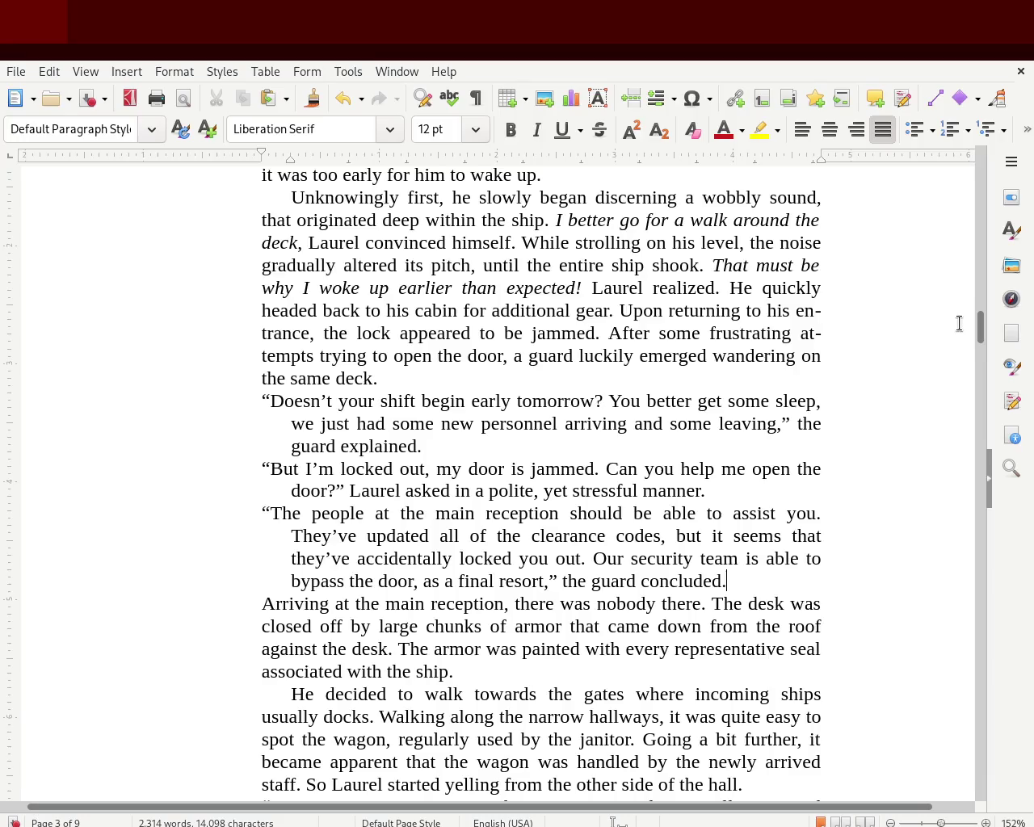
{"action": "mouse_move", "coordinate": [980, 338]}
{"action": "left_mouse_down"}
{"action": "mouse_move", "coordinate": [978, 192]}
{"action": "mouse_move", "coordinate": [972, 349]}
{"action": "mouse_move", "coordinate": [976, 336]}
{"action": "left_mouse_up"}
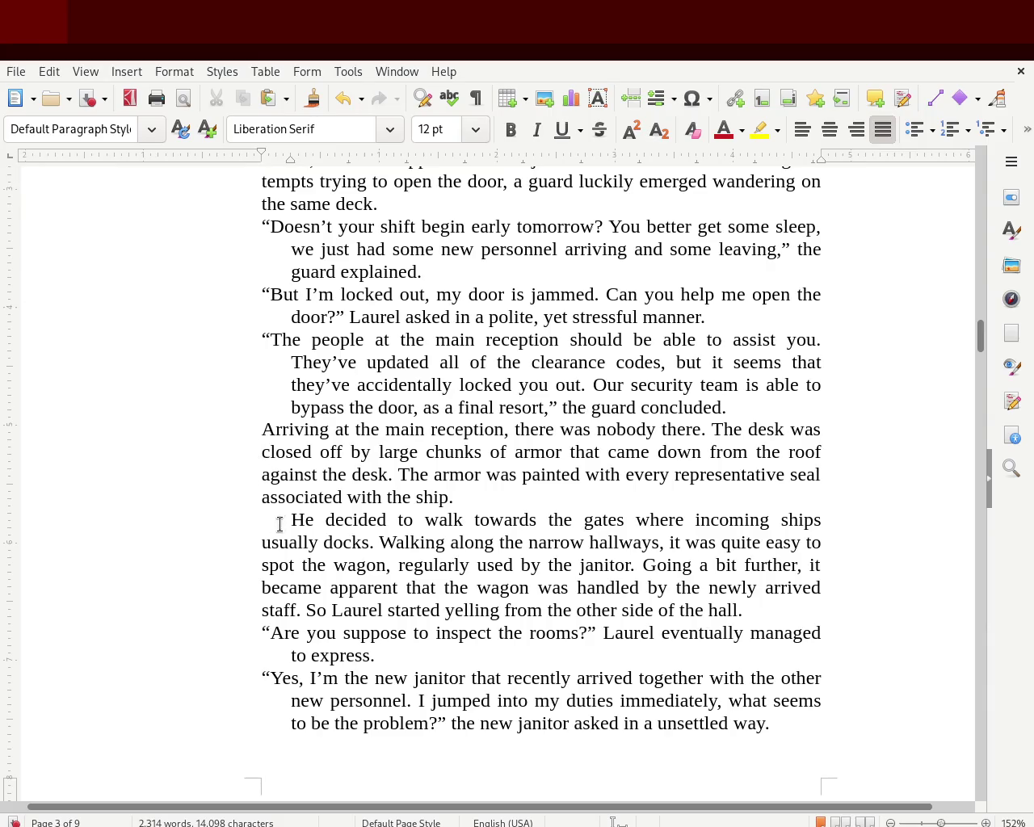
{"action": "left_click", "coordinate": [291, 520]}
{"action": "left_click", "coordinate": [262, 635]}
Step: Scroll down to the Chapter 2 heading, Inside the module, on page 5
{"action": "left_click_drag", "start_coordinate": [981, 335], "coordinate": [983, 393]}
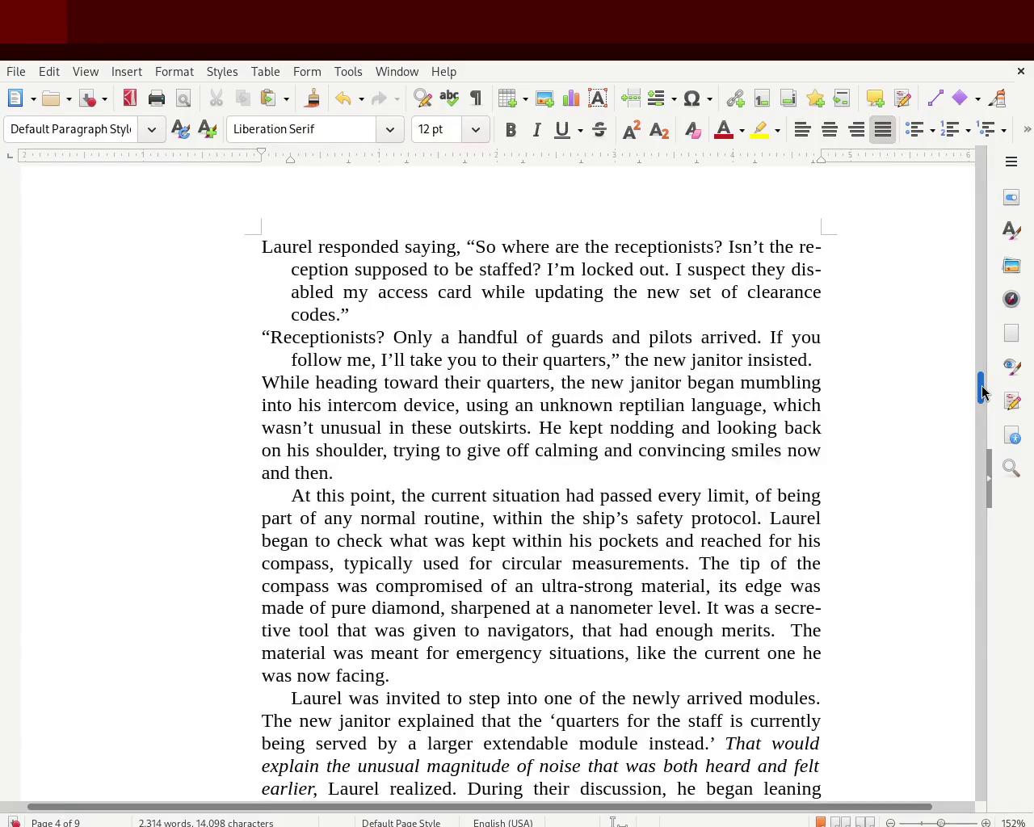
{"action": "left_click_drag", "start_coordinate": [982, 392], "coordinate": [991, 462]}
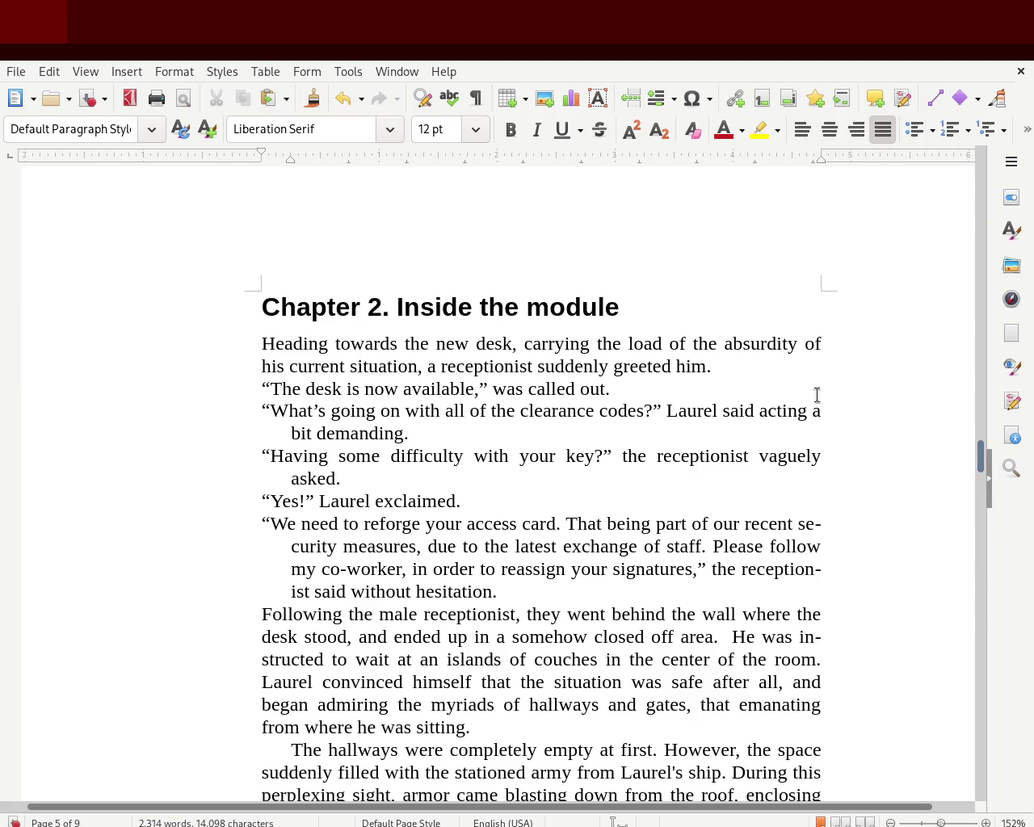
Step: Rework the opening to read 'the absurdity of his current situation' and save
{"action": "double_click", "coordinate": [706, 344]}
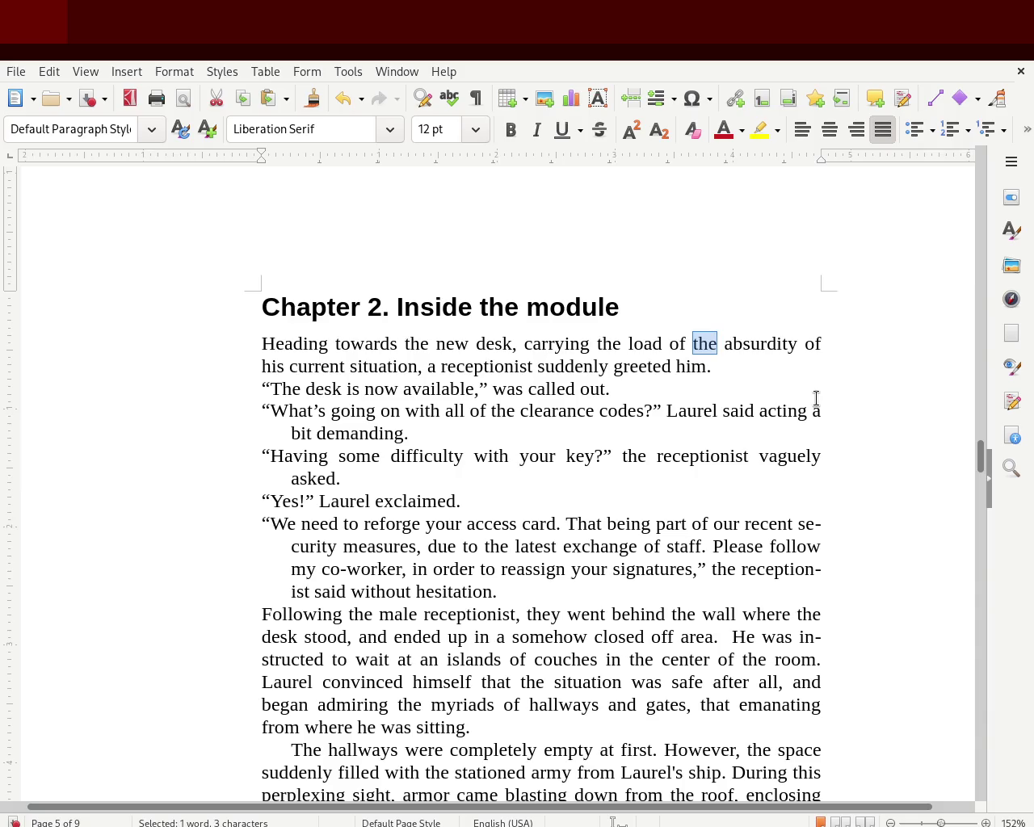
{"action": "key", "text": "Delete"}
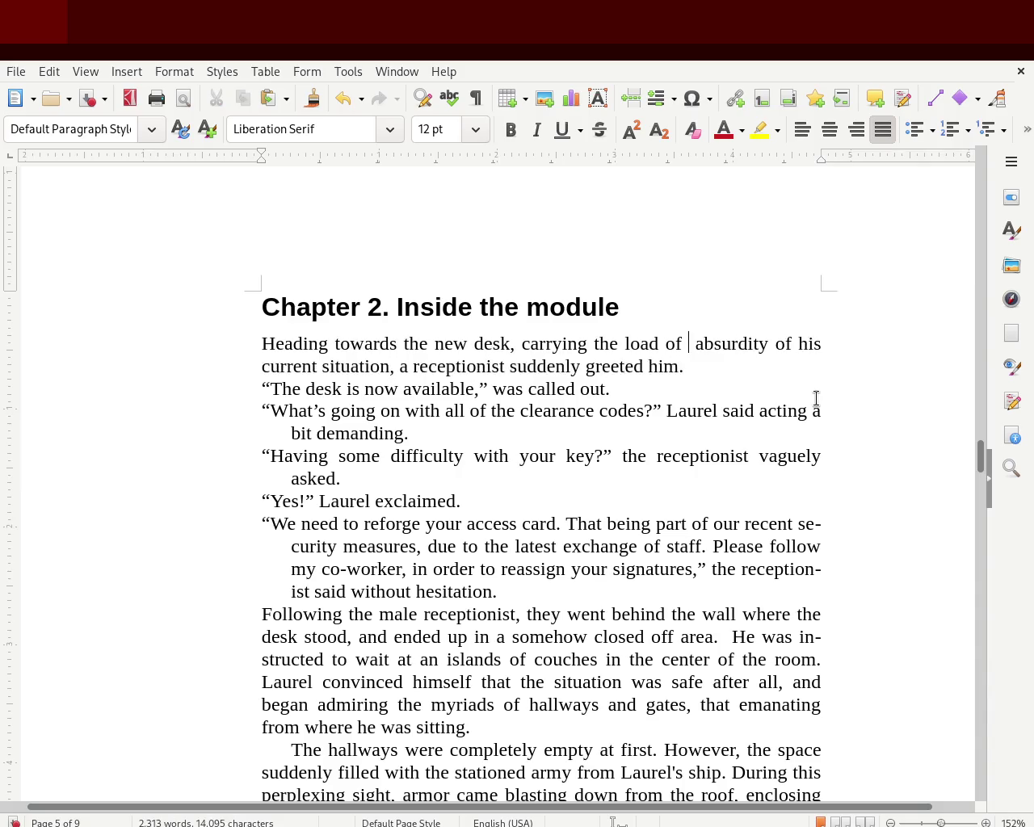
{"action": "key", "text": "Delete"}
{"action": "key", "text": "Delete"}
{"action": "key", "text": "Delete"}
{"action": "key", "text": "Delete"}
{"action": "key", "text": "Delete"}
{"action": "key", "text": "Delete"}
{"action": "key", "text": "Delete"}
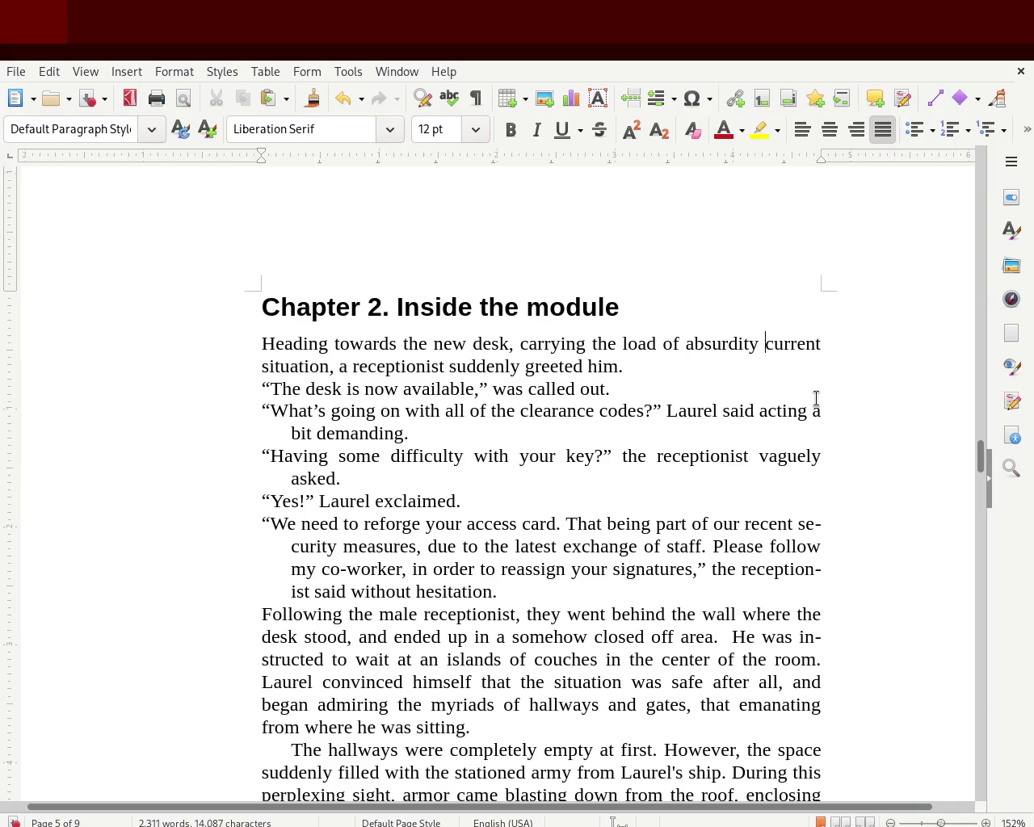
{"action": "type", "text": "the"}
{"action": "key", "text": "Right"}
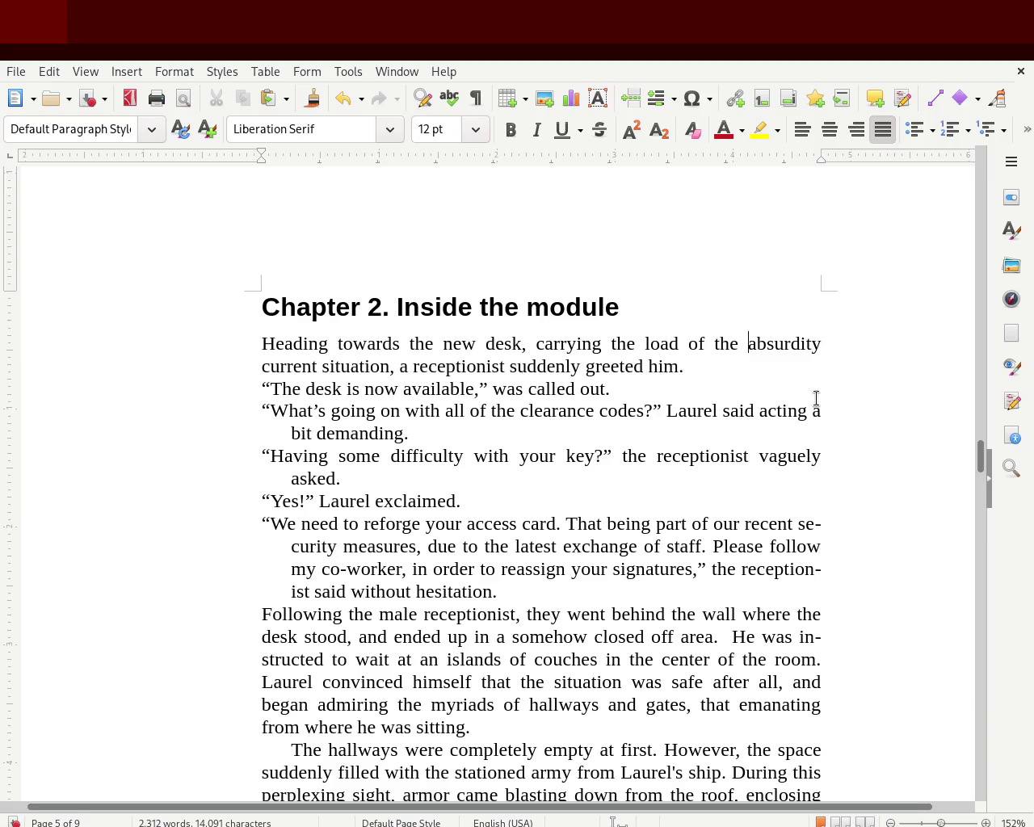
{"action": "key", "text": "Left"}
{"action": "key", "text": "Left"}
{"action": "key", "text": "Left"}
{"action": "key", "text": "Right"}
{"action": "key", "text": "Right"}
{"action": "key", "text": "Right"}
{"action": "key", "text": "Right"}
{"action": "key", "text": "Right"}
{"action": "key", "text": "Right"}
{"action": "type", "text": "of his"}
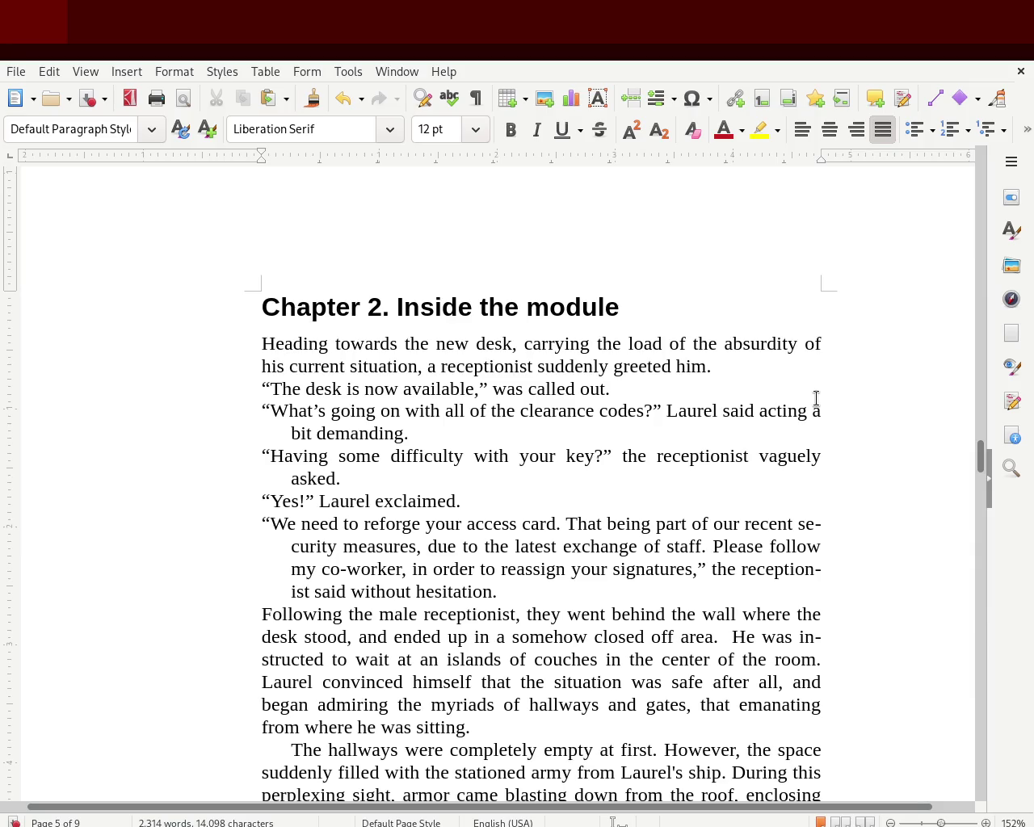
{"action": "key", "text": "ctrl+s"}
{"action": "scroll", "coordinate": [980, 462], "scroll_direction": "up", "scroll_amount": 1}
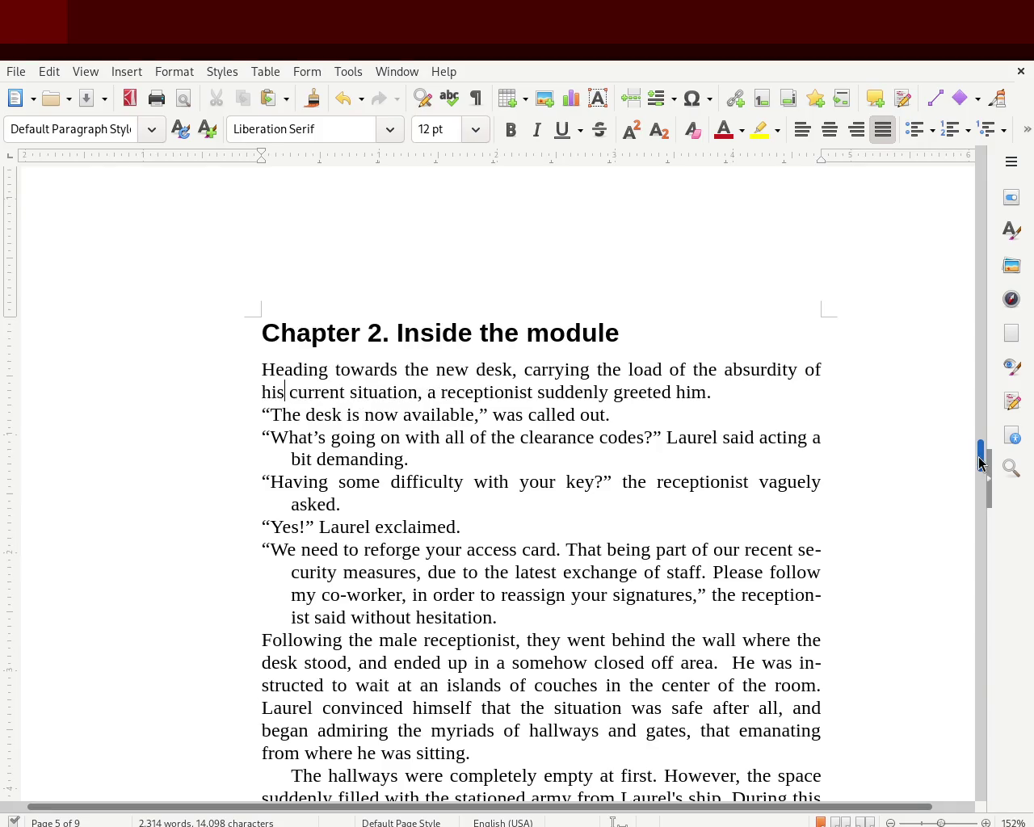
{"action": "left_click_drag", "start_coordinate": [980, 462], "coordinate": [980, 473]}
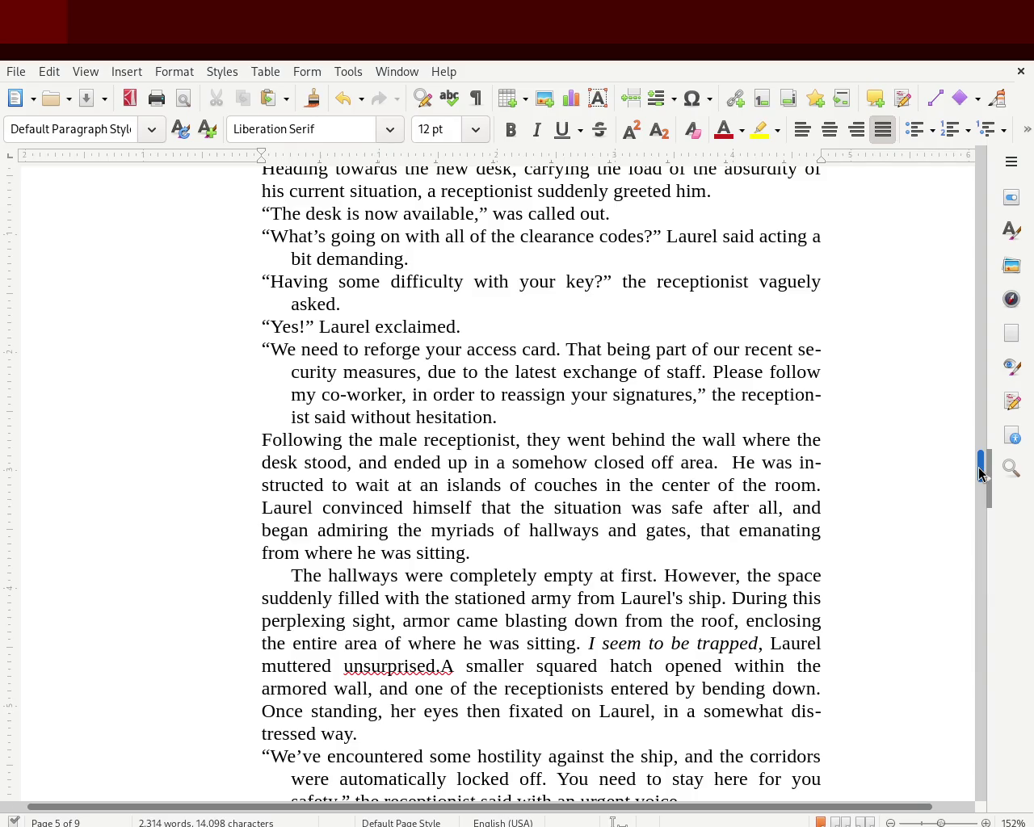
{"action": "left_click_drag", "start_coordinate": [980, 473], "coordinate": [981, 461]}
{"action": "left_click", "coordinate": [1010, 232]}
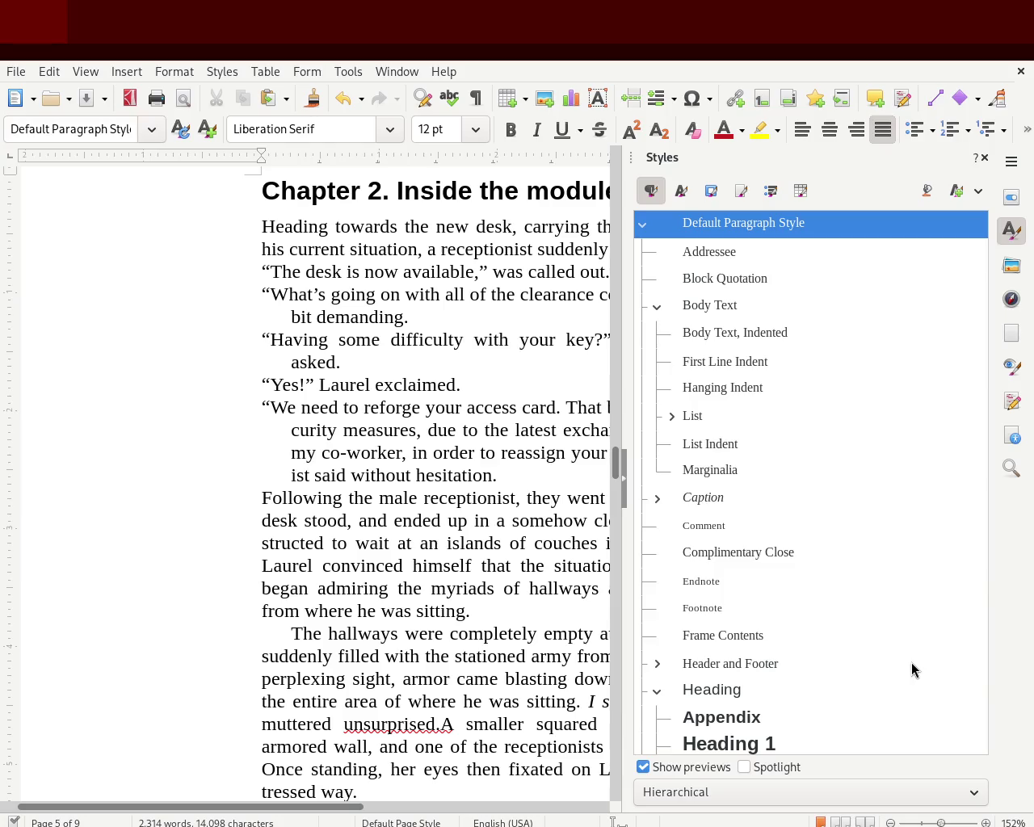
{"action": "left_click", "coordinate": [985, 159]}
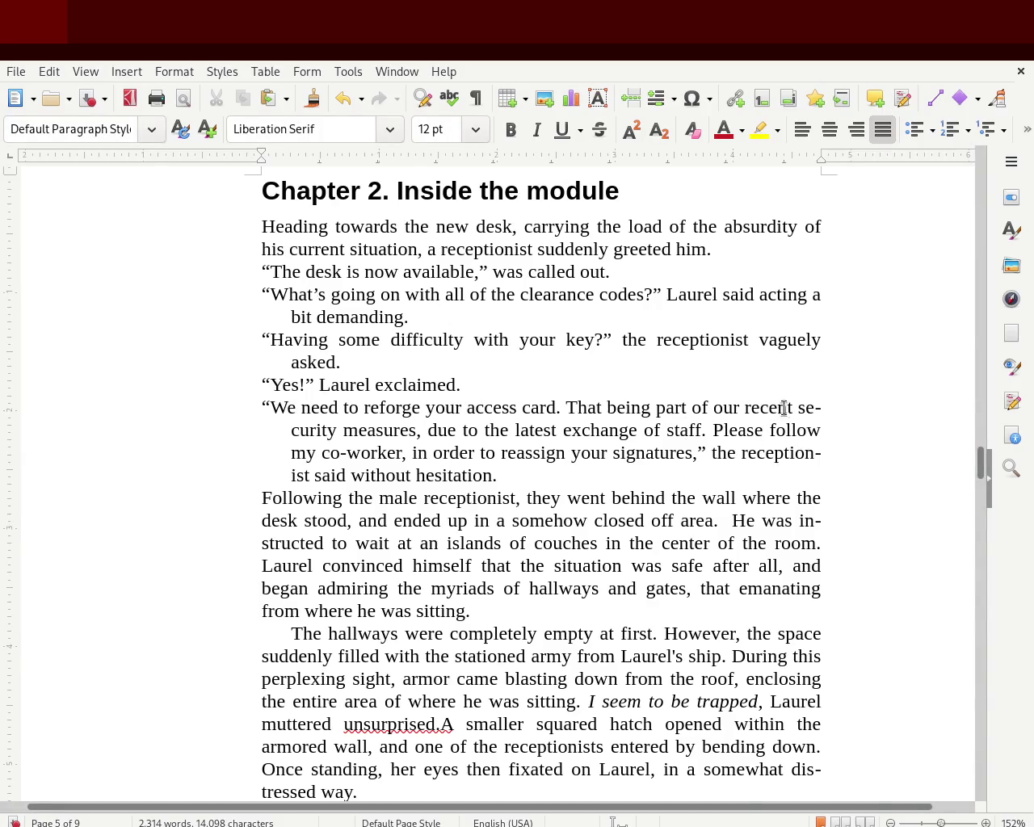
Step: Select the hyphenated word 'se-curity' in the Chapter 2 dialogue, then deselect it
{"action": "double_click", "coordinate": [806, 408]}
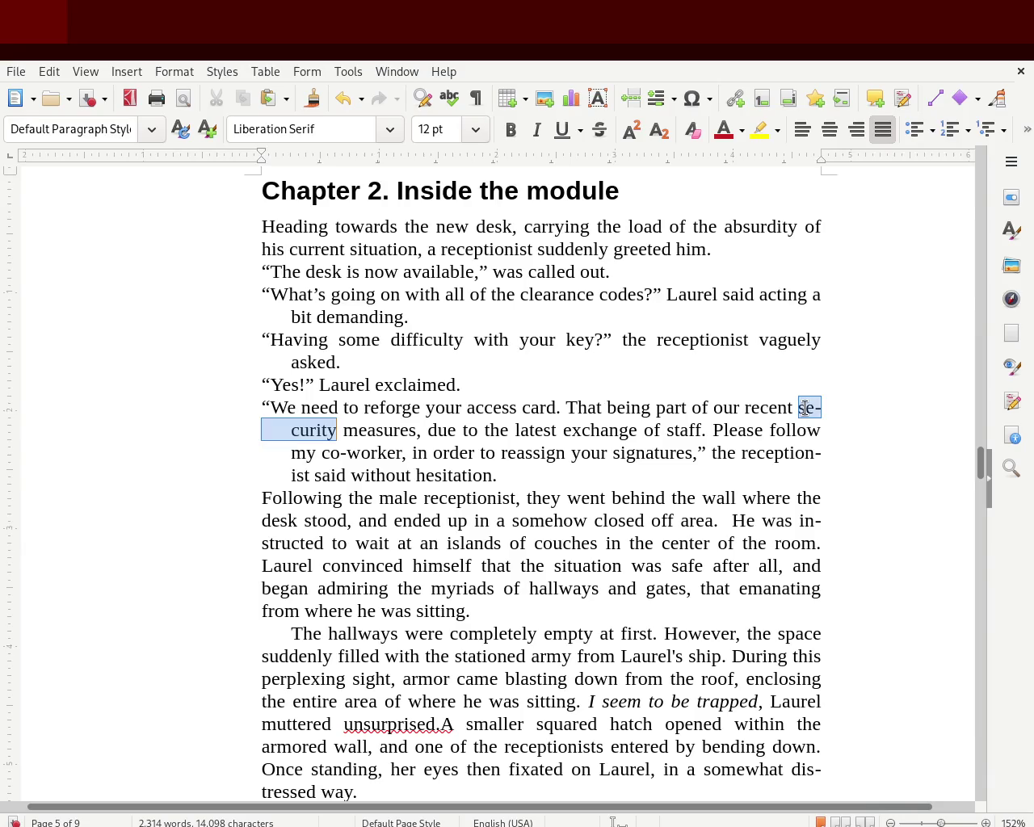
{"action": "double_click", "coordinate": [806, 408]}
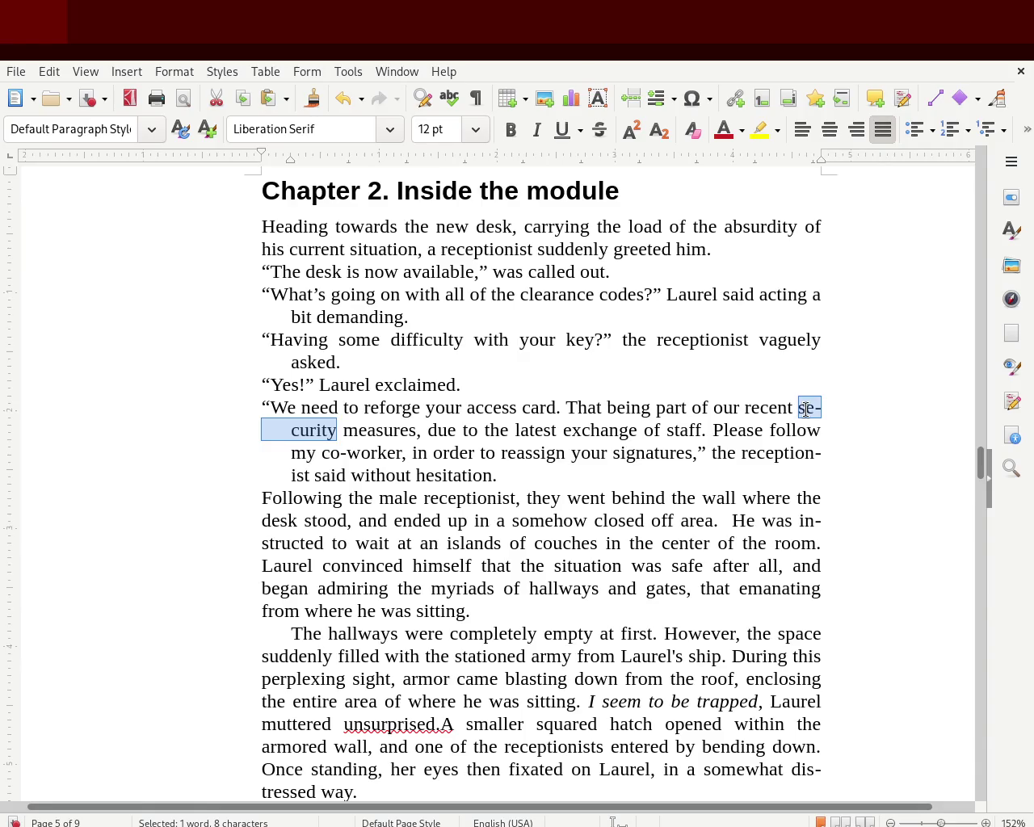
{"action": "left_click", "coordinate": [806, 408]}
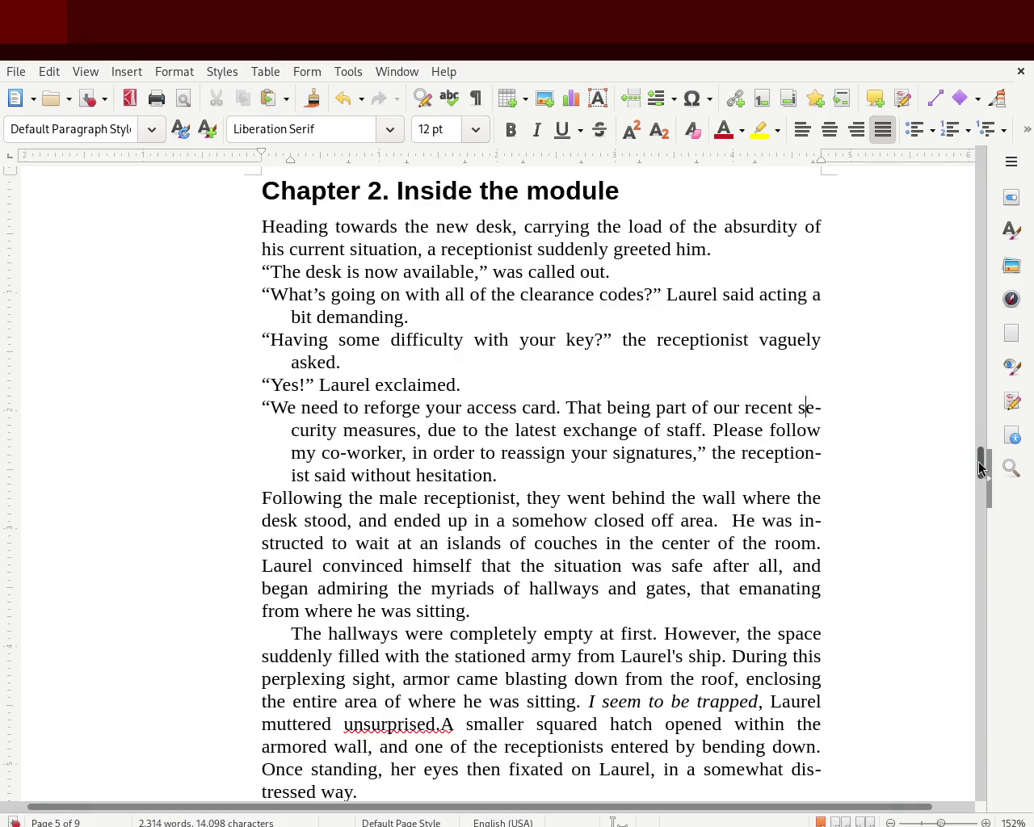
Step: Check the spaces after 'desk stood' and 'ended up', then show the paragraph styles list
{"action": "left_click_drag", "start_coordinate": [980, 469], "coordinate": [981, 473]}
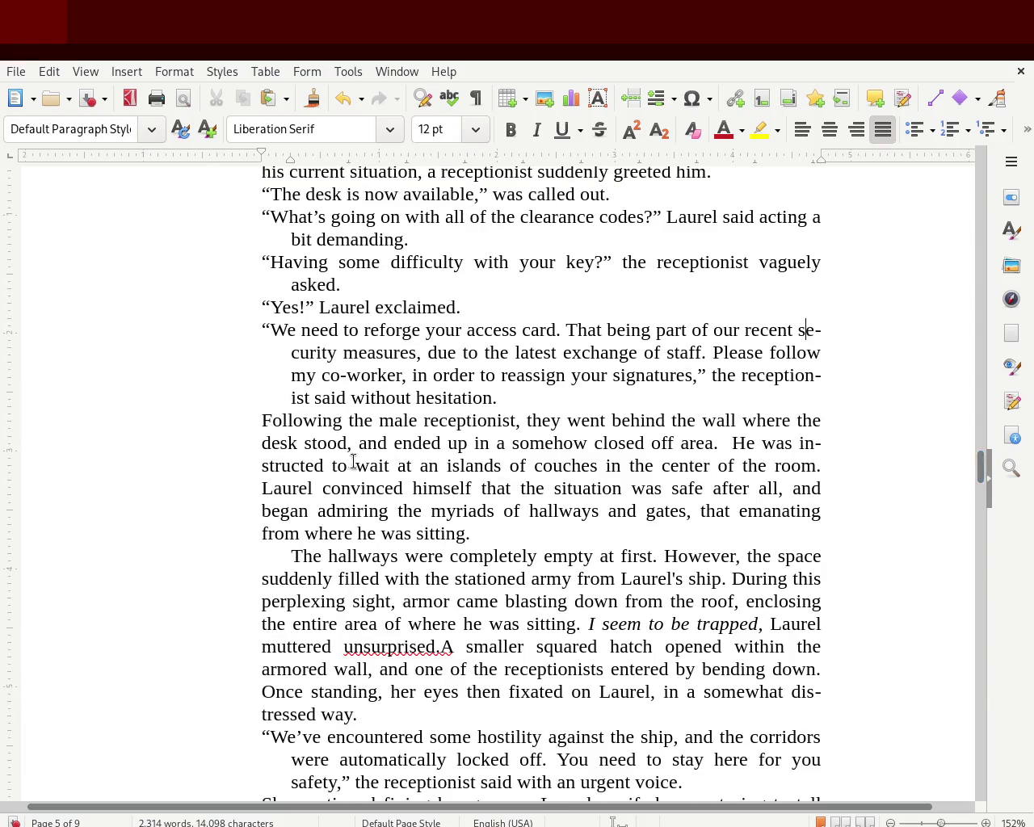
{"action": "left_click_drag", "start_coordinate": [352, 443], "coordinate": [360, 443]}
{"action": "left_click_drag", "start_coordinate": [467, 443], "coordinate": [474, 443]}
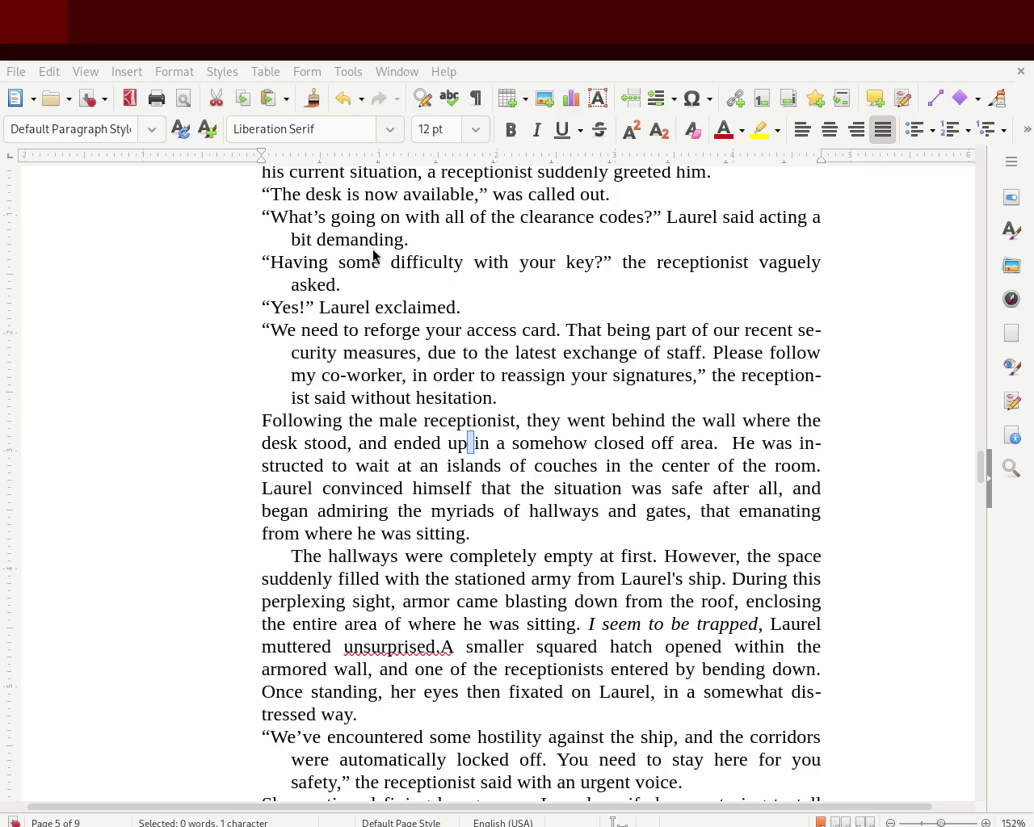
{"action": "left_click_drag", "start_coordinate": [981, 462], "coordinate": [980, 456]}
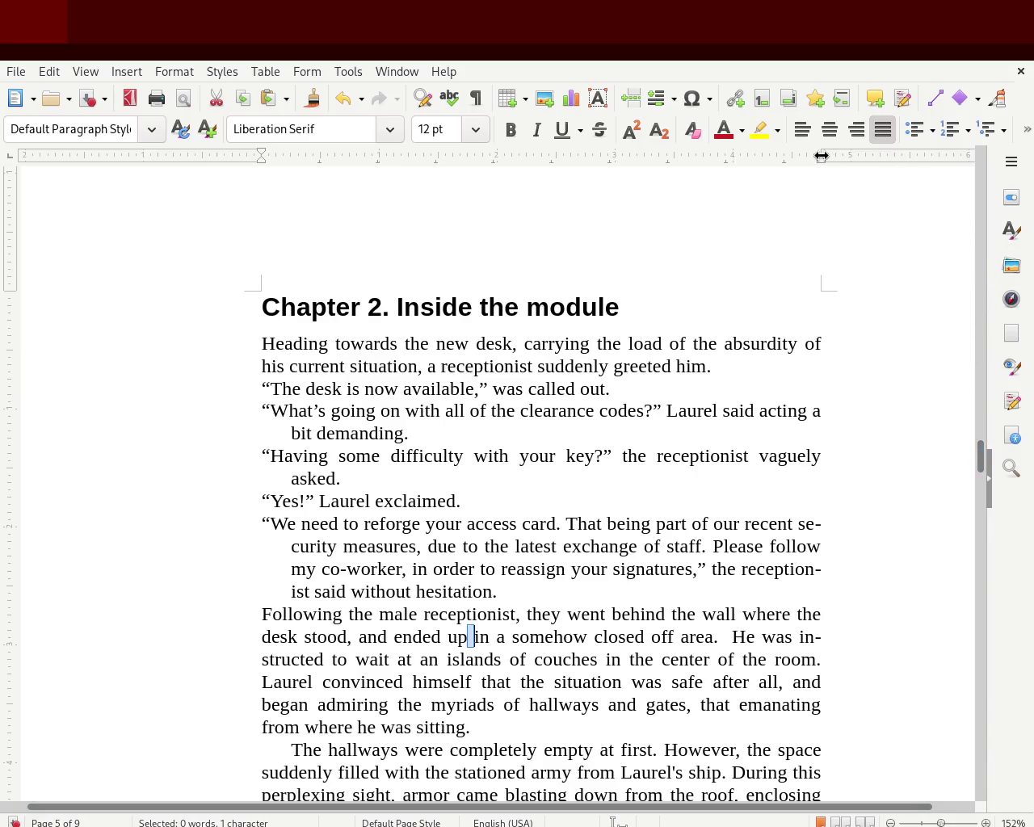
{"action": "left_click", "coordinate": [1012, 230]}
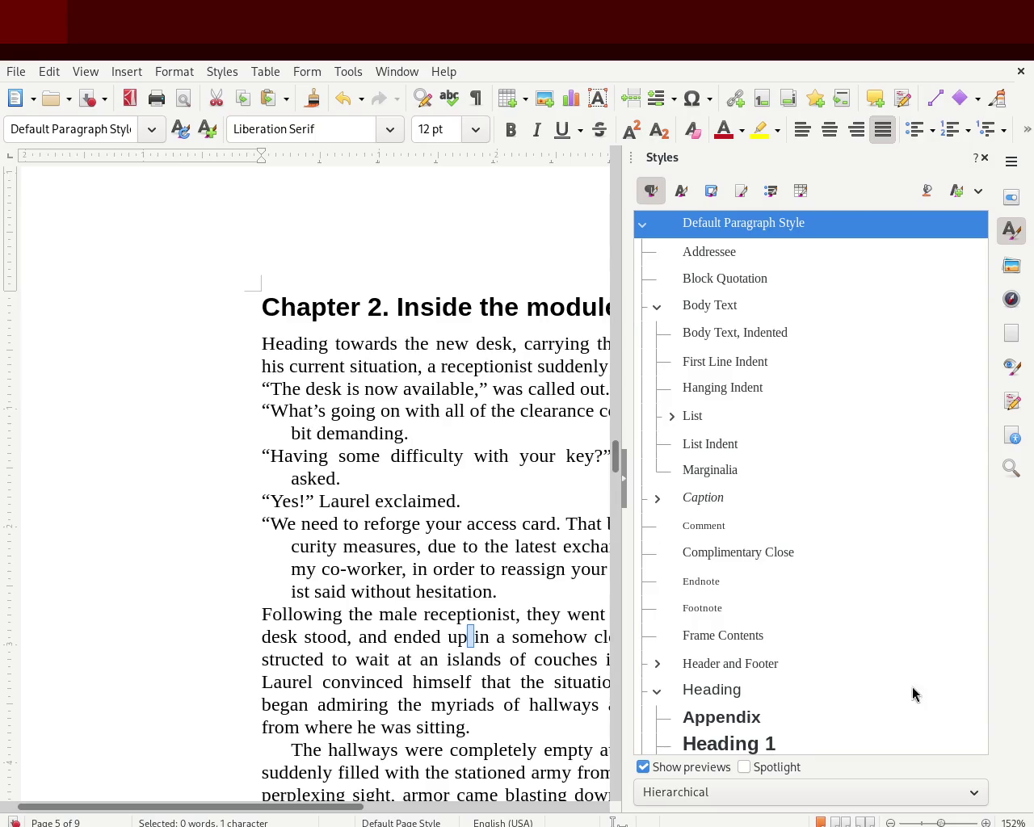
{"action": "mouse_move", "coordinate": [810, 483]}
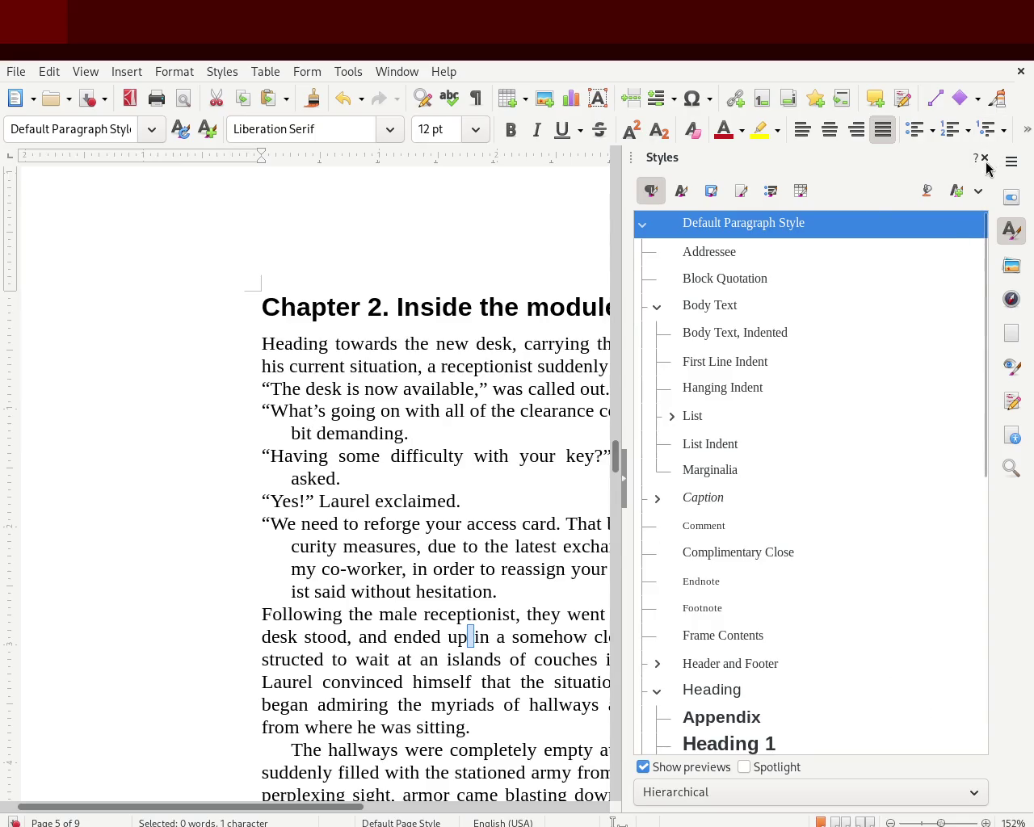
Step: Close the Styles deck and scroll back to Chapter 1, 'The K02 navigator,' on page 3
{"action": "left_click", "coordinate": [986, 158]}
{"action": "scroll", "coordinate": [984, 468], "scroll_direction": "down", "scroll_amount": 1}
{"action": "scroll", "coordinate": [982, 473], "scroll_direction": "down", "scroll_amount": 6}
{"action": "scroll", "coordinate": [978, 478], "scroll_direction": "down", "scroll_amount": 2}
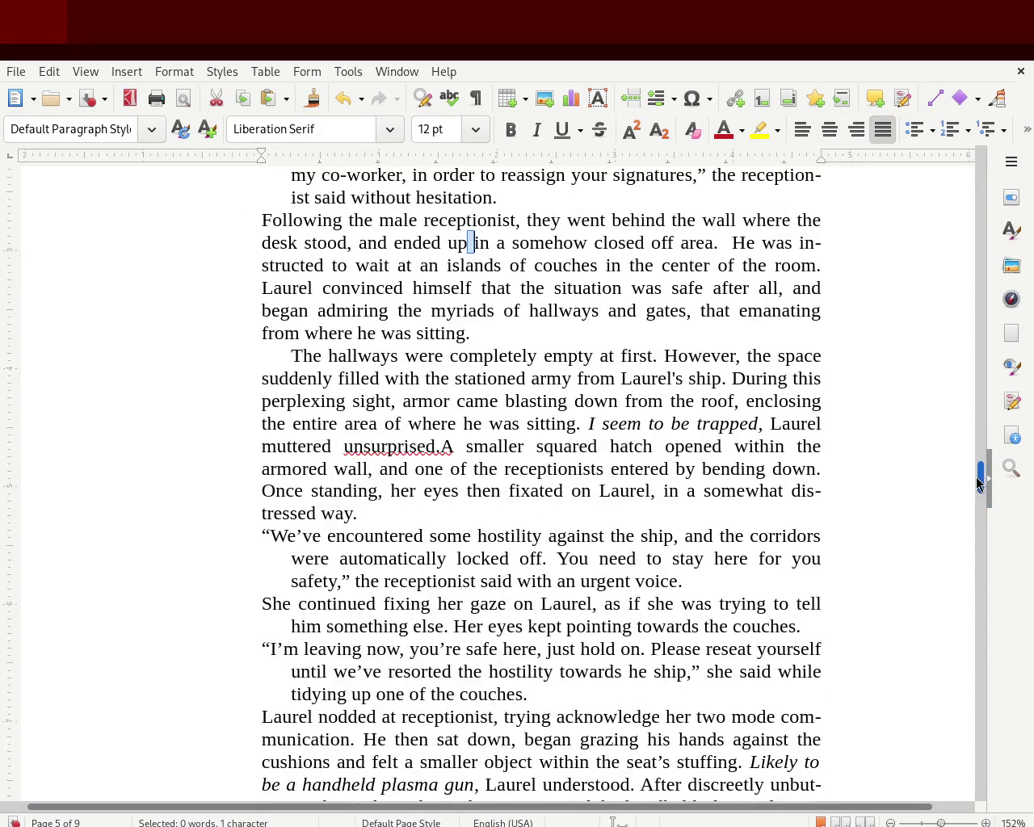
{"action": "scroll", "coordinate": [976, 483], "scroll_direction": "down", "scroll_amount": 5}
{"action": "scroll", "coordinate": [976, 483], "scroll_direction": "down", "scroll_amount": 3}
{"action": "scroll", "coordinate": [980, 482], "scroll_direction": "up", "scroll_amount": 9}
{"action": "mouse_move", "coordinate": [981, 481]}
{"action": "left_mouse_down"}
{"action": "mouse_move", "coordinate": [961, 296]}
{"action": "mouse_move", "coordinate": [959, 321]}
{"action": "left_mouse_up"}
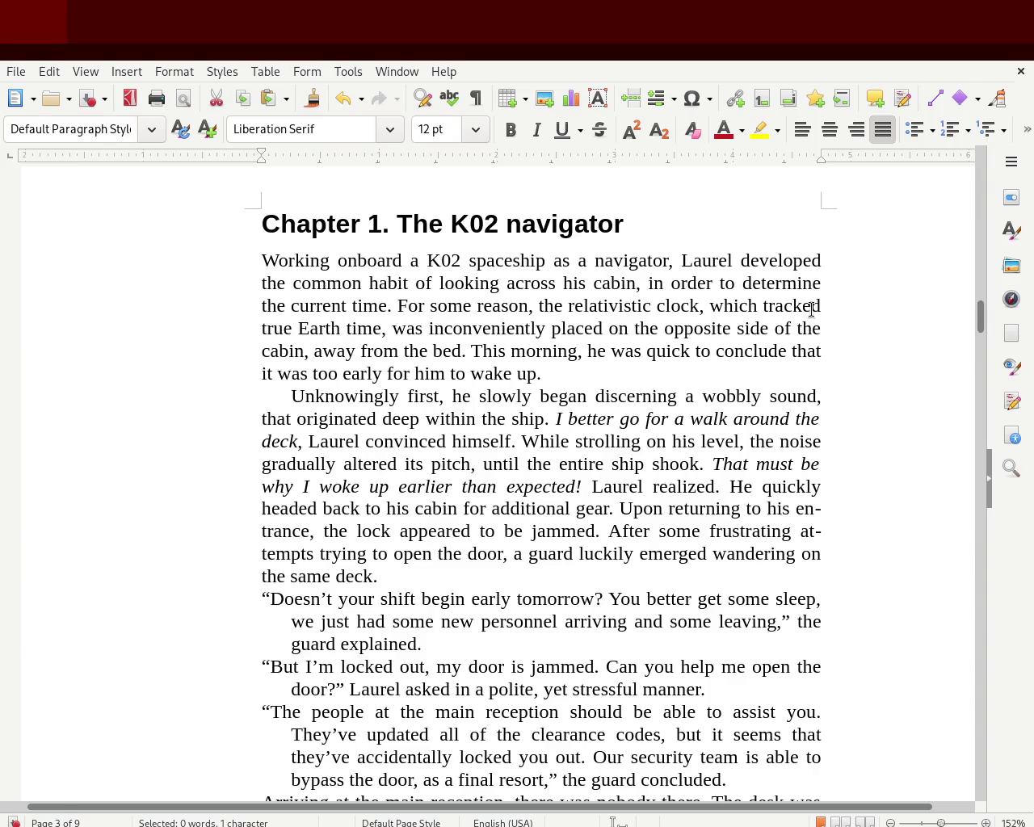
Step: Select 'tracked' in Chapter 1, then scroll up to the Prologue on page 2
{"action": "double_click", "coordinate": [811, 308]}
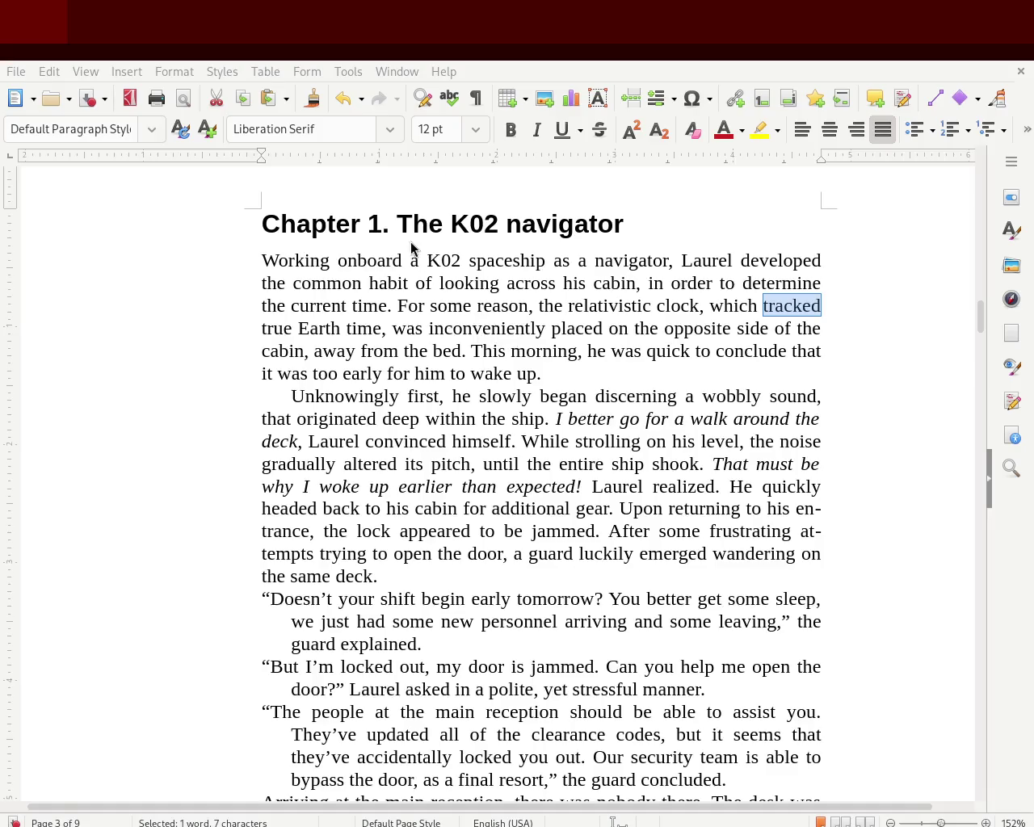
{"action": "left_click_drag", "start_coordinate": [980, 337], "coordinate": [970, 267]}
{"action": "scroll", "coordinate": [971, 267], "scroll_direction": "down", "scroll_amount": 1}
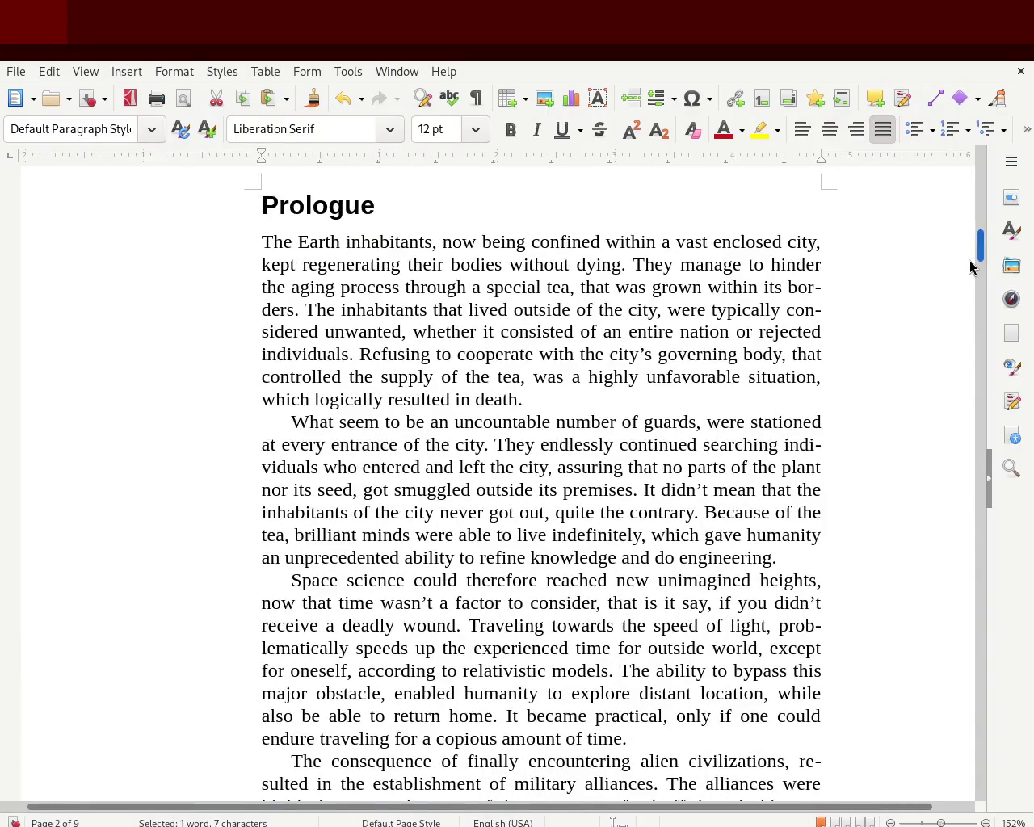
{"action": "scroll", "coordinate": [970, 266], "scroll_direction": "down", "scroll_amount": 1}
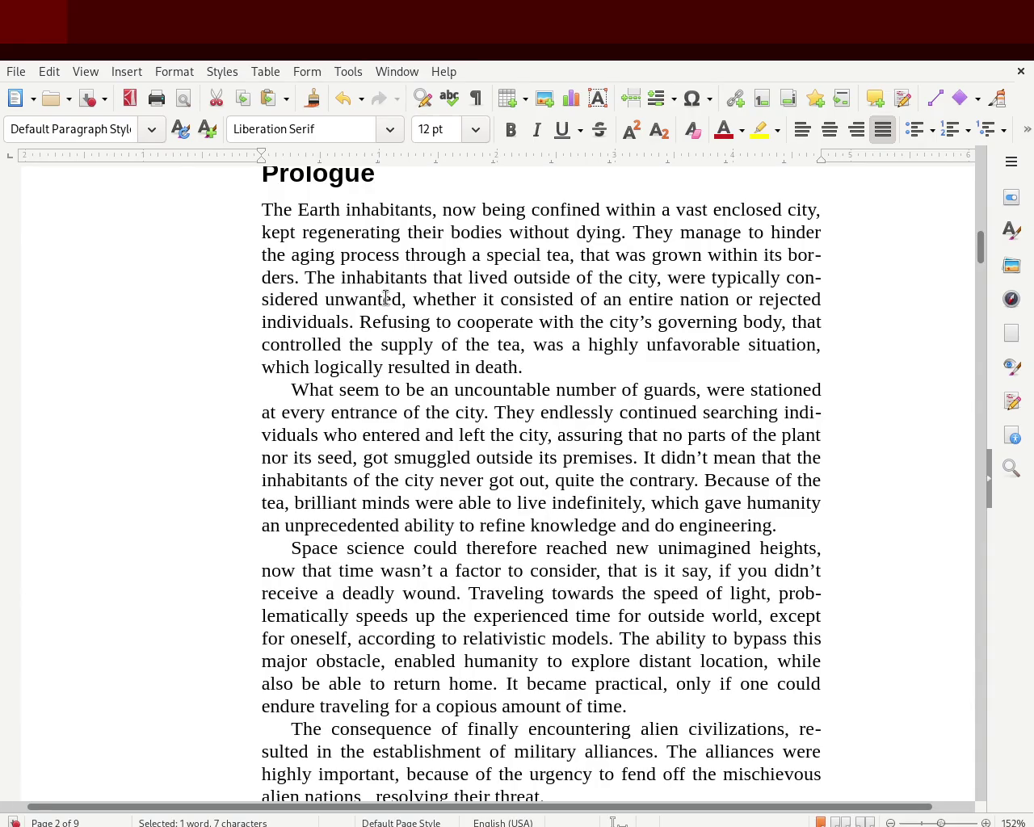
Step: Zoom the manuscript to 100% and briefly check the paragraph styles list
{"action": "left_click", "coordinate": [939, 823]}
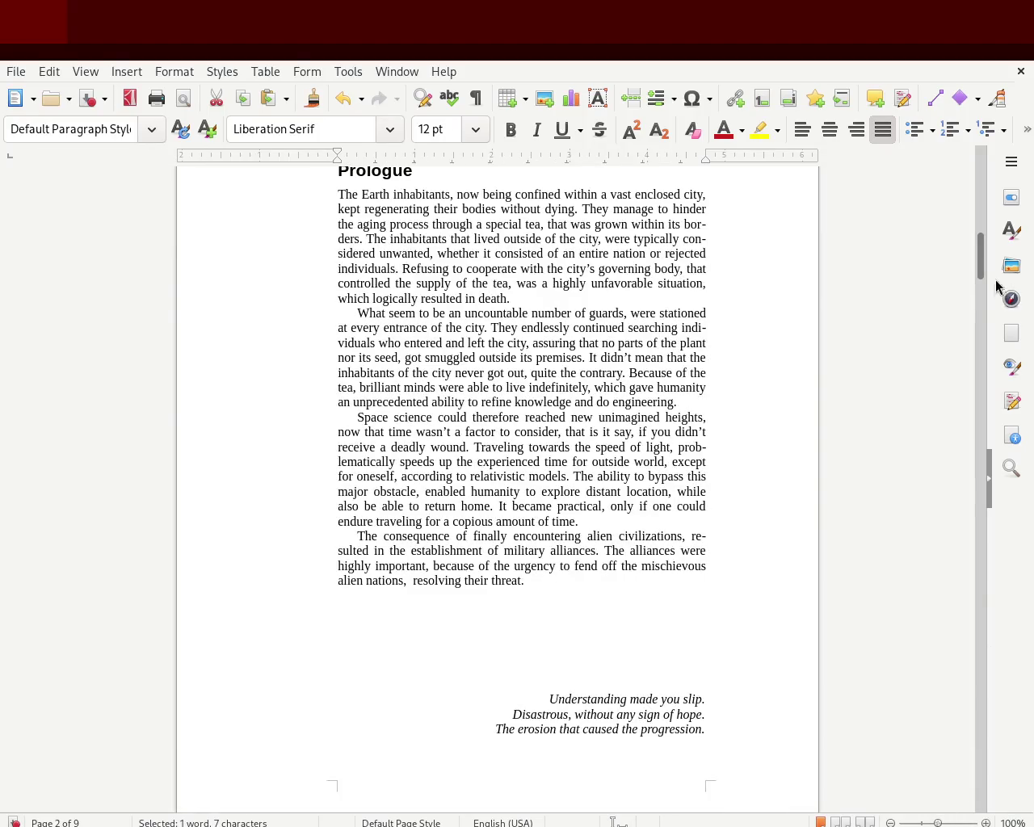
{"action": "mouse_move", "coordinate": [980, 267]}
{"action": "left_mouse_down"}
{"action": "mouse_move", "coordinate": [976, 187]}
{"action": "mouse_move", "coordinate": [971, 256]}
{"action": "left_mouse_up"}
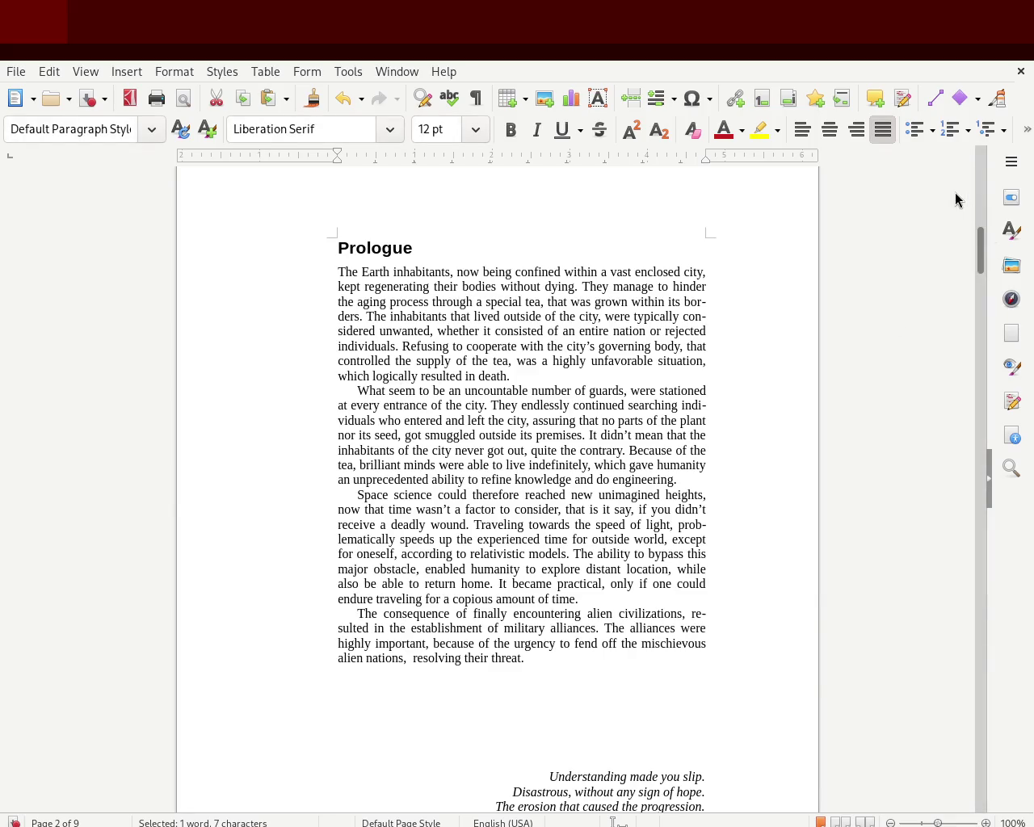
{"action": "left_click", "coordinate": [1013, 230]}
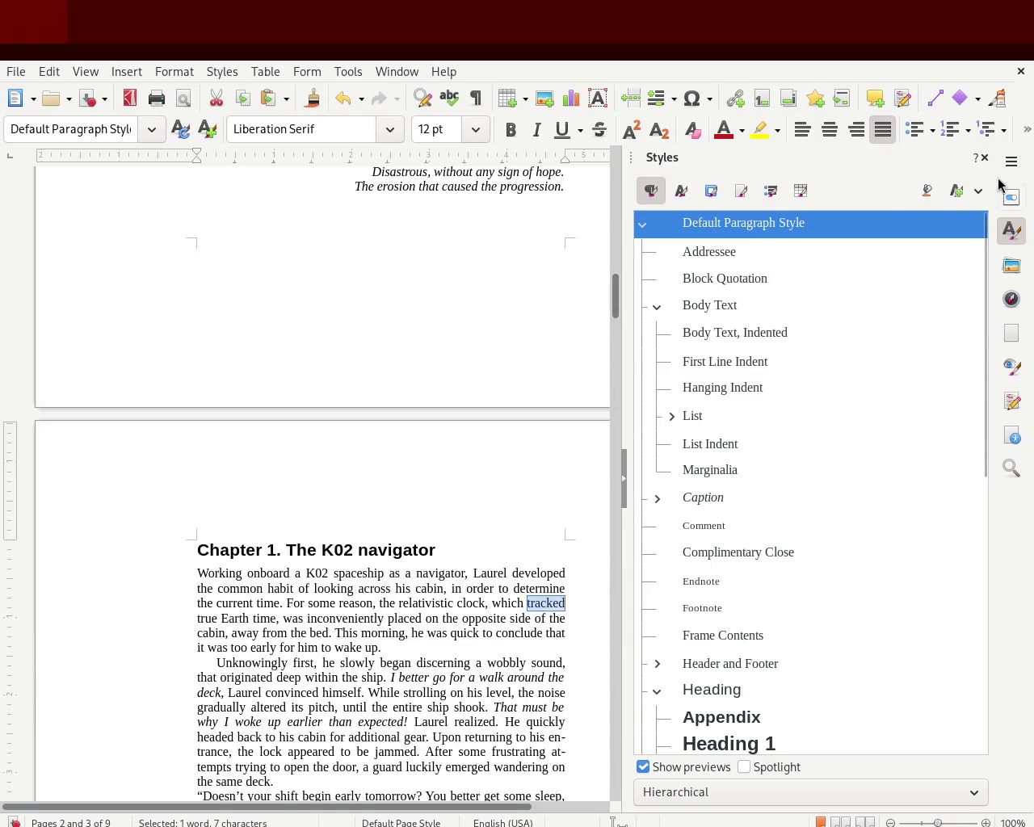
{"action": "left_click", "coordinate": [985, 158]}
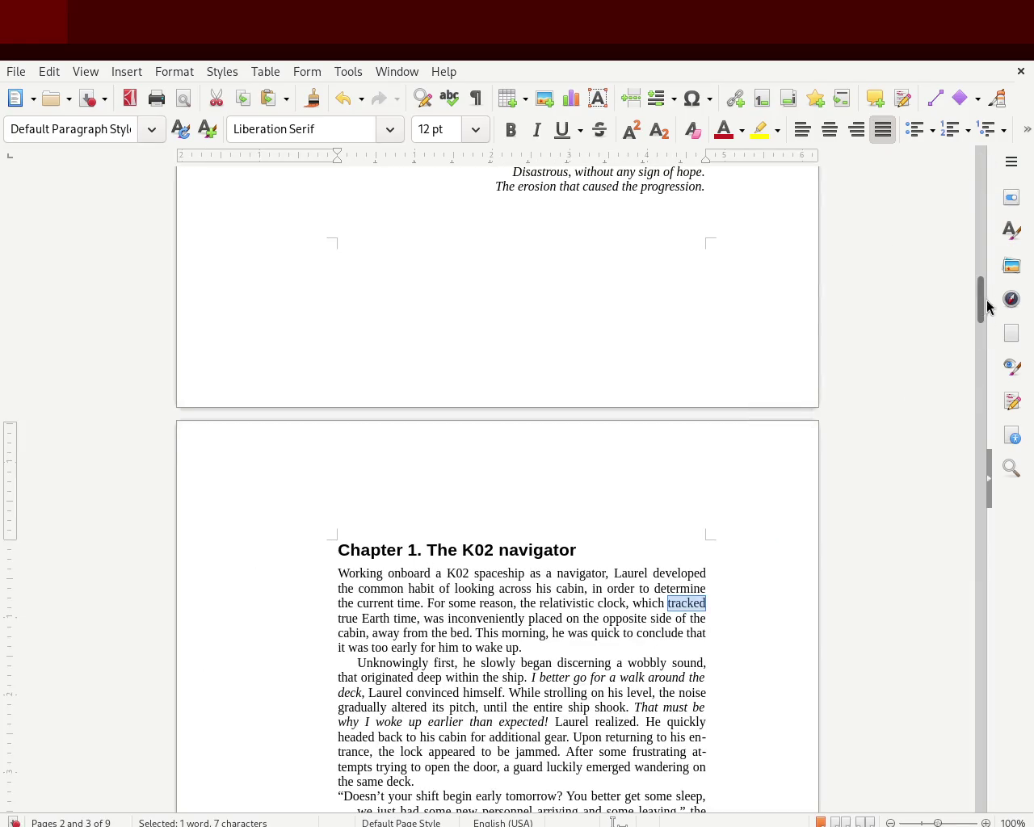
Step: Bring the Prologue's top into view and select, then clear, the start of 'borders'
{"action": "left_click_drag", "start_coordinate": [981, 295], "coordinate": [977, 256]}
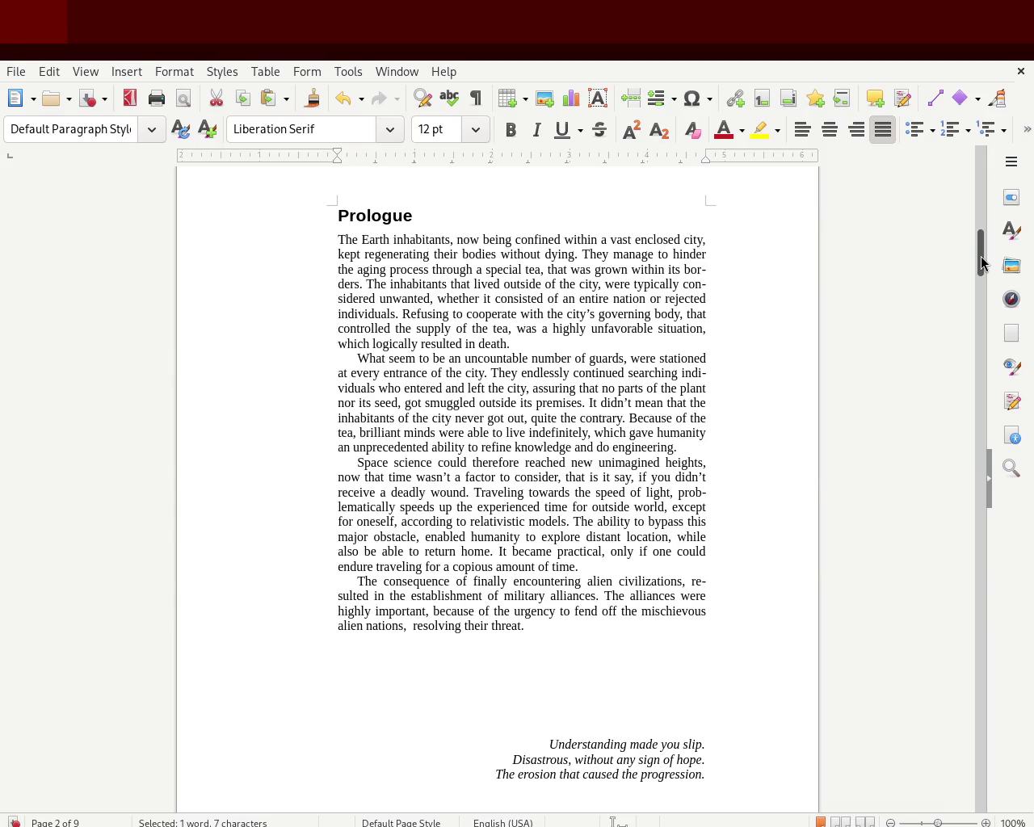
{"action": "mouse_move", "coordinate": [982, 257]}
{"action": "left_mouse_down"}
{"action": "mouse_move", "coordinate": [984, 167]}
{"action": "mouse_move", "coordinate": [976, 254]}
{"action": "left_mouse_up"}
{"action": "mouse_move", "coordinate": [684, 270]}
{"action": "left_mouse_down"}
{"action": "mouse_move", "coordinate": [700, 273]}
{"action": "mouse_move", "coordinate": [700, 284]}
{"action": "left_mouse_up"}
{"action": "left_click", "coordinate": [700, 293]}
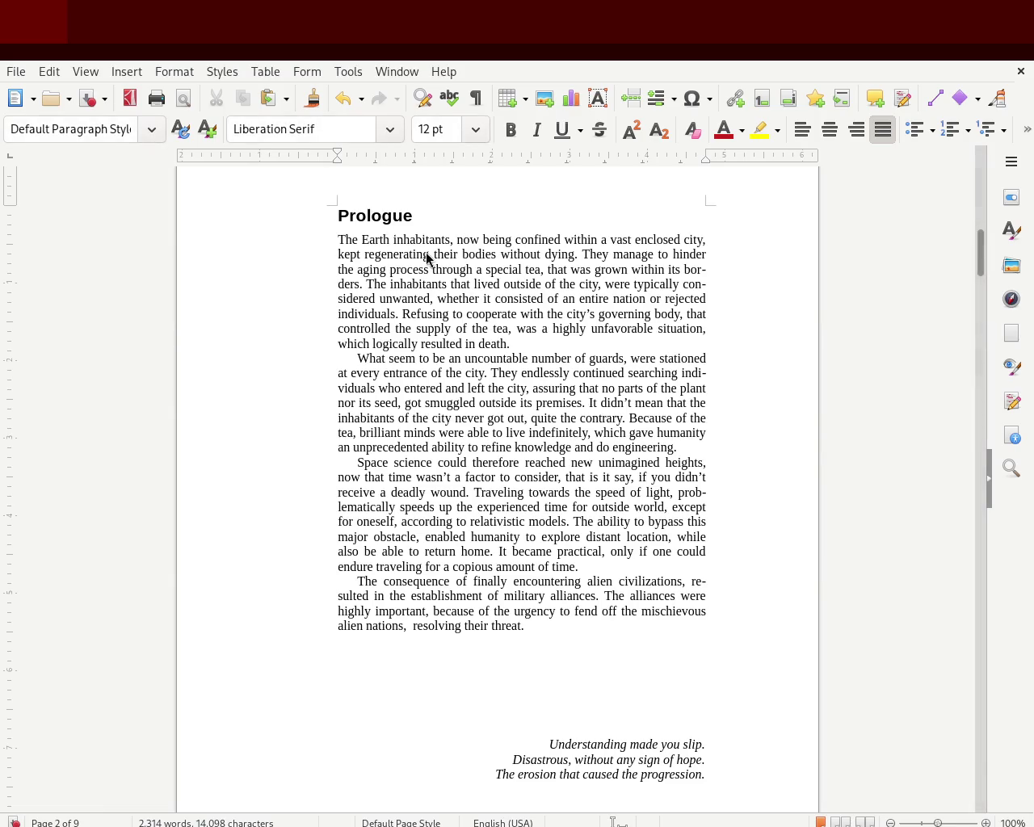
{"action": "left_click_drag", "start_coordinate": [691, 270], "coordinate": [700, 272]}
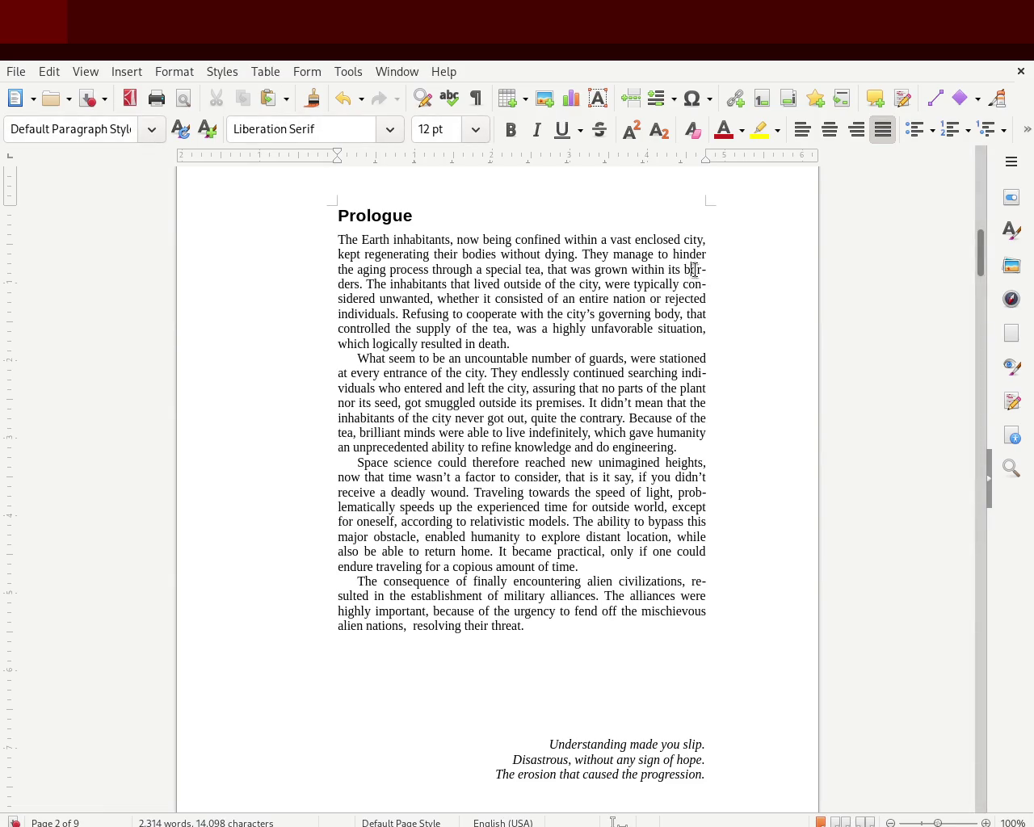
{"action": "left_click_drag", "start_coordinate": [338, 285], "coordinate": [346, 284]}
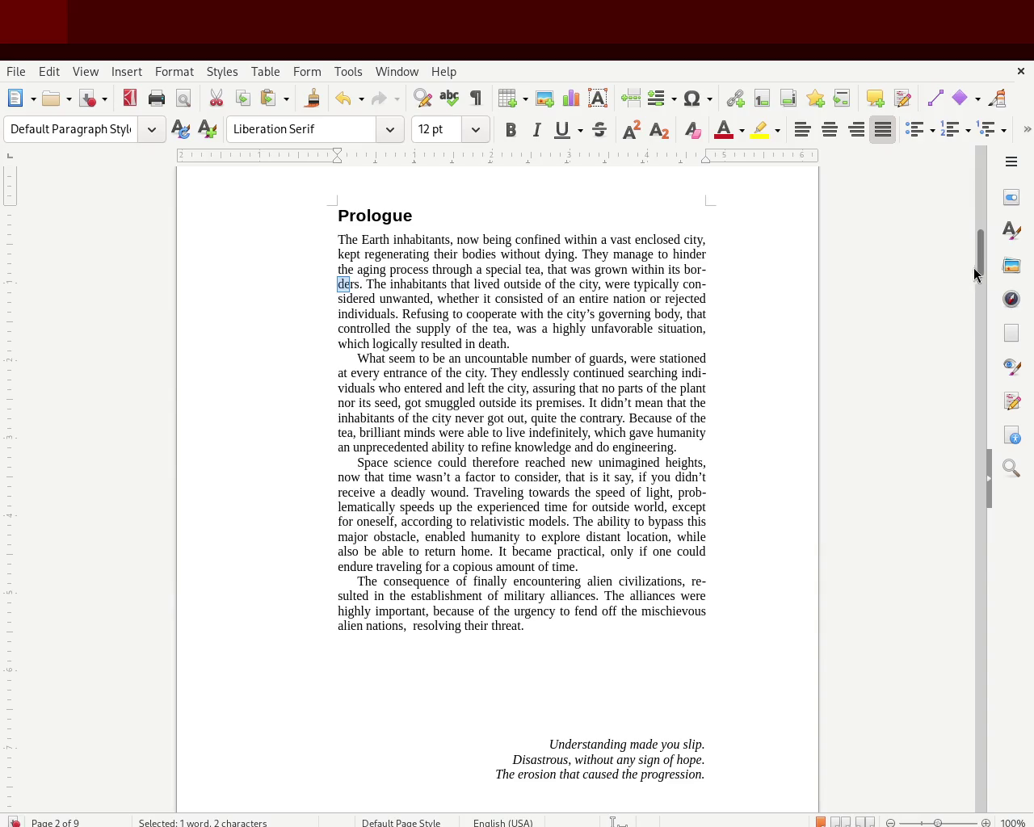
{"action": "left_click_drag", "start_coordinate": [980, 238], "coordinate": [971, 256]}
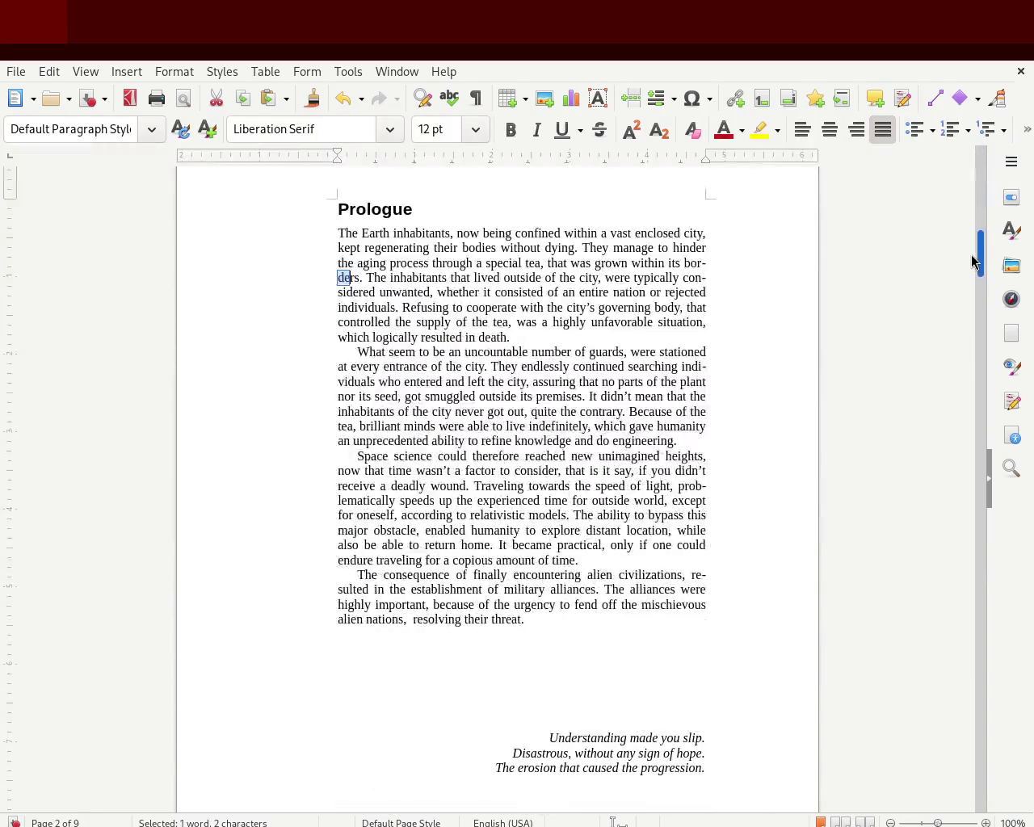
{"action": "left_click", "coordinate": [770, 445]}
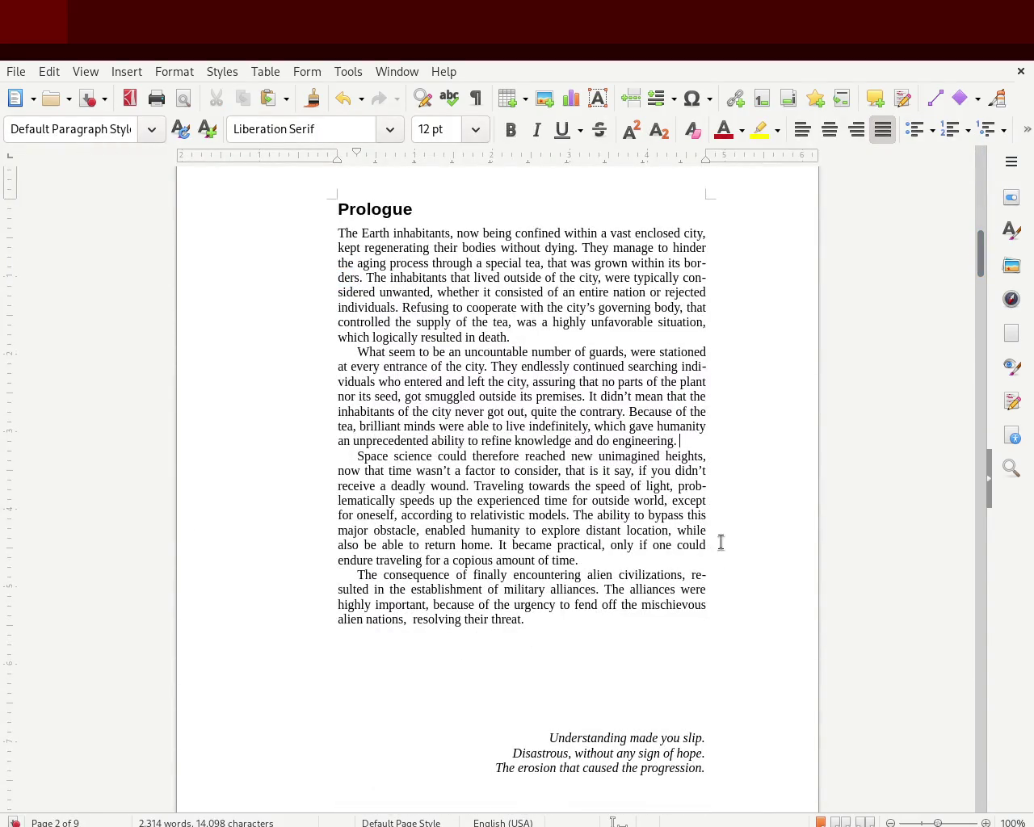
{"action": "left_click_drag", "start_coordinate": [980, 253], "coordinate": [972, 264]}
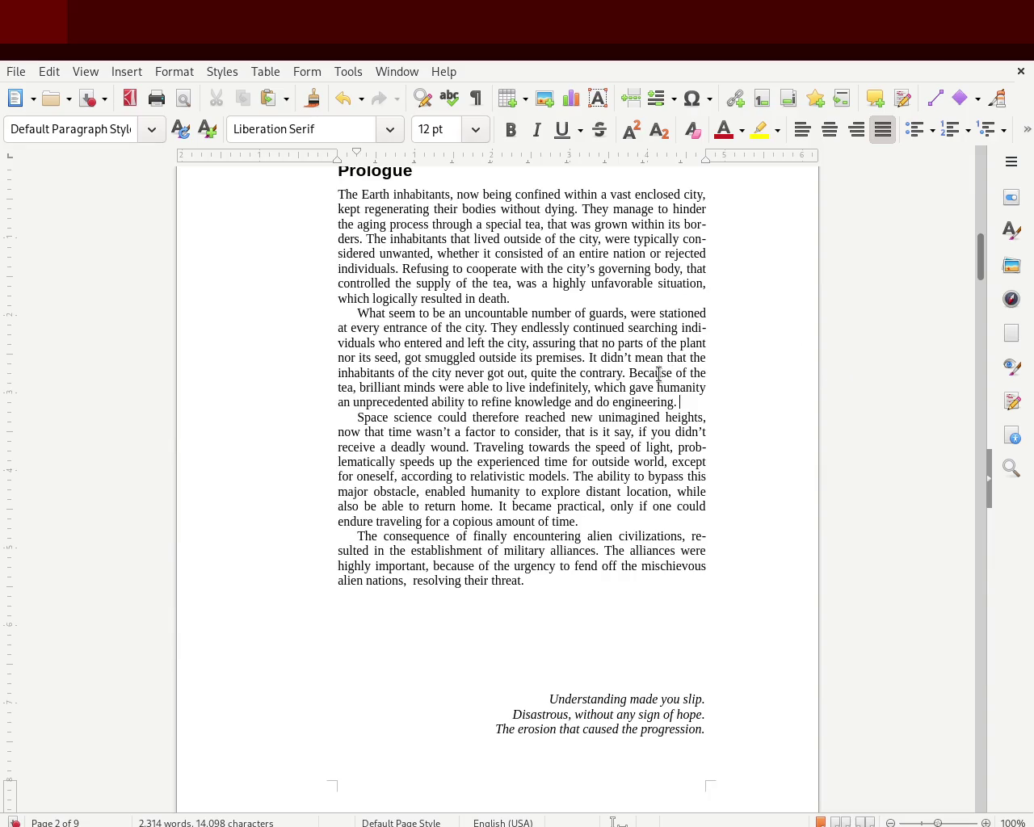
{"action": "mouse_move", "coordinate": [409, 212]}
{"action": "left_mouse_down"}
{"action": "mouse_move", "coordinate": [535, 419]}
{"action": "mouse_move", "coordinate": [545, 463]}
{"action": "left_mouse_up"}
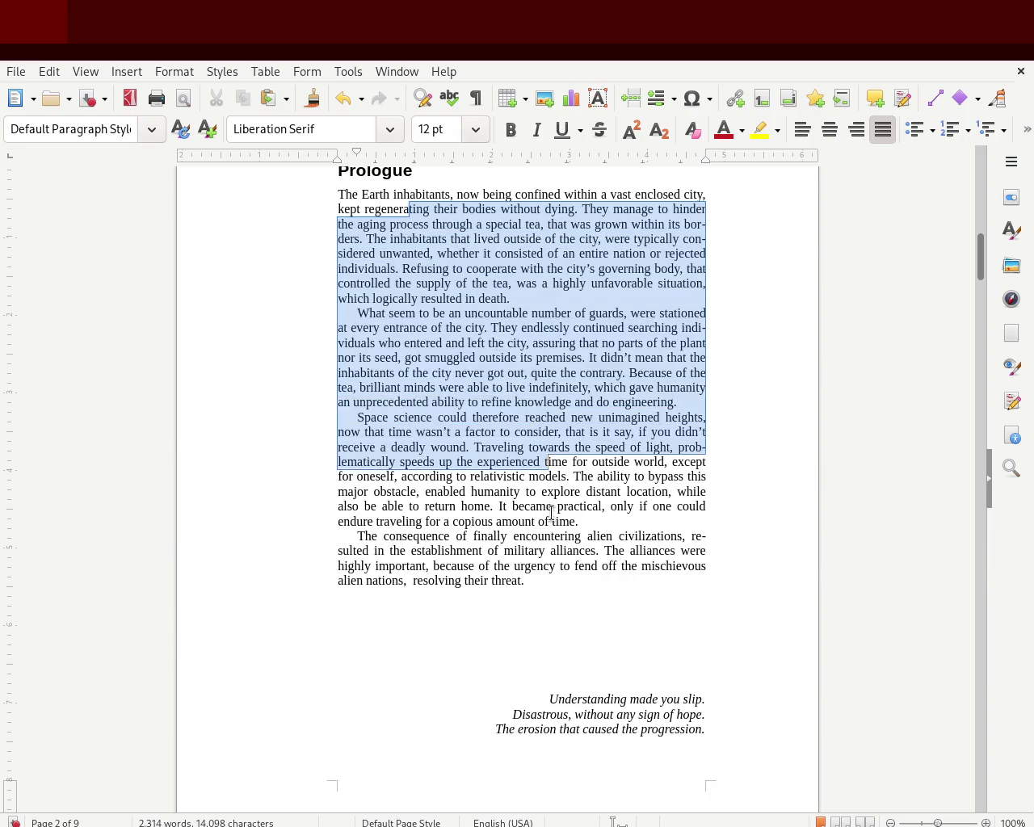
{"action": "left_click", "coordinate": [552, 521]}
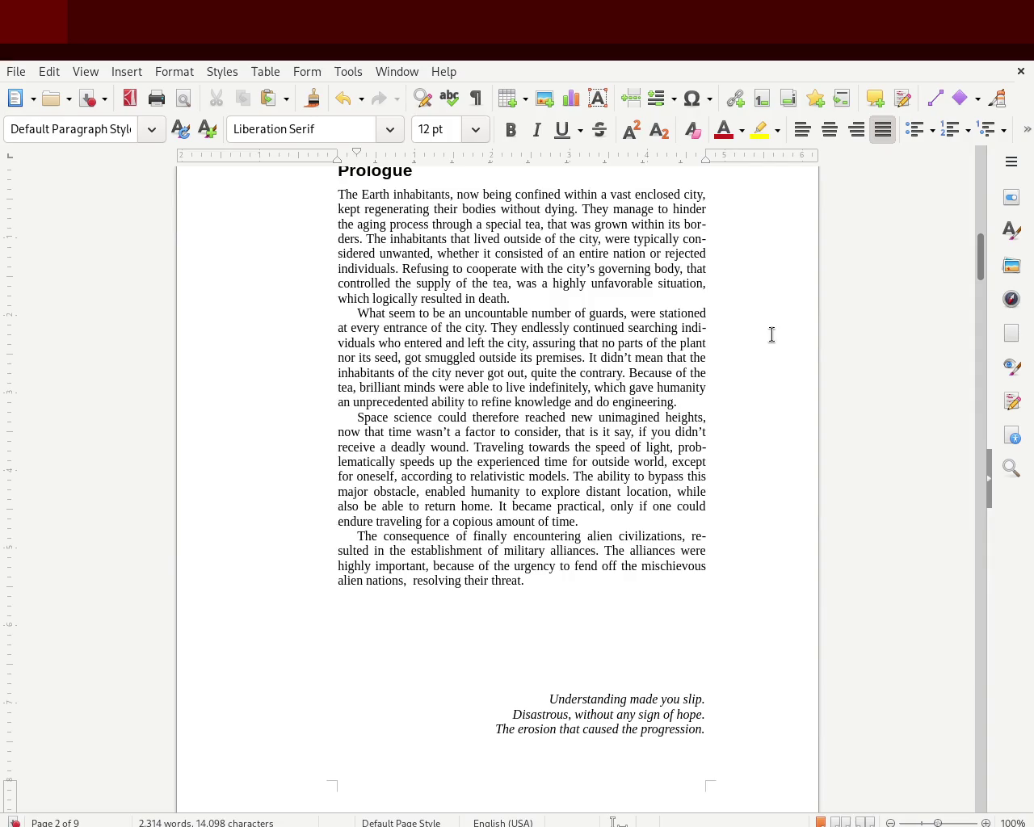